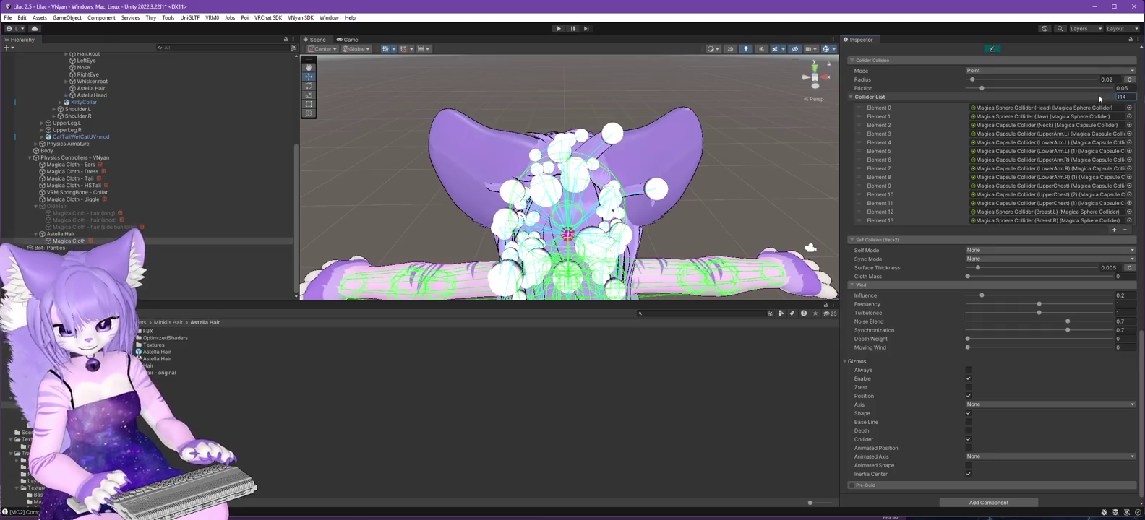
Resize the hair cloth's collider list to 16 and put the Ear_L and Ear_R capsule colliders in Elements 14 and 15.
{"action": "key", "text": "Return"}
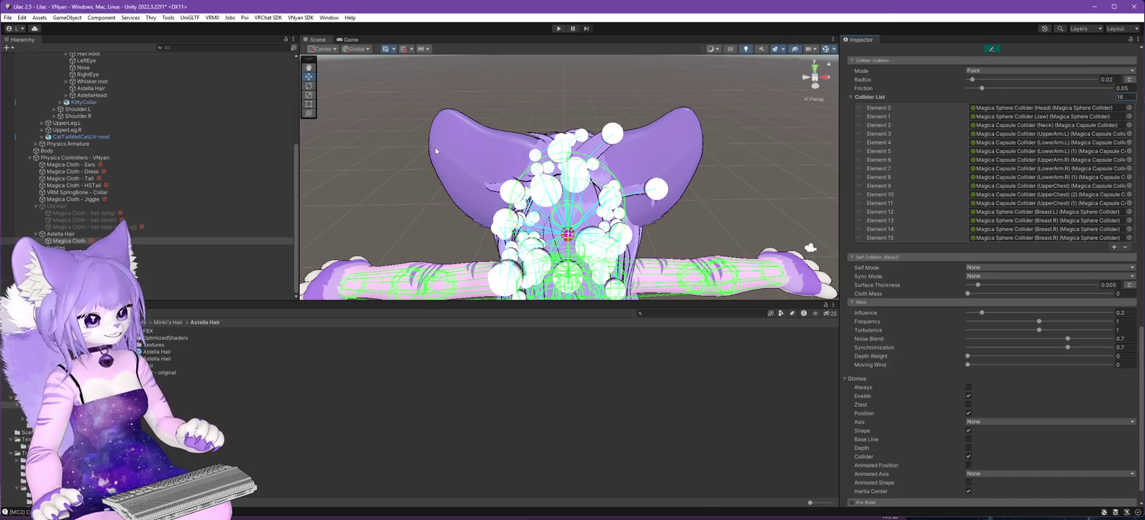
{"action": "scroll", "coordinate": [114, 163], "scroll_direction": "up", "scroll_amount": 3}
{"action": "scroll", "coordinate": [114, 163], "scroll_direction": "up", "scroll_amount": 3}
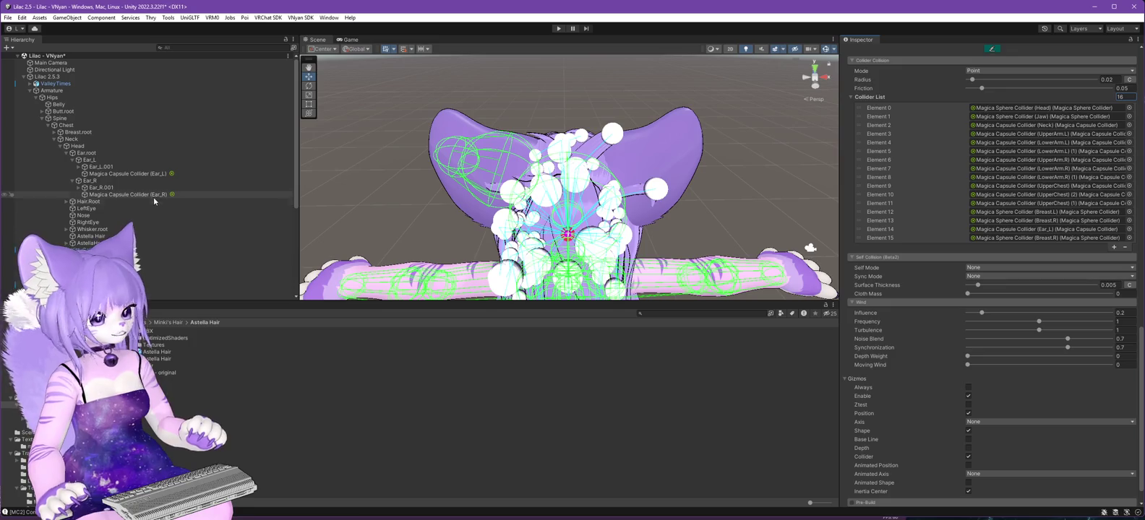
{"action": "left_click_drag", "start_coordinate": [1060, 244], "coordinate": [1059, 239]}
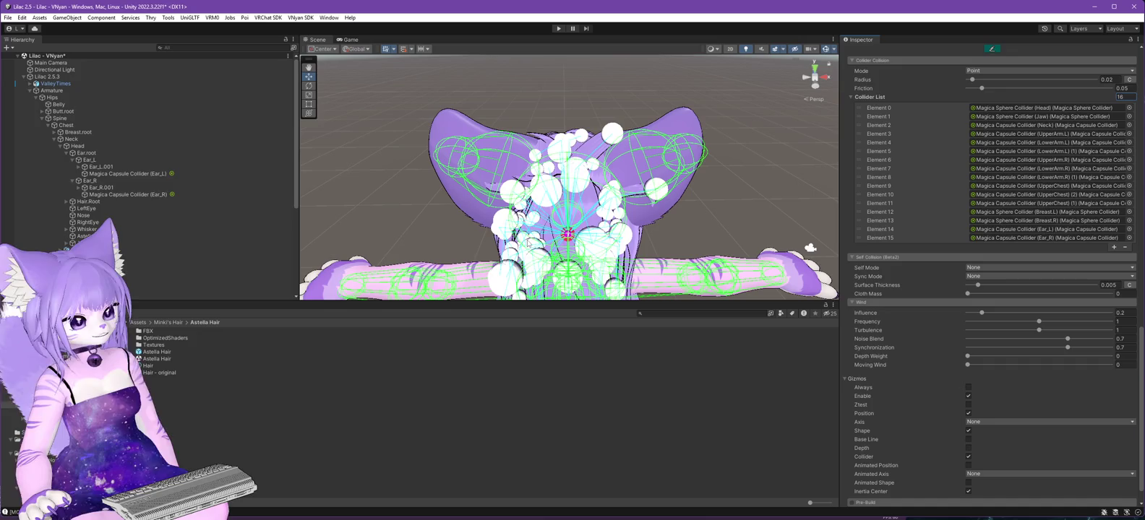
{"action": "left_click", "coordinate": [45, 77]}
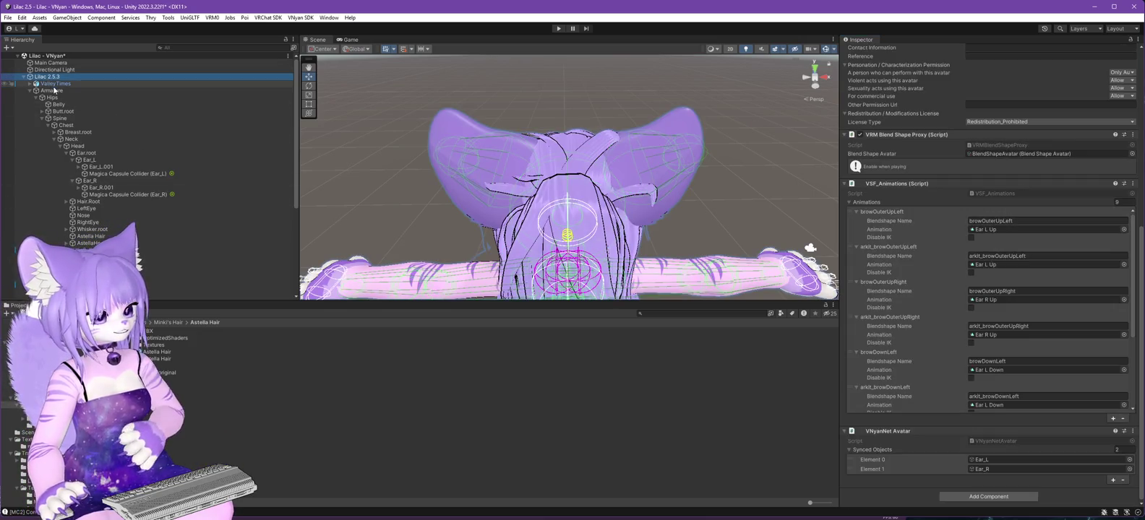
Test the avatar briefly in Play mode, then stop it.
{"action": "left_click", "coordinate": [557, 30]}
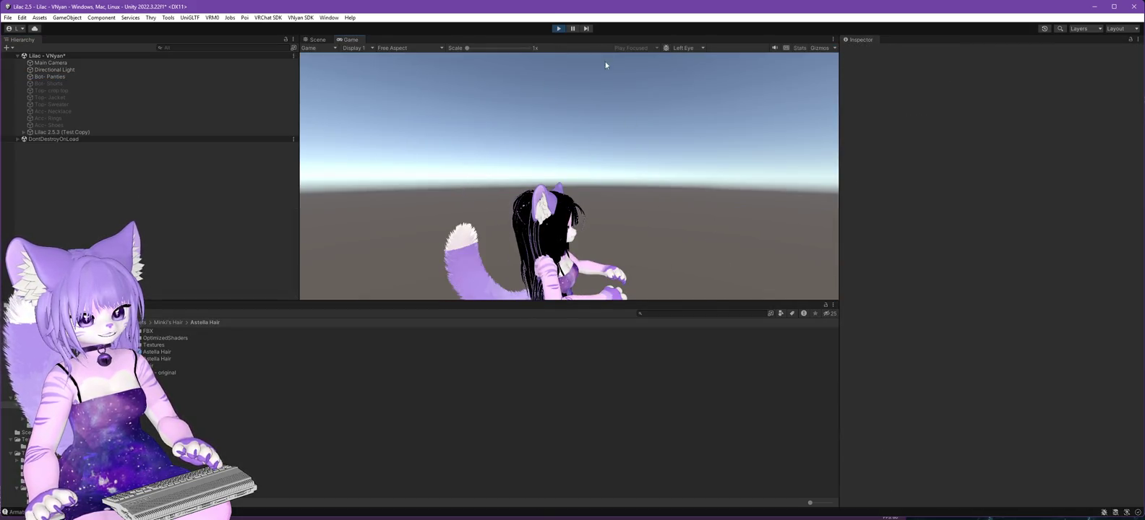
{"action": "left_click", "coordinate": [561, 30]}
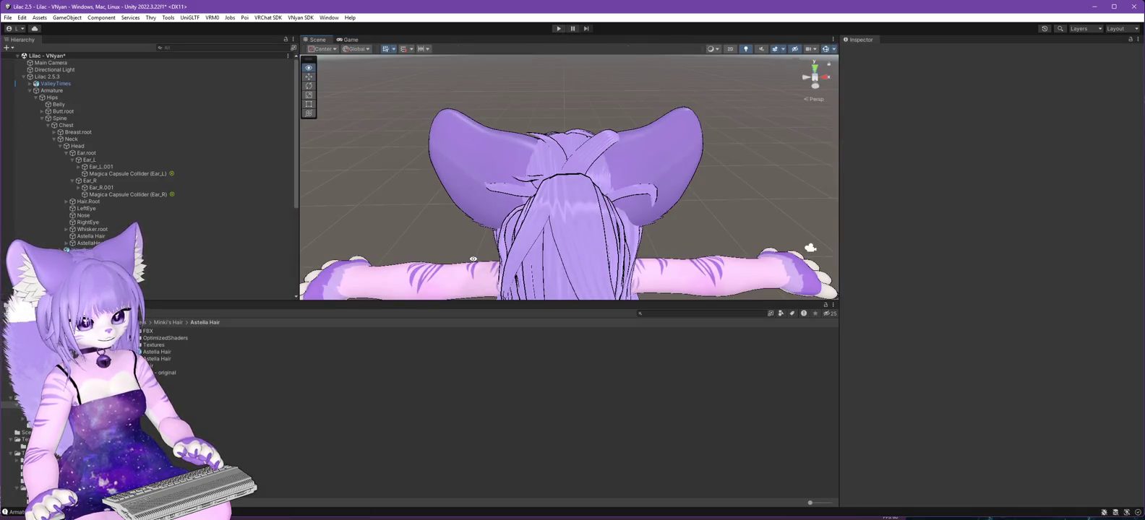
{"action": "left_click_drag", "start_coordinate": [473, 259], "coordinate": [930, 245]}
Select Lilac 2.5.3 and save the scene with the new colliders.
{"action": "left_click", "coordinate": [47, 77]}
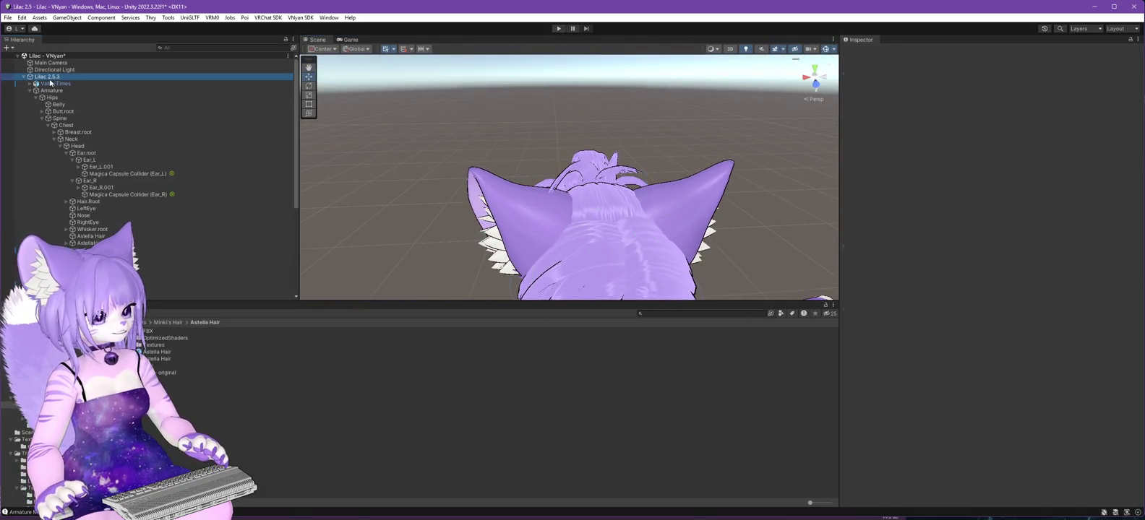
{"action": "right_click", "coordinate": [37, 56]}
{"action": "left_click", "coordinate": [26, 60]}
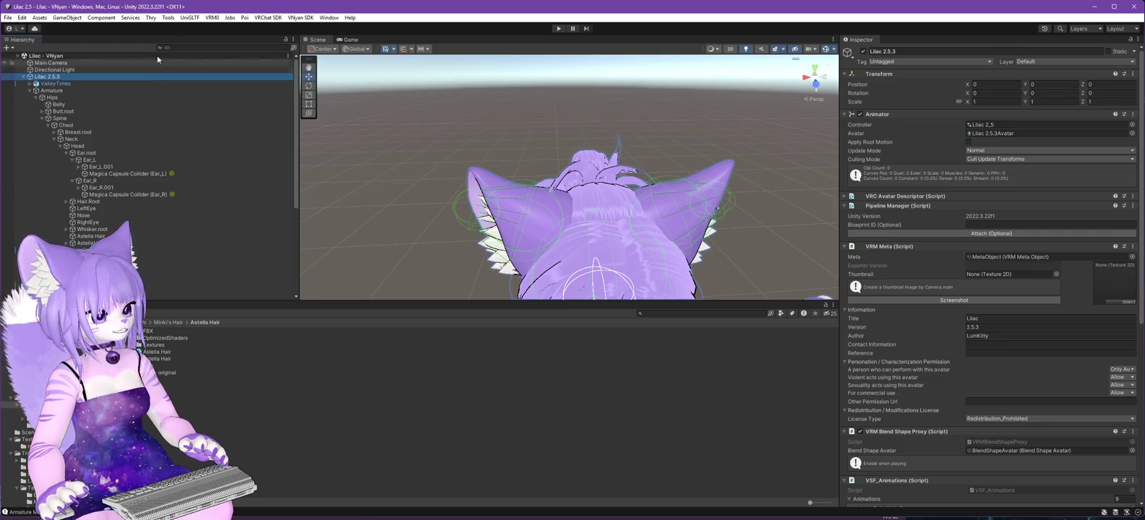
{"action": "left_click", "coordinate": [301, 18]}
{"action": "mouse_move", "coordinate": [323, 41]}
{"action": "left_click", "coordinate": [450, 47]}
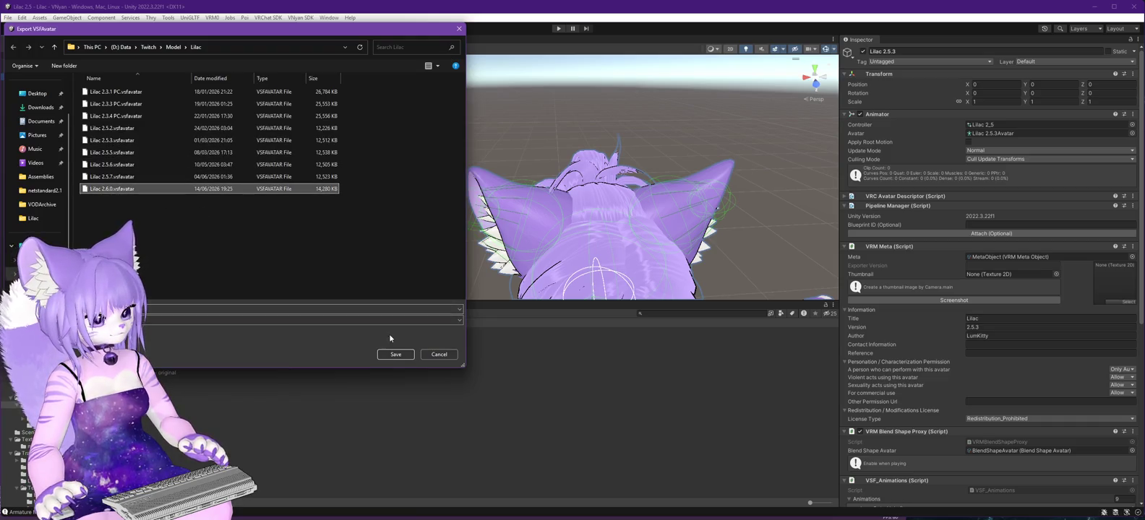
{"action": "left_click", "coordinate": [391, 354]}
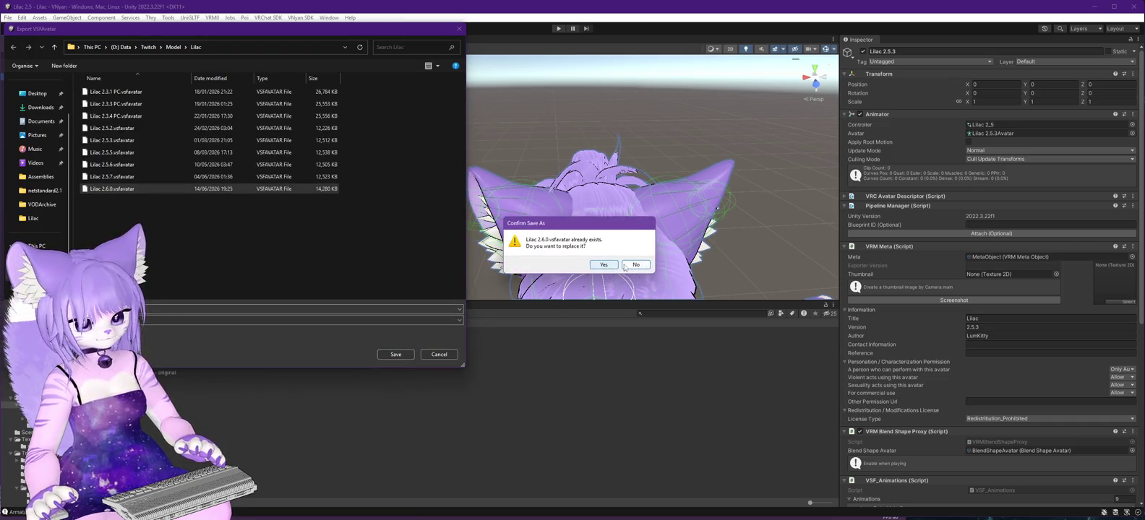
{"action": "left_click", "coordinate": [648, 265]}
{"action": "left_click", "coordinate": [439, 354]}
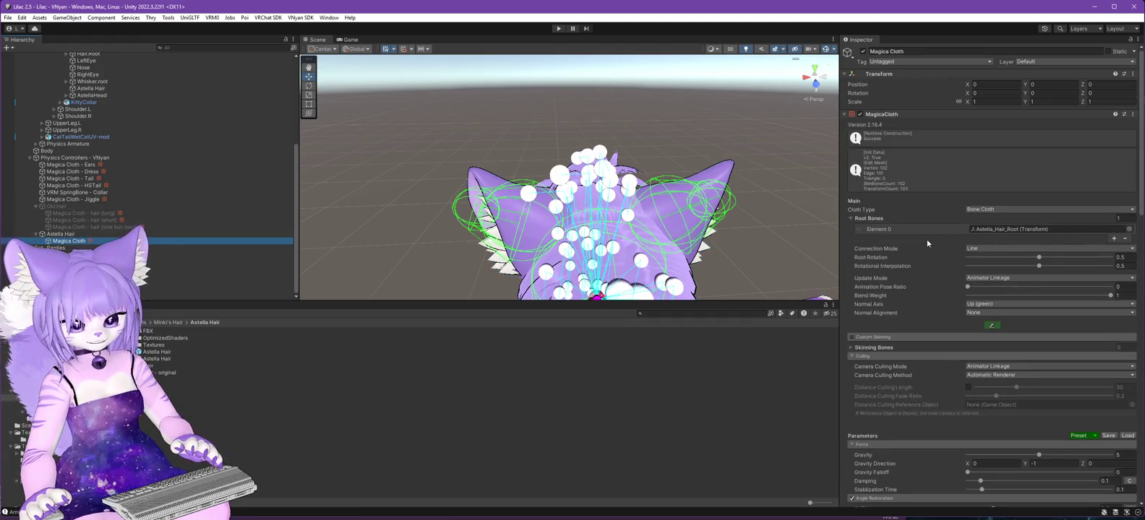
{"action": "mouse_move", "coordinate": [778, 246]}
{"action": "left_mouse_down"}
{"action": "mouse_move", "coordinate": [438, 303]}
{"action": "mouse_move", "coordinate": [665, 174]}
{"action": "left_mouse_up"}
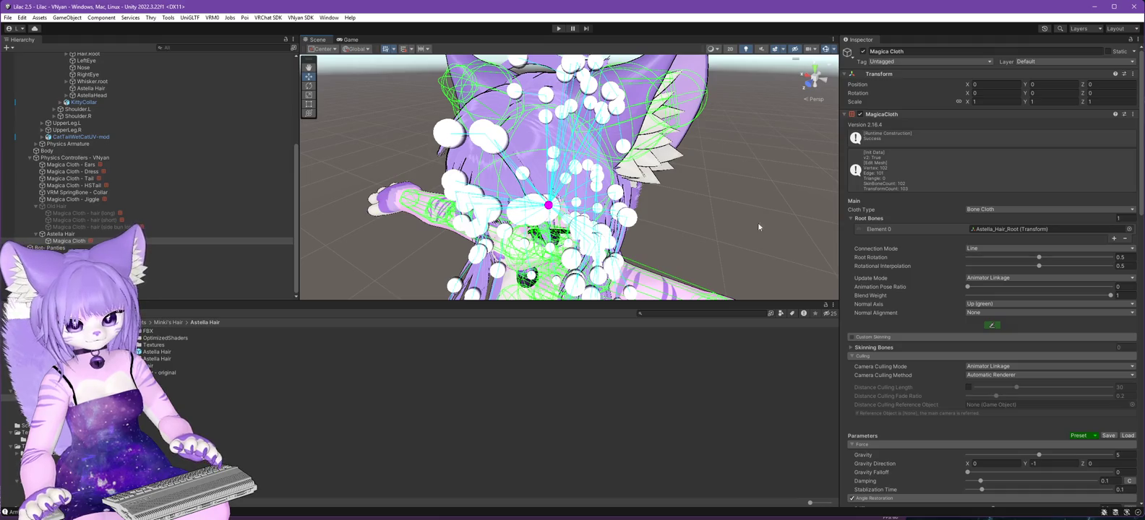
{"action": "scroll", "coordinate": [53, 73], "scroll_direction": "up", "scroll_amount": 7}
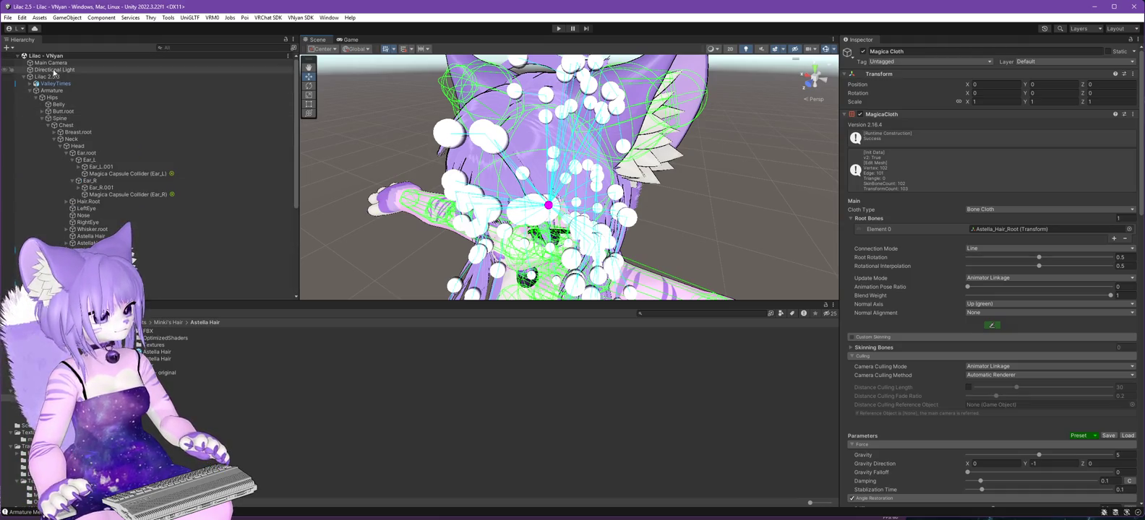
Export Lilac 2.5.3 through the VNyan SDK as Lilac 2.6.0, overwriting the existing file.
{"action": "left_click", "coordinate": [54, 76]}
{"action": "left_click", "coordinate": [300, 17]}
{"action": "mouse_move", "coordinate": [310, 37]}
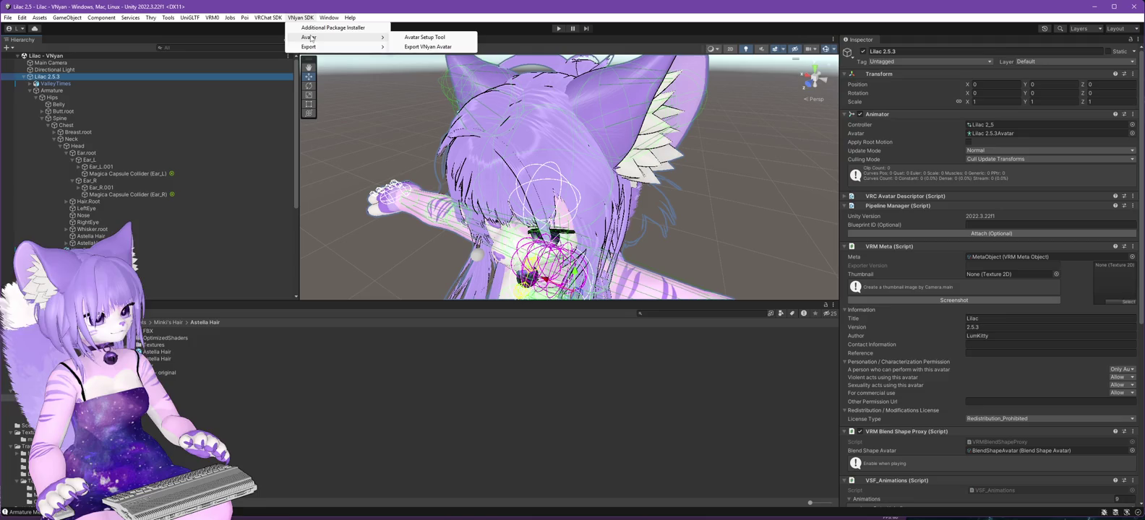
{"action": "left_click", "coordinate": [433, 46]}
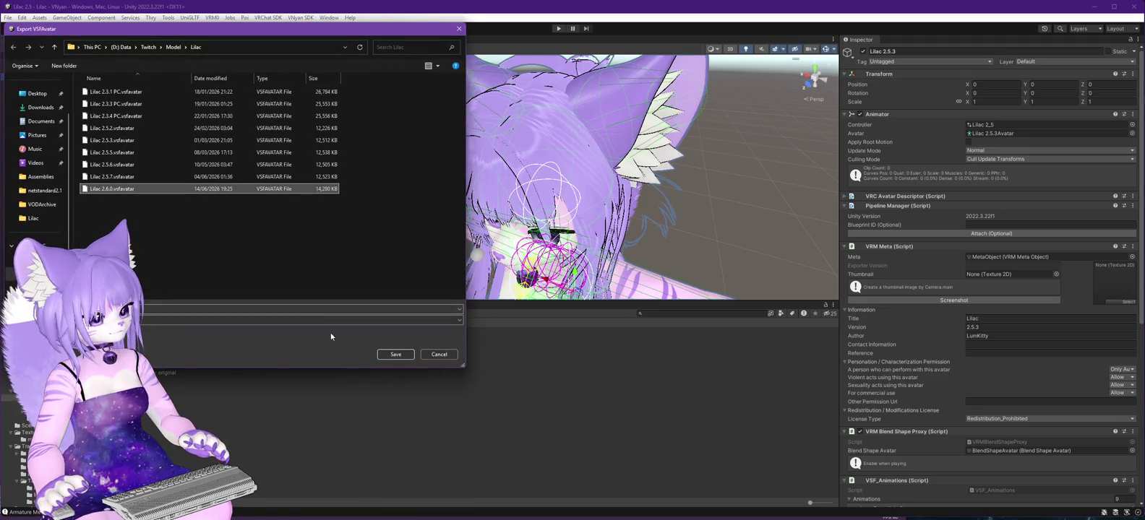
{"action": "left_click", "coordinate": [406, 356]}
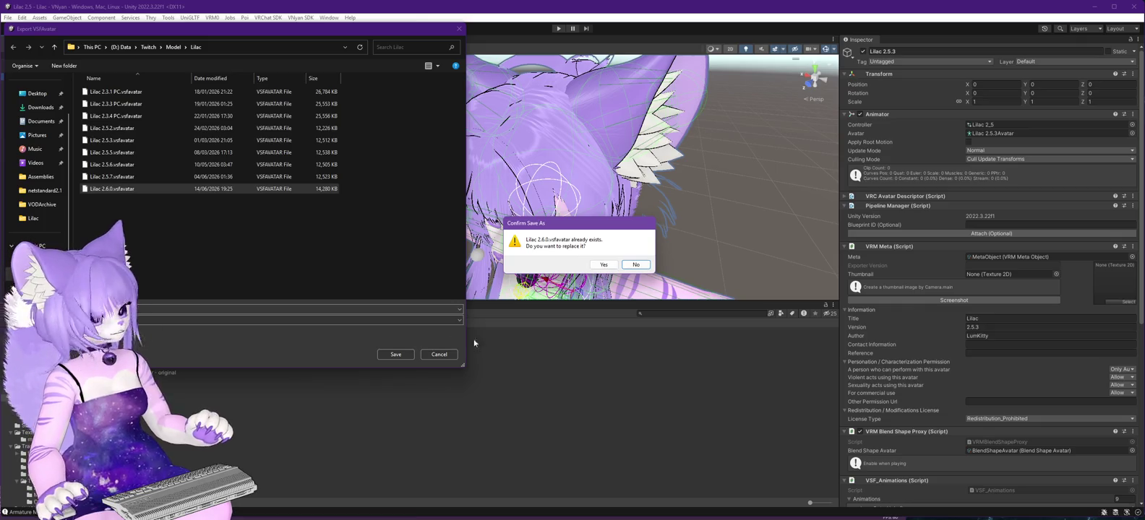
{"action": "left_click", "coordinate": [604, 266]}
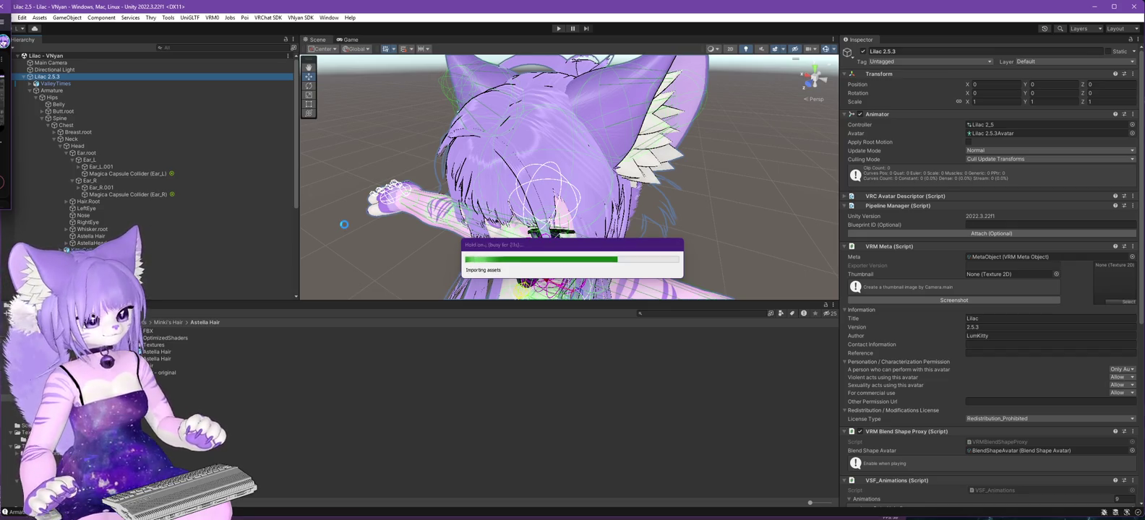
{"action": "left_click", "coordinate": [644, 282]}
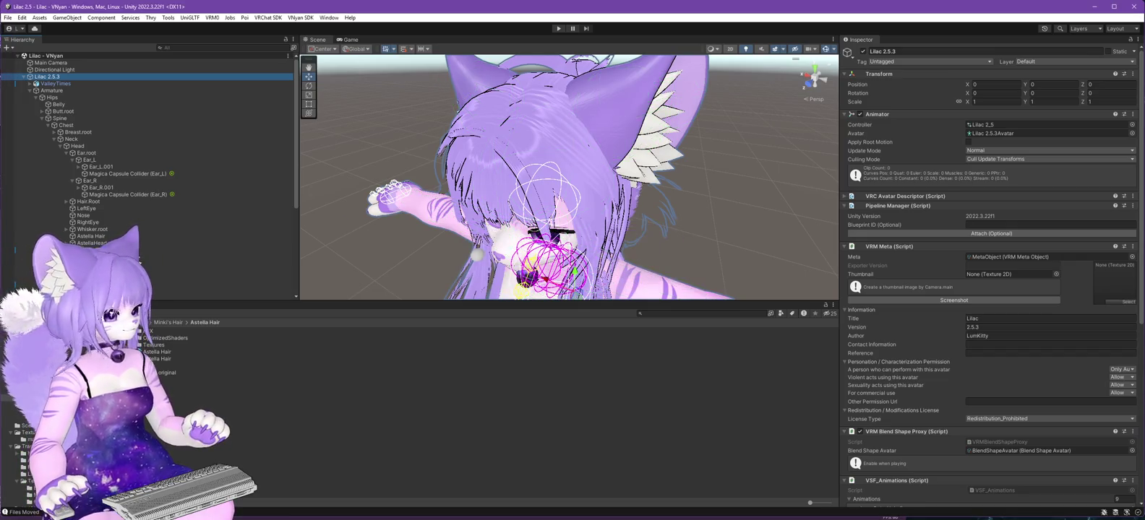
{"action": "key", "text": "alt+Tab"}
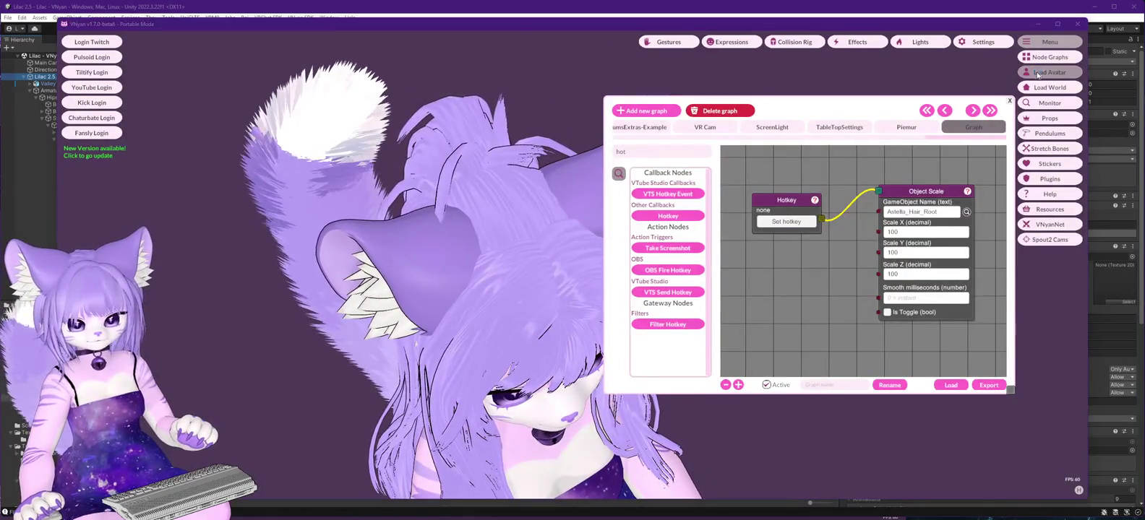
Load the re-exported Lilac 2.6.0 avatar in VNyan and close the Node Graphs panel.
{"action": "left_click", "coordinate": [1037, 73]}
{"action": "double_click", "coordinate": [144, 195]}
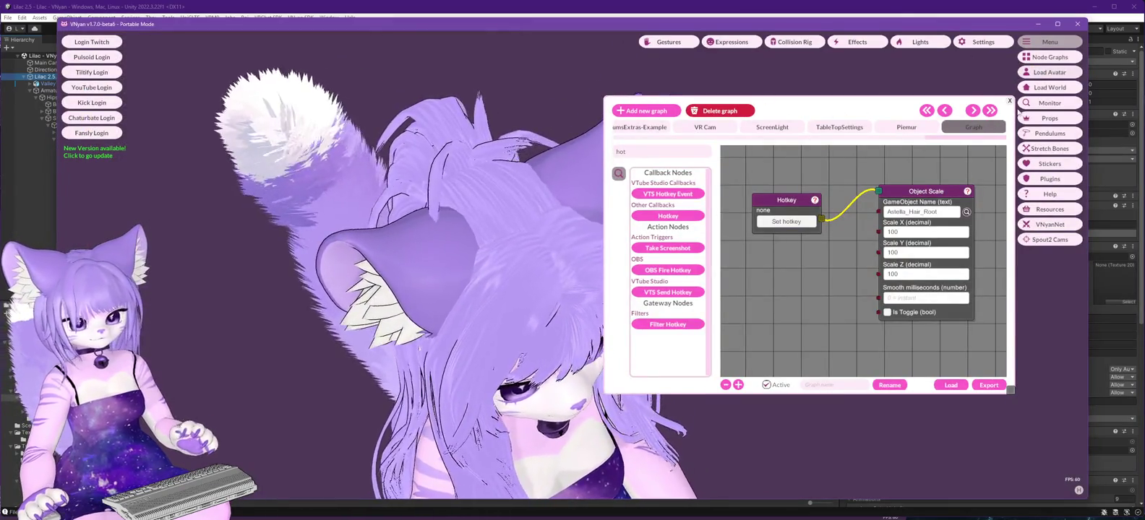
{"action": "left_click", "coordinate": [1009, 101]}
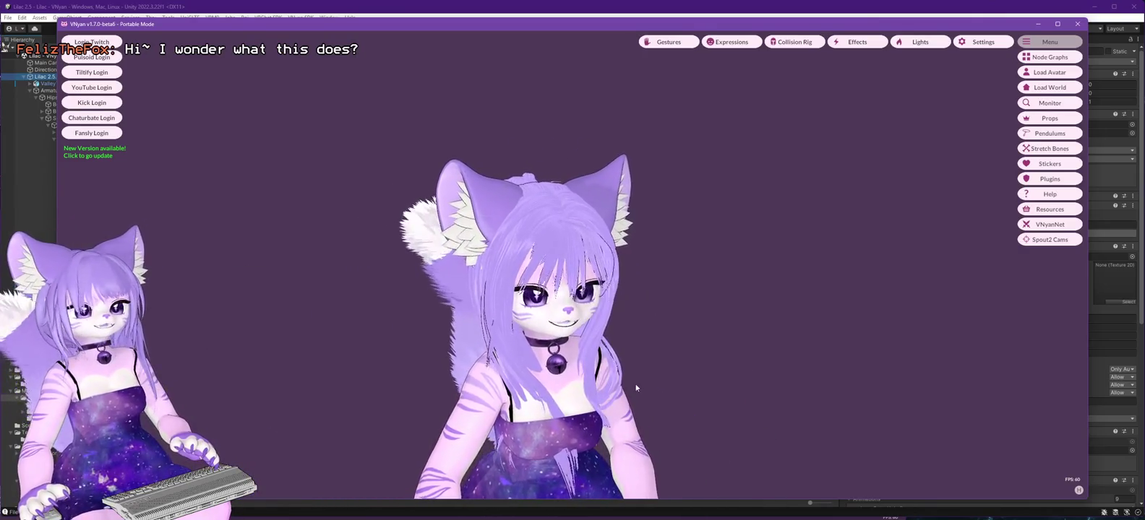
Bring Unity to the front and orbit the Scene view to face the Lilac 2.5.3 avatar.
{"action": "left_click", "coordinate": [989, 9]}
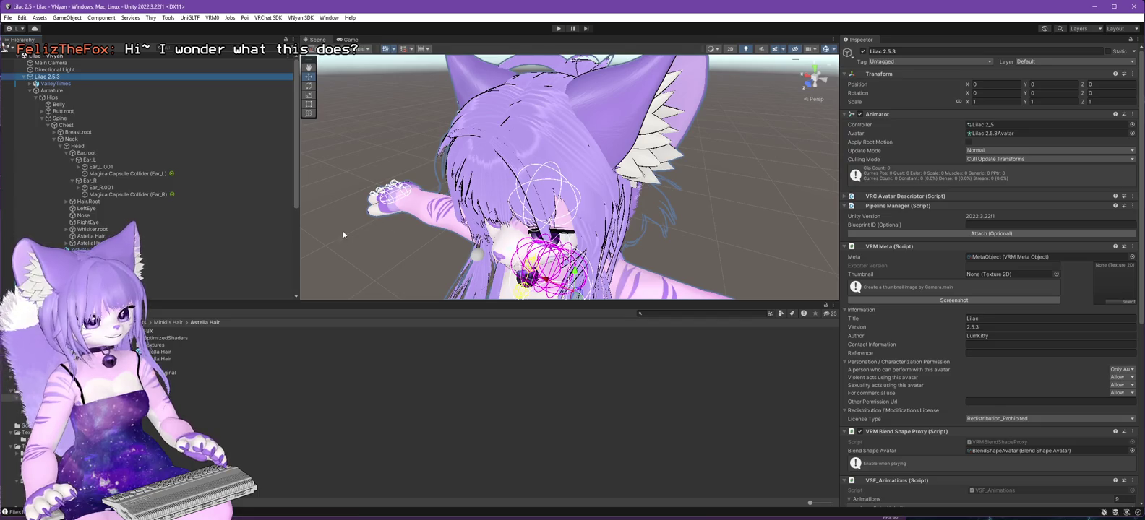
{"action": "mouse_move", "coordinate": [343, 235]}
{"action": "left_mouse_down"}
{"action": "mouse_move", "coordinate": [443, 207]}
{"action": "mouse_move", "coordinate": [412, 232]}
{"action": "left_mouse_up"}
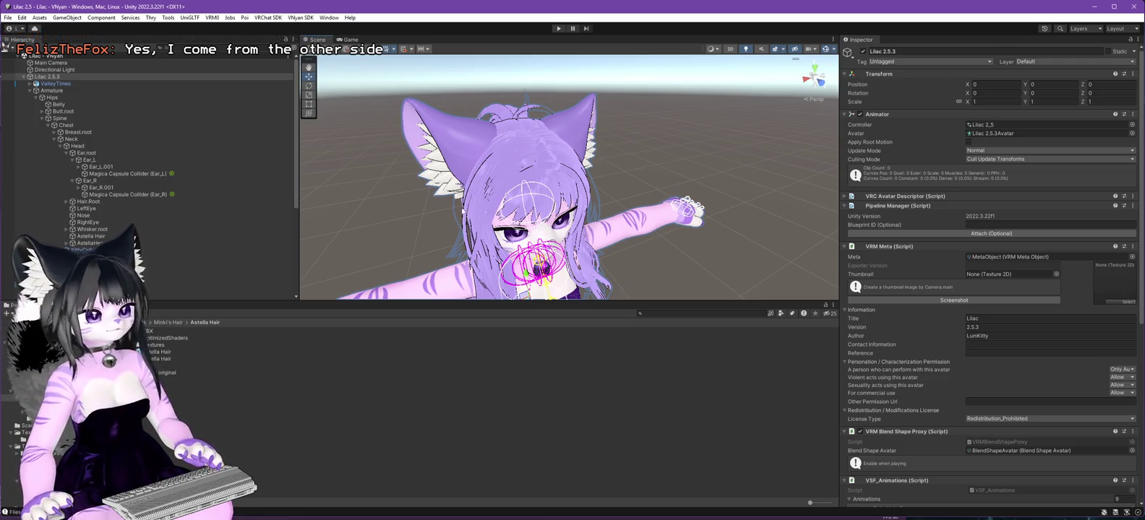
{"action": "scroll", "coordinate": [137, 224], "scroll_direction": "down", "scroll_amount": 1}
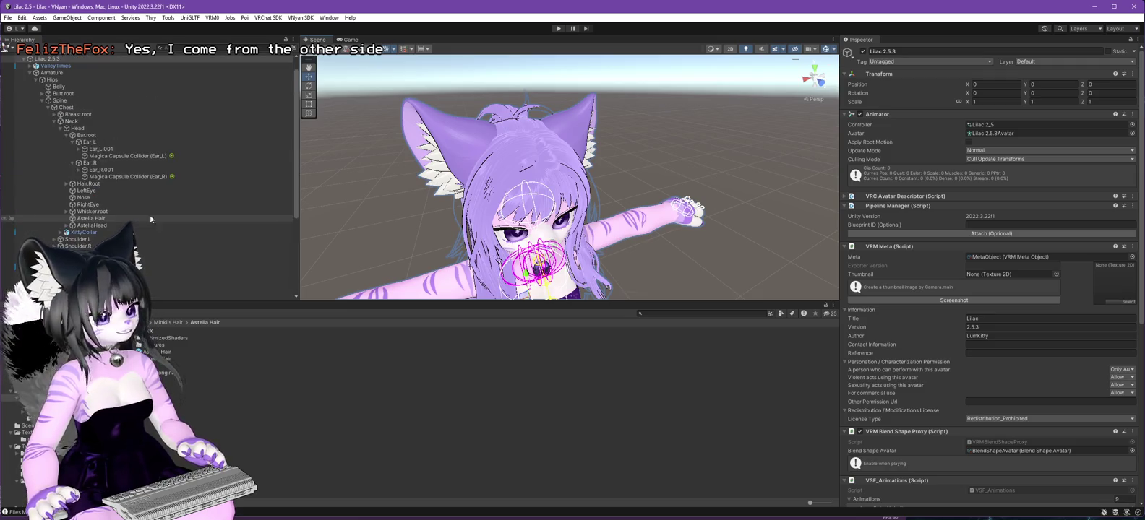
{"action": "scroll", "coordinate": [144, 210], "scroll_direction": "down", "scroll_amount": 3}
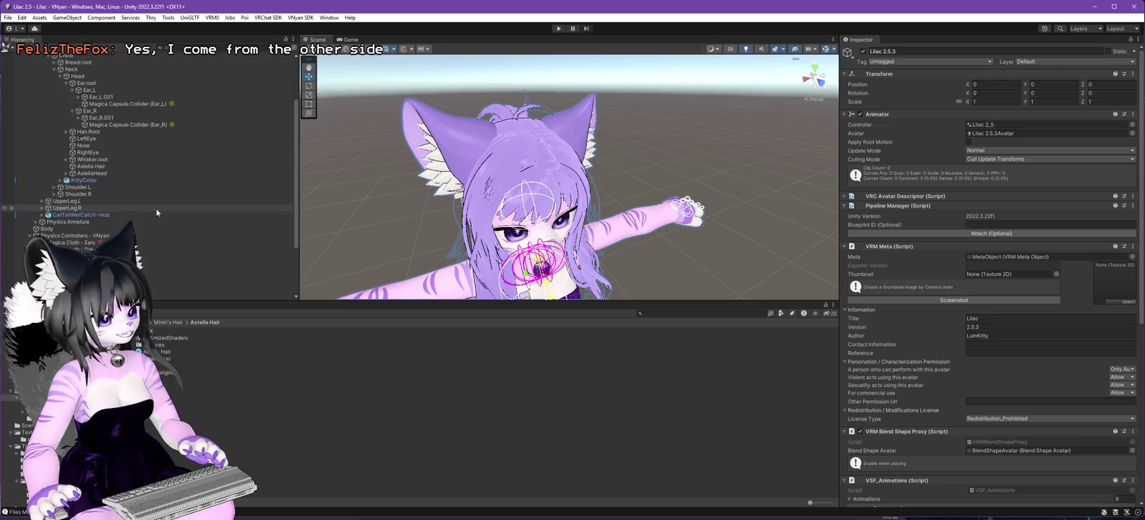
{"action": "left_click", "coordinate": [64, 176]}
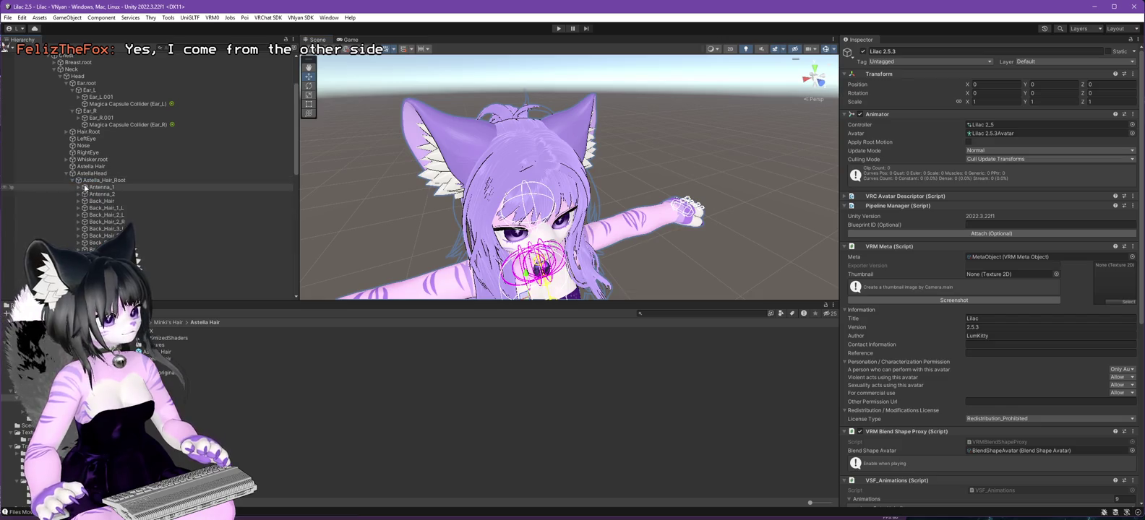
{"action": "scroll", "coordinate": [249, 193], "scroll_direction": "down", "scroll_amount": 3}
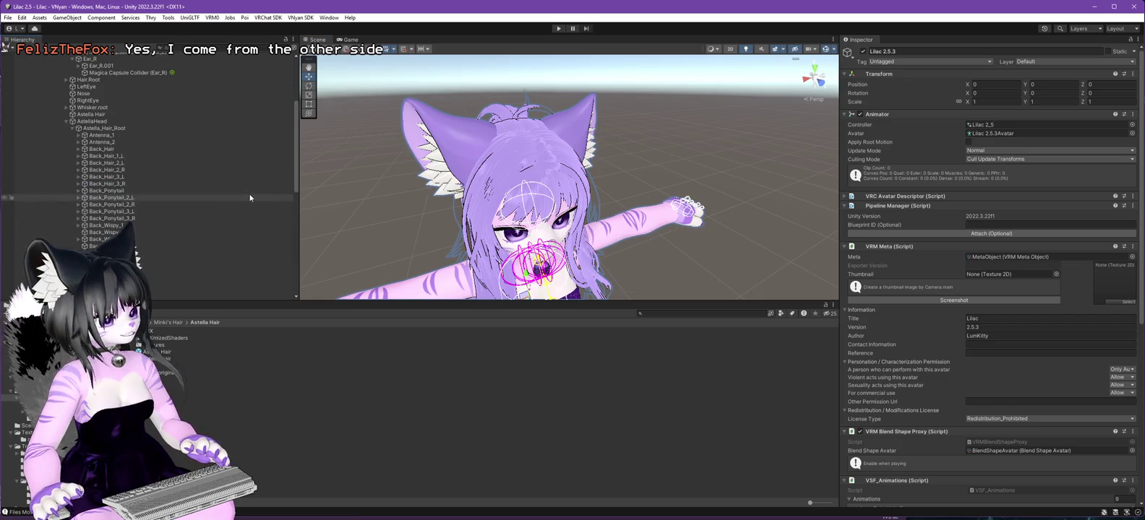
{"action": "left_click", "coordinate": [173, 225]}
{"action": "left_click", "coordinate": [558, 28]}
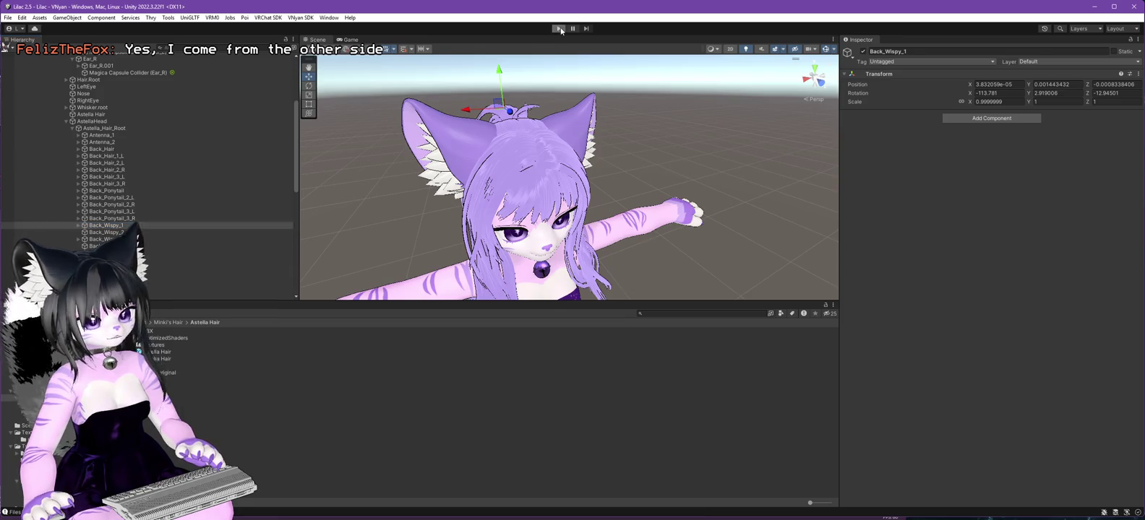
{"action": "left_click", "coordinate": [557, 29]}
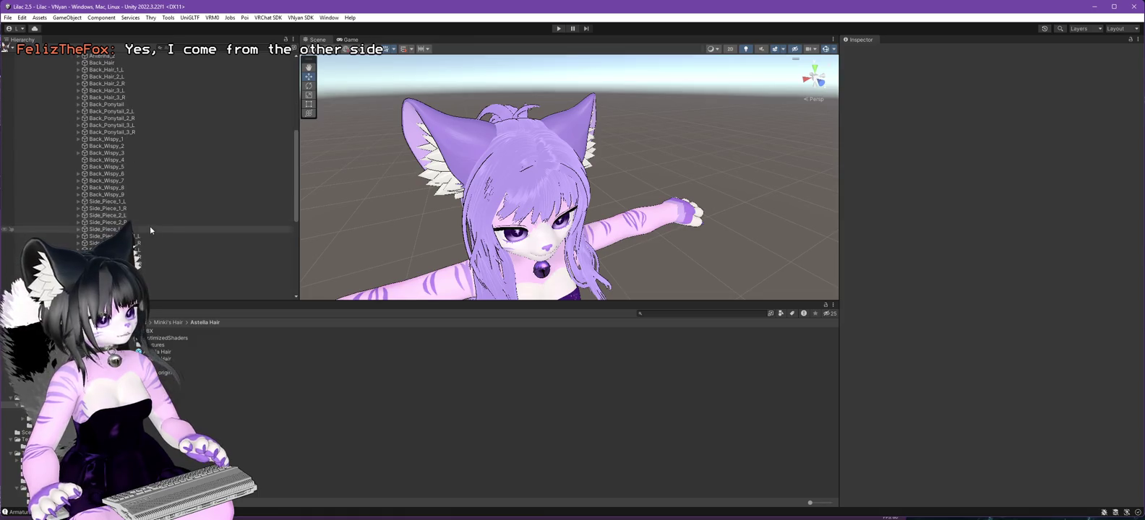
{"action": "mouse_move", "coordinate": [338, 206]}
{"action": "left_mouse_down"}
{"action": "mouse_move", "coordinate": [506, 215]}
{"action": "mouse_move", "coordinate": [505, 202]}
{"action": "left_mouse_up"}
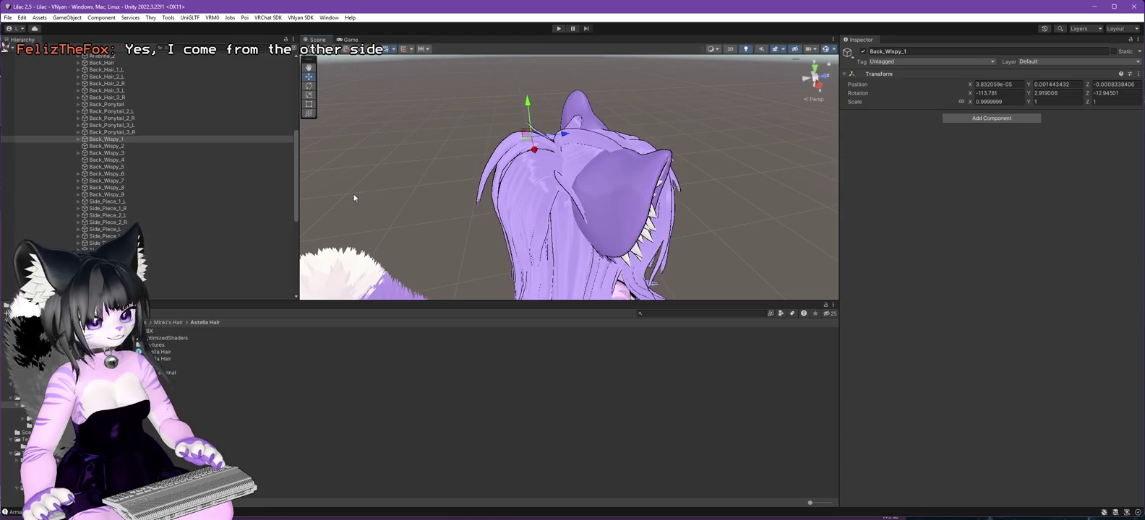
{"action": "left_click", "coordinate": [107, 146]}
{"action": "key", "text": "Down"}
{"action": "key", "text": "Down"}
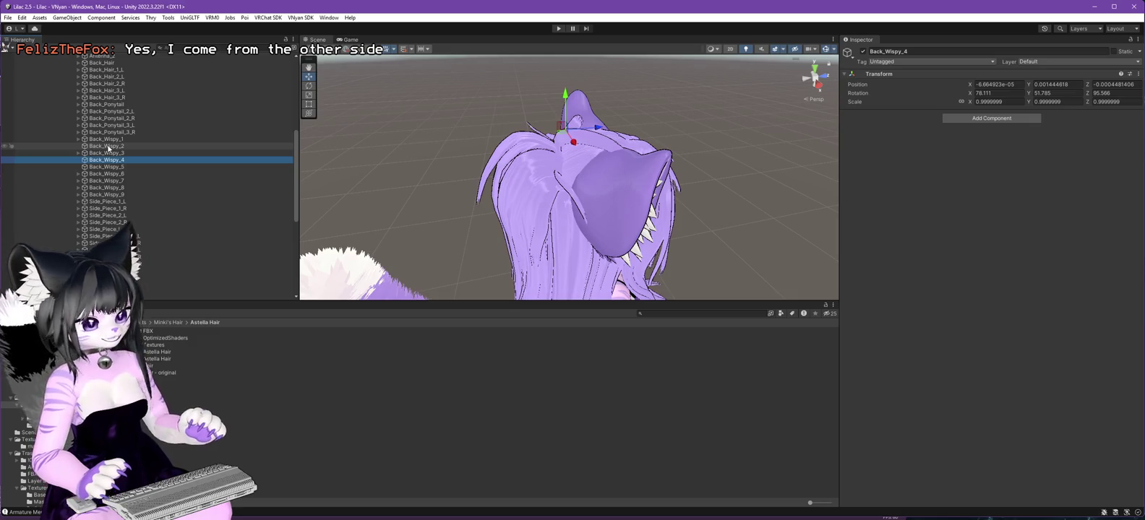
{"action": "key", "text": "Down"}
{"action": "key", "text": "Down"}
{"action": "key", "text": "Down"}
{"action": "key", "text": "Down"}
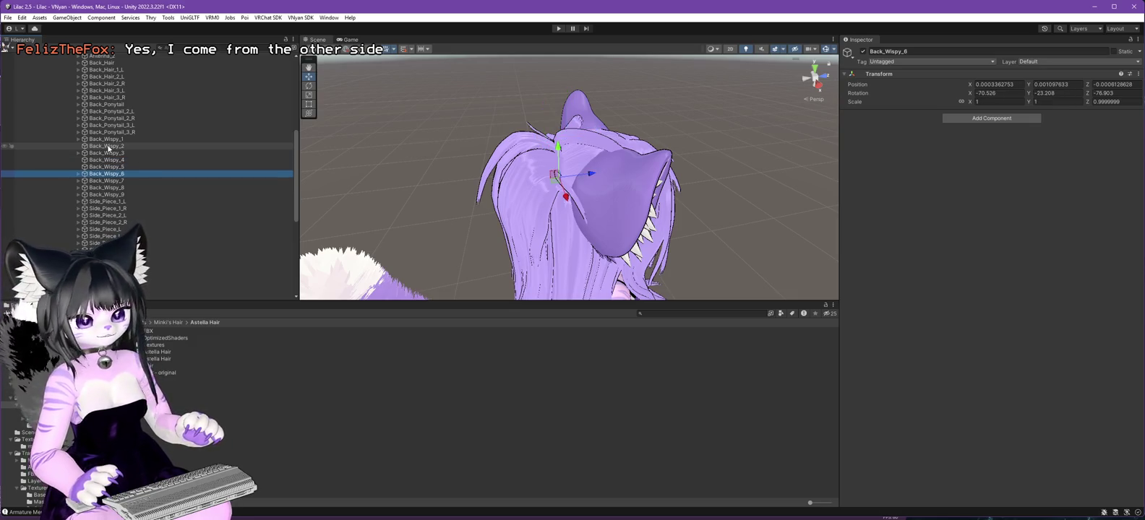
{"action": "key", "text": "Down"}
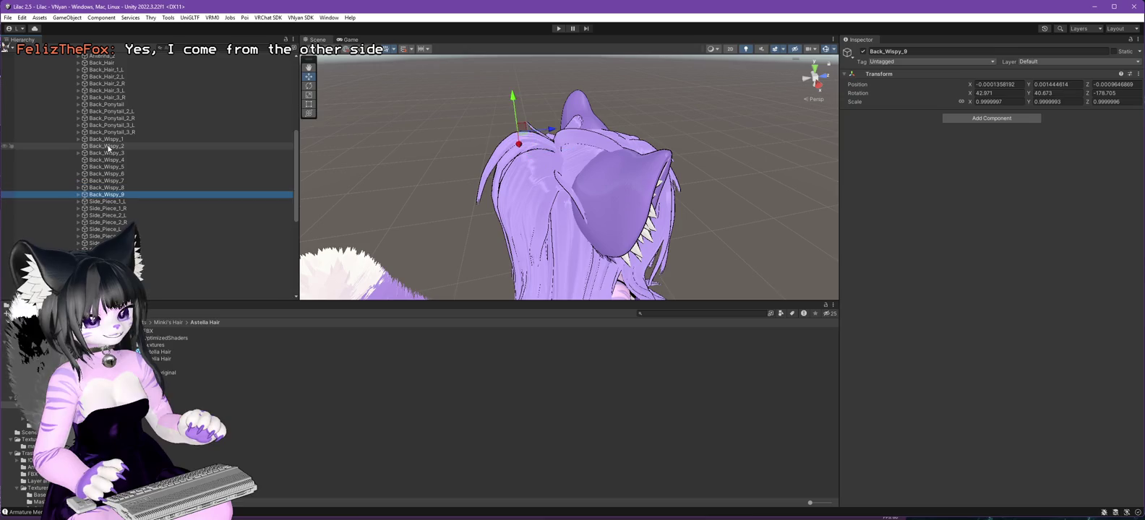
{"action": "key", "text": "Up"}
{"action": "key", "text": "Up"}
{"action": "key", "text": "Up"}
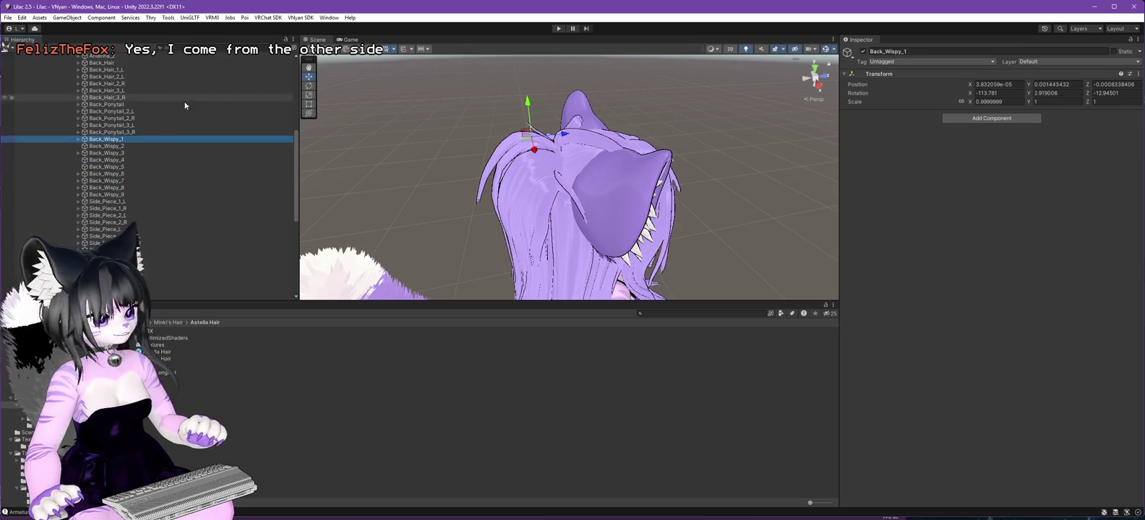
{"action": "left_click", "coordinate": [105, 202]}
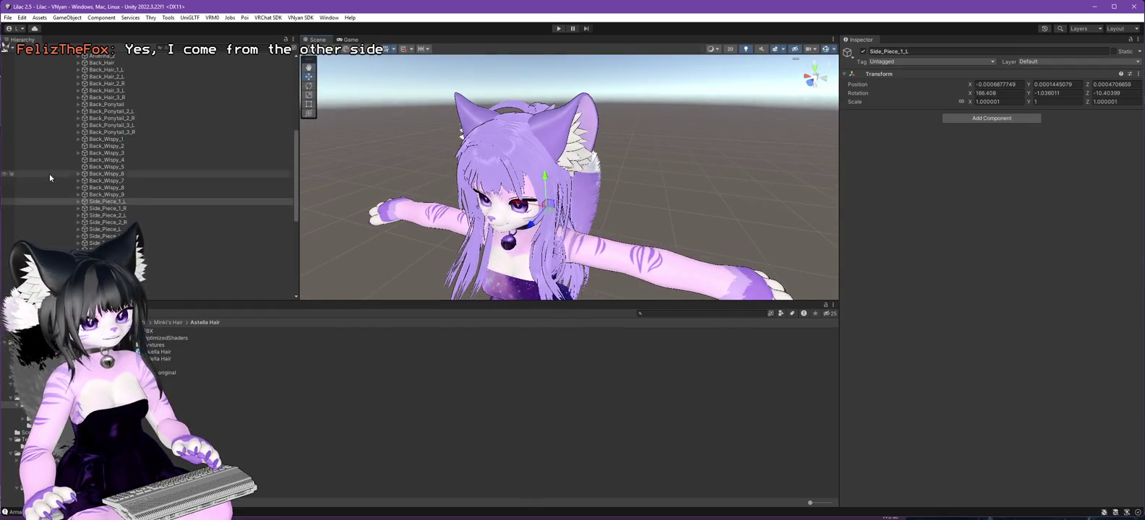
{"action": "left_click", "coordinate": [108, 207]}
{"action": "key", "text": "Down"}
{"action": "key", "text": "Down"}
{"action": "key", "text": "Down"}
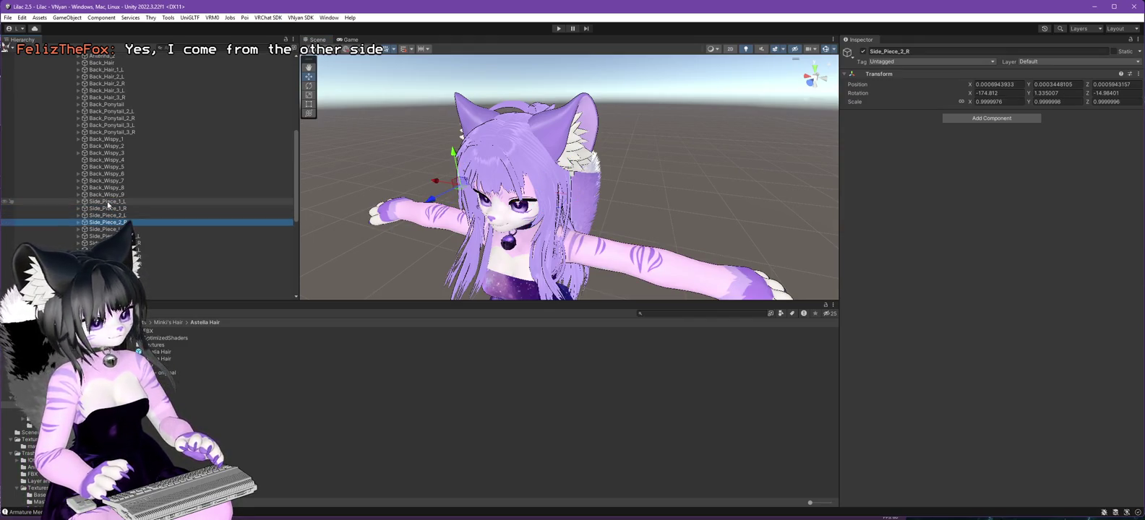
{"action": "key", "text": "Down"}
{"action": "key", "text": "Down"}
{"action": "key", "text": "Down"}
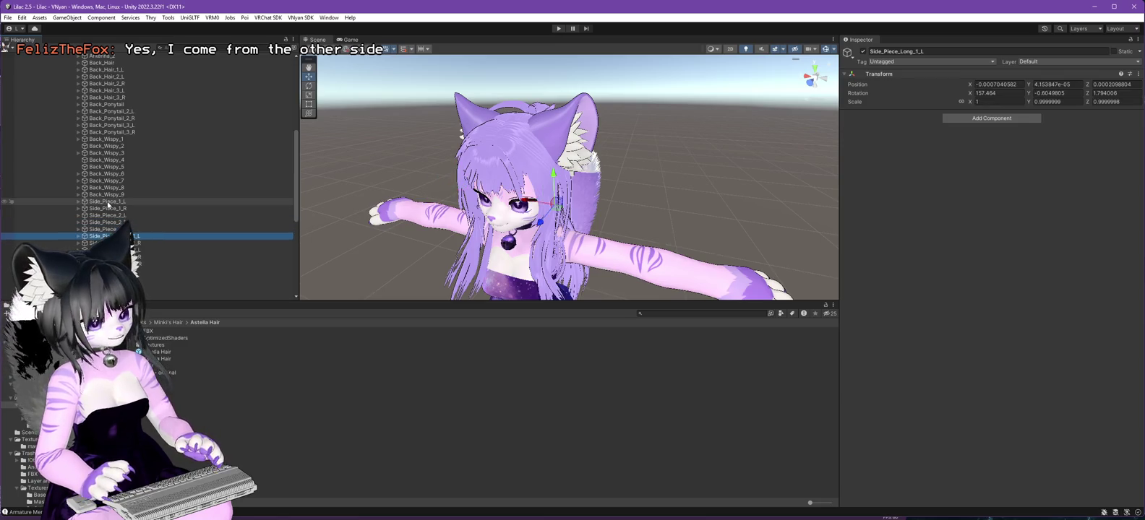
{"action": "key", "text": "Down"}
{"action": "key", "text": "Down"}
{"action": "key", "text": "Down"}
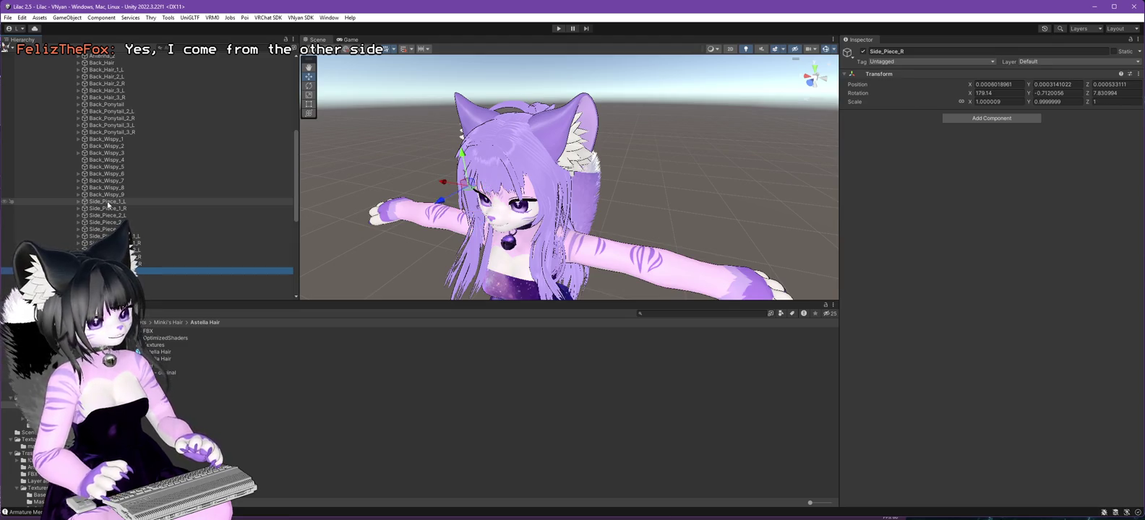
{"action": "scroll", "coordinate": [134, 213], "scroll_direction": "down", "scroll_amount": 3}
{"action": "key", "text": "Down"}
{"action": "key", "text": "Down"}
{"action": "key", "text": "Down"}
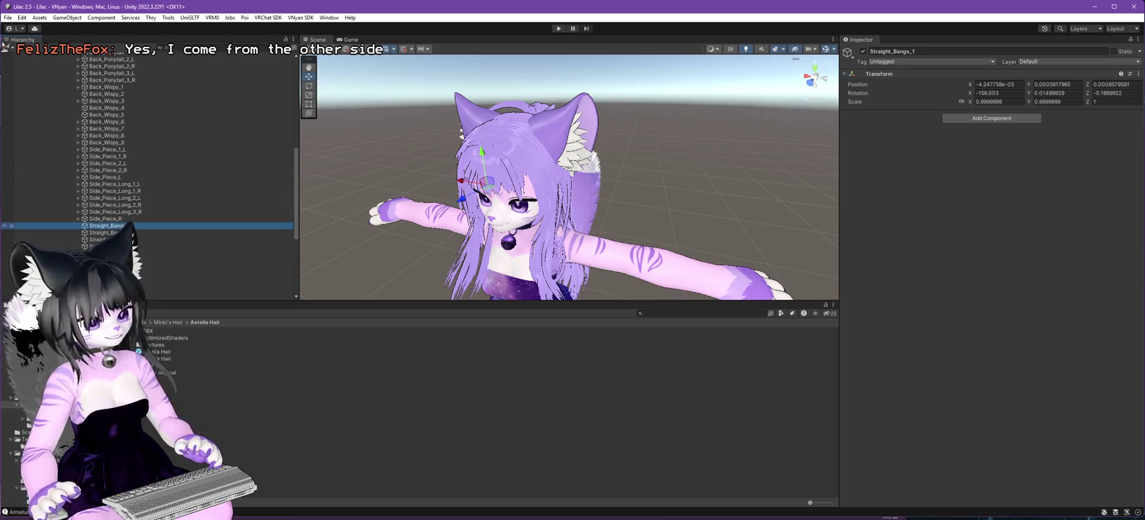
{"action": "key", "text": "Up"}
{"action": "key", "text": "Up"}
{"action": "key", "text": "Up"}
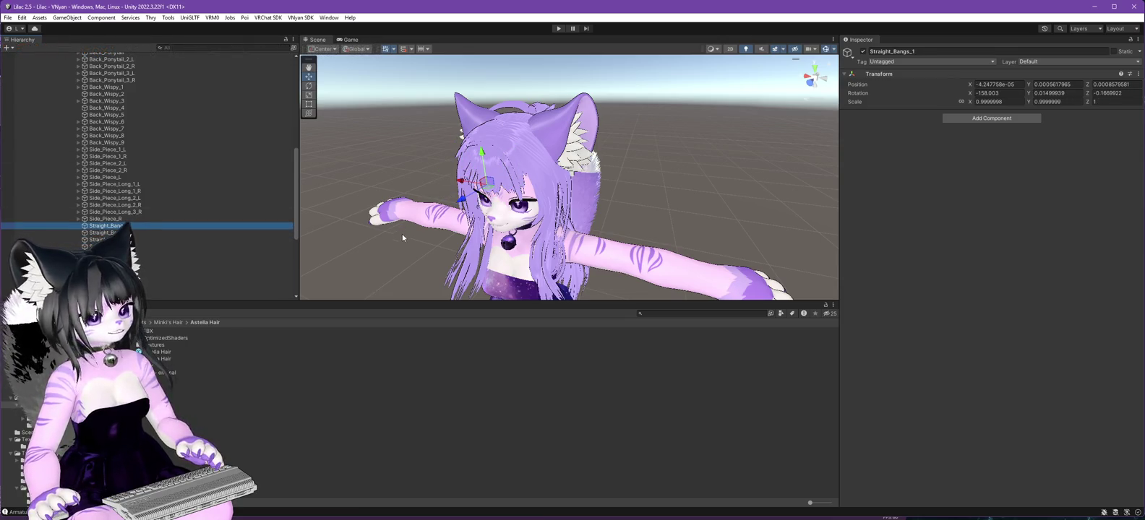
{"action": "scroll", "coordinate": [136, 243], "scroll_direction": "down", "scroll_amount": 5}
{"action": "scroll", "coordinate": [136, 238], "scroll_direction": "down", "scroll_amount": 3}
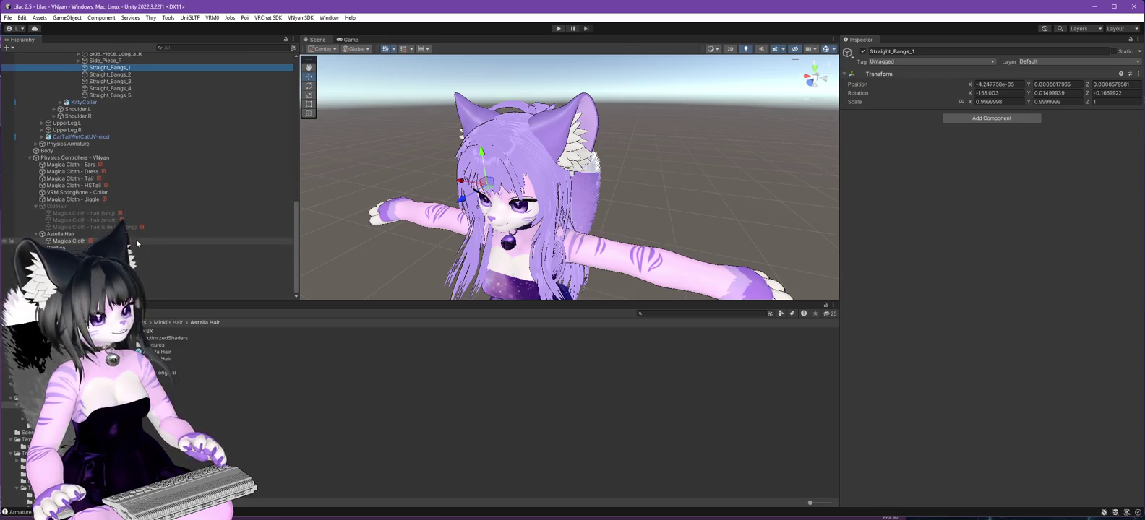
Rename the Astella Hair cloth object to 'Magica Cloth - hair (long)', then delete it.
{"action": "left_click", "coordinate": [73, 242]}
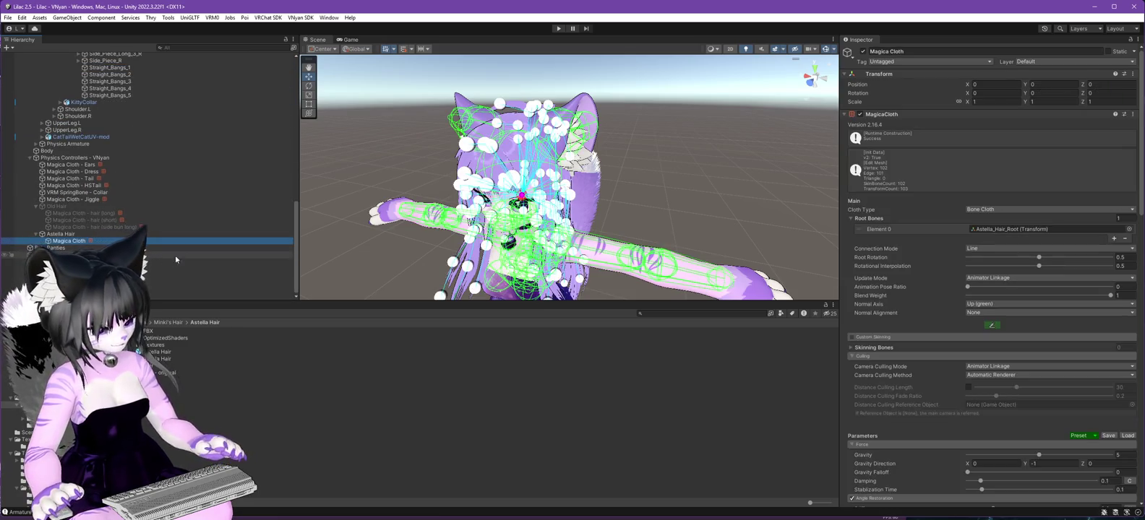
{"action": "type", "text": " - ha"}
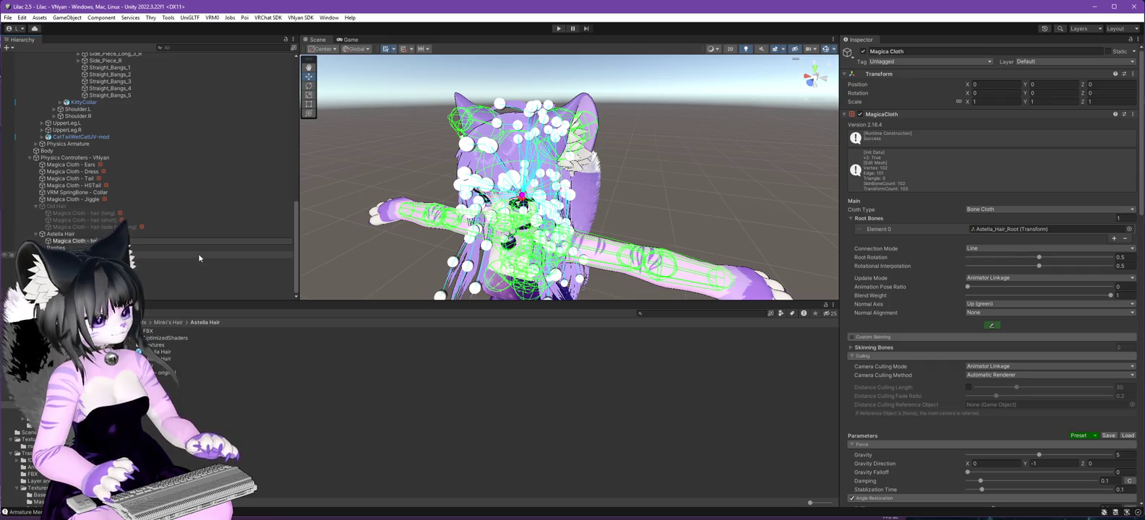
{"action": "type", "text": "ir (long)"}
{"action": "key", "text": "Return"}
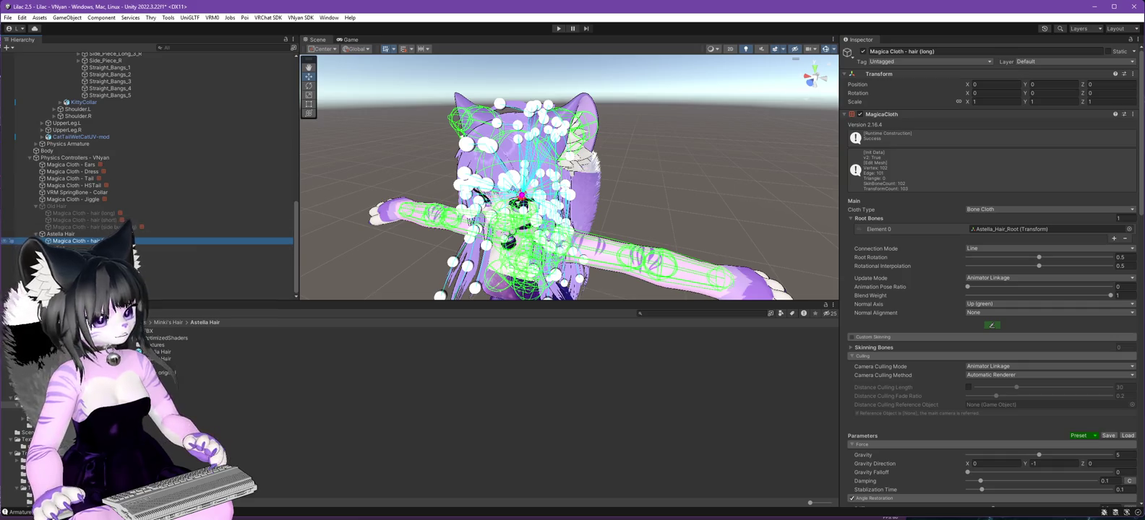
{"action": "right_click", "coordinate": [99, 240]}
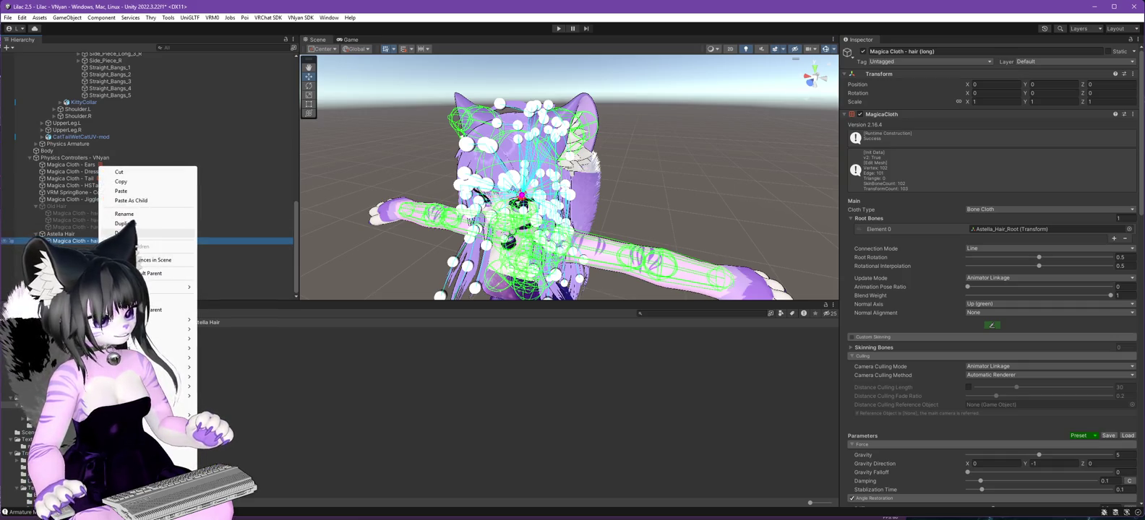
{"action": "left_click", "coordinate": [141, 233]}
Copy the three Old Hair Magica Cloth objects and paste them as children of Astella Hair.
{"action": "left_click", "coordinate": [98, 222]}
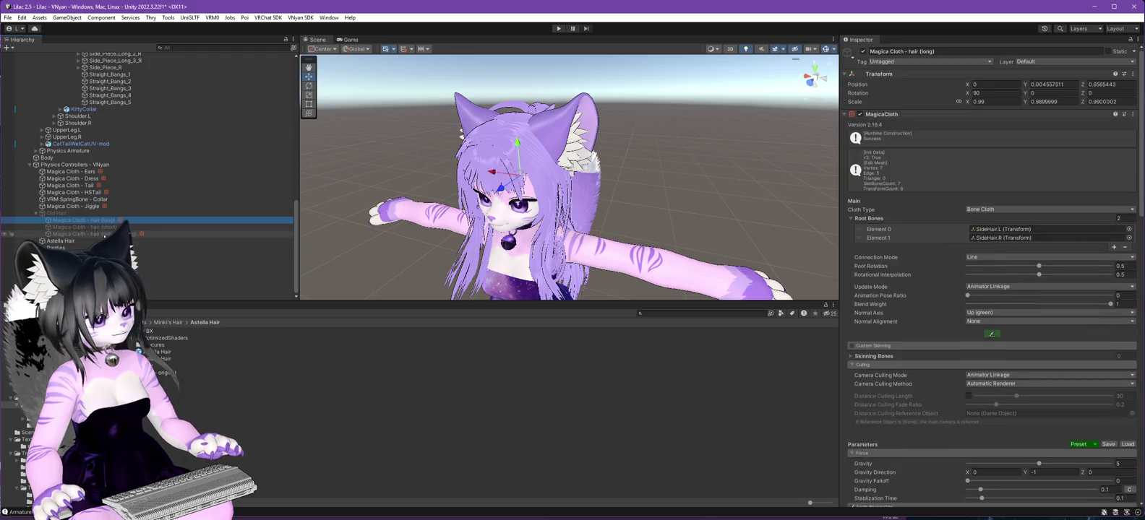
{"action": "left_click", "coordinate": [94, 235], "text": "shift"}
{"action": "right_click", "coordinate": [91, 217]}
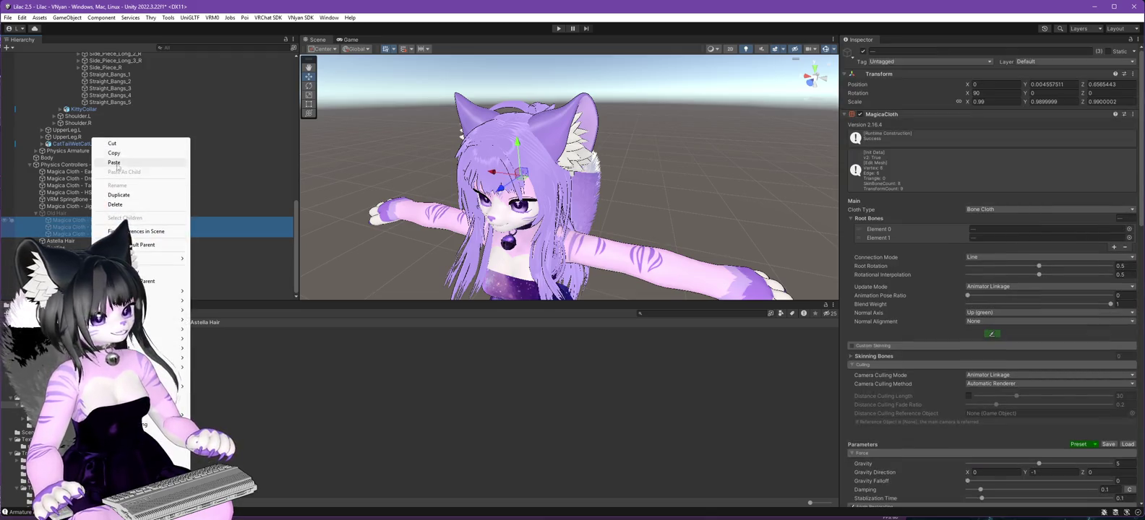
{"action": "left_click", "coordinate": [174, 154]}
{"action": "left_click", "coordinate": [61, 241]}
{"action": "right_click", "coordinate": [59, 240]}
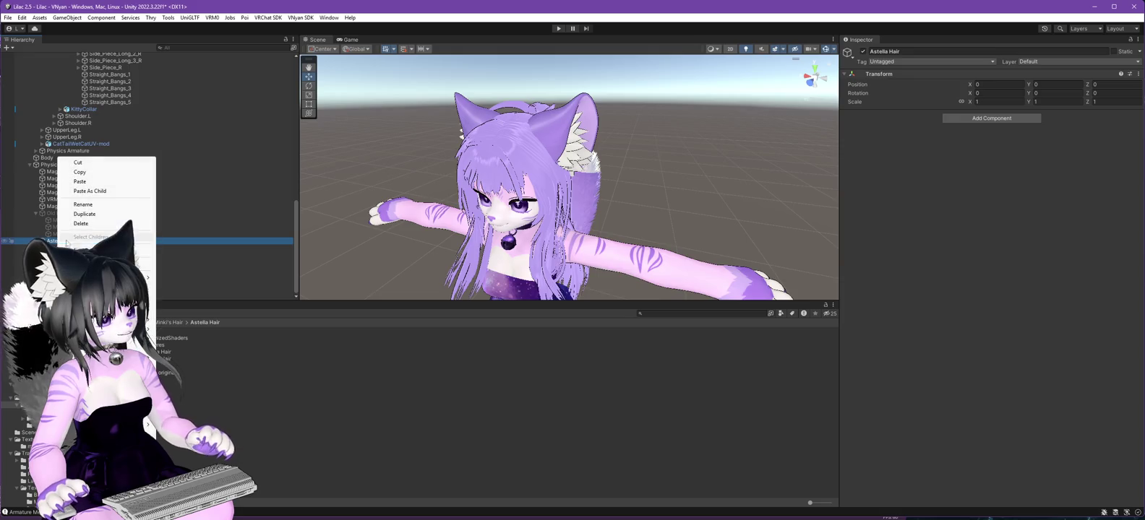
{"action": "left_click", "coordinate": [88, 190]}
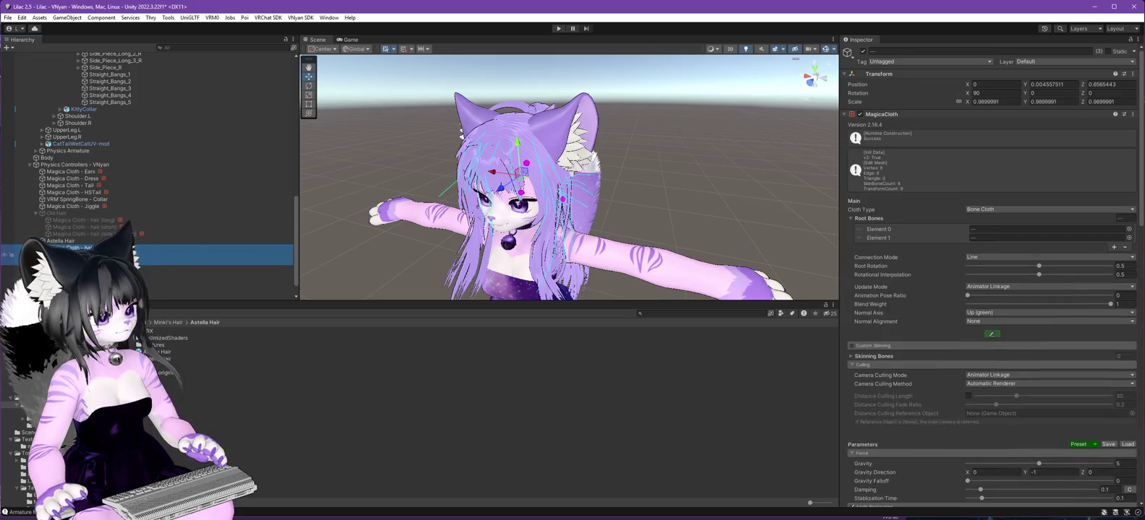
Inspect the pasted Magica Cloth - hair (long) settings and the Side_Piece_Long bones.
{"action": "left_click", "coordinate": [157, 247]}
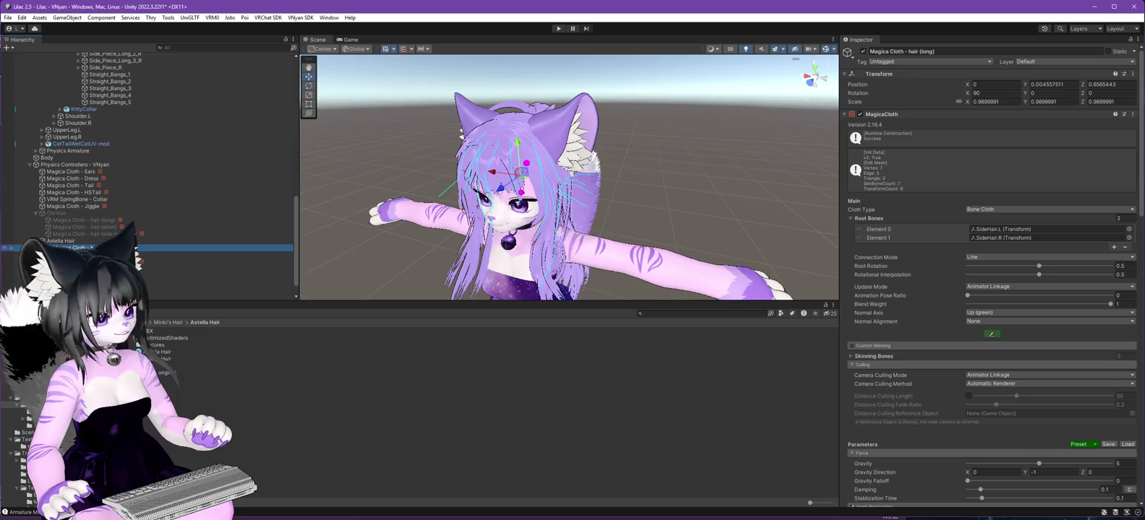
{"action": "scroll", "coordinate": [263, 185], "scroll_direction": "up", "scroll_amount": 3}
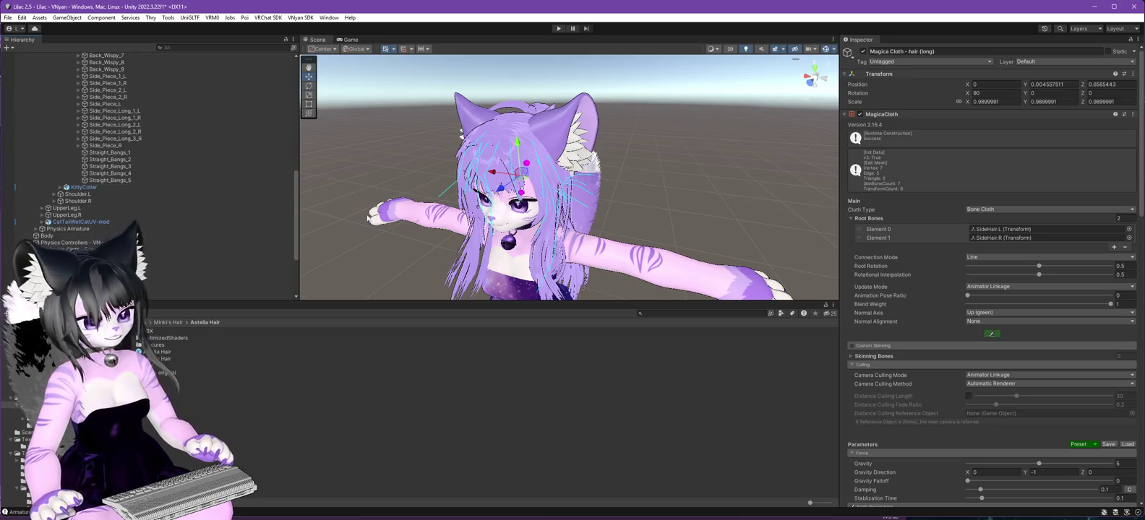
{"action": "left_click", "coordinate": [132, 113]}
{"action": "left_click", "coordinate": [126, 118], "text": "shift"}
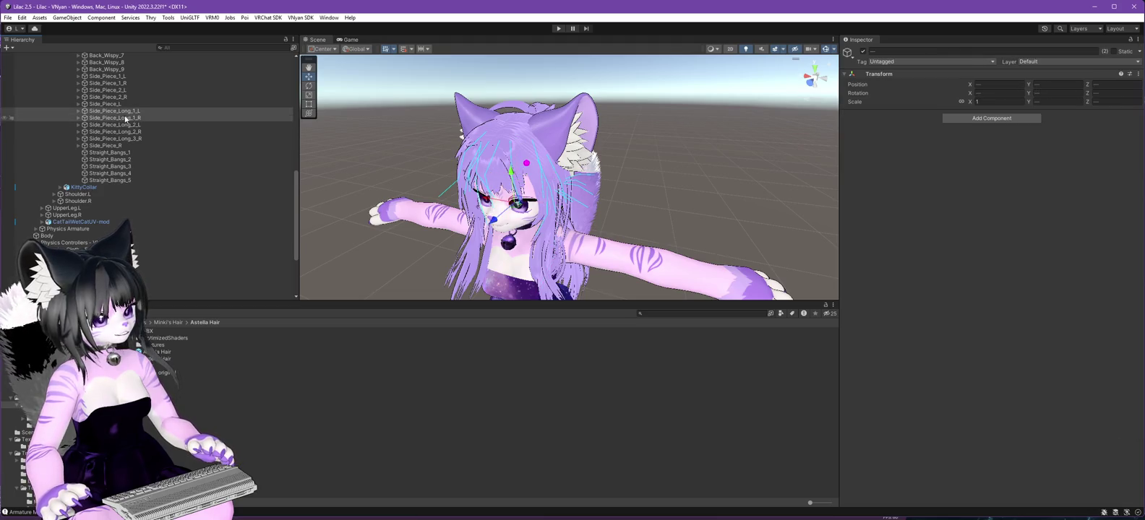
{"action": "left_click", "coordinate": [122, 131], "text": "shift"}
{"action": "scroll", "coordinate": [160, 135], "scroll_direction": "up", "scroll_amount": 6}
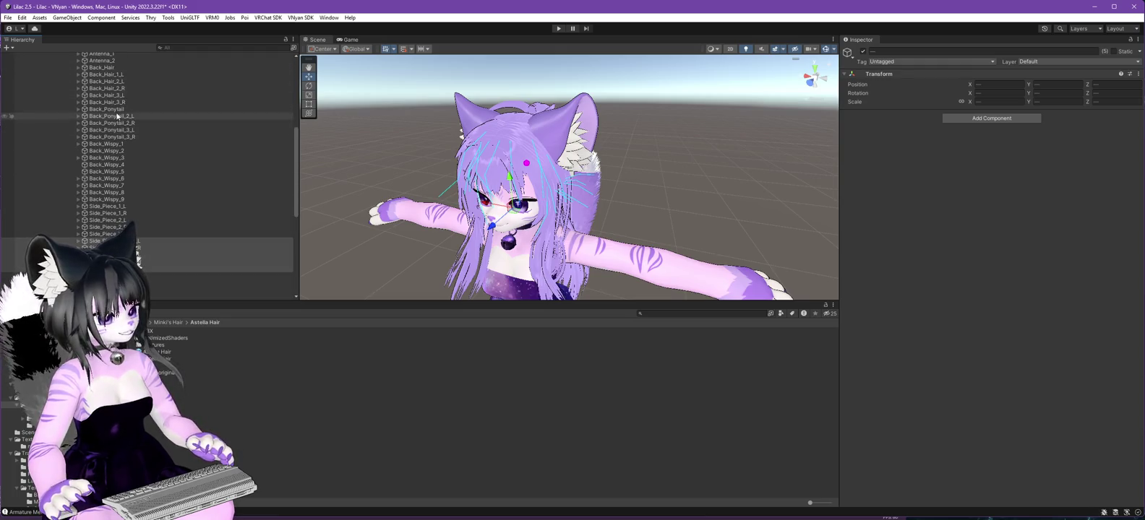
{"action": "scroll", "coordinate": [139, 191], "scroll_direction": "down", "scroll_amount": 7}
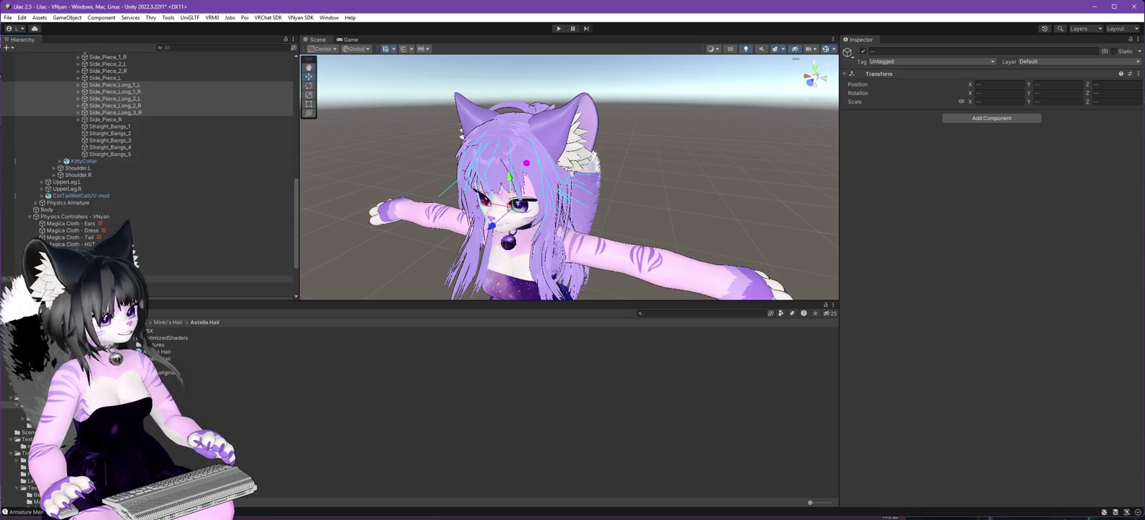
{"action": "left_click", "coordinate": [199, 249]}
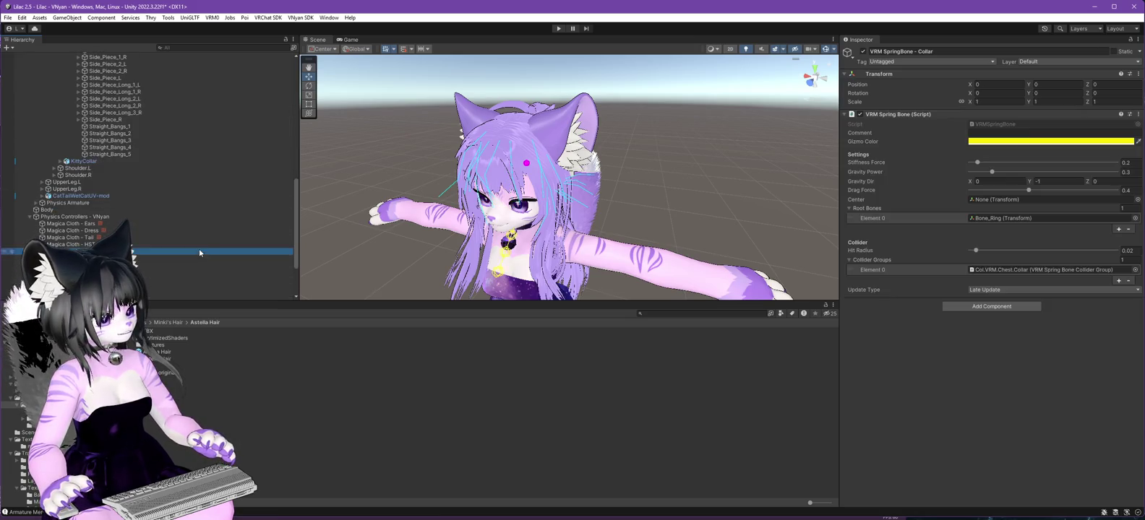
{"action": "scroll", "coordinate": [199, 217], "scroll_direction": "down", "scroll_amount": 3}
{"action": "left_click", "coordinate": [199, 227]}
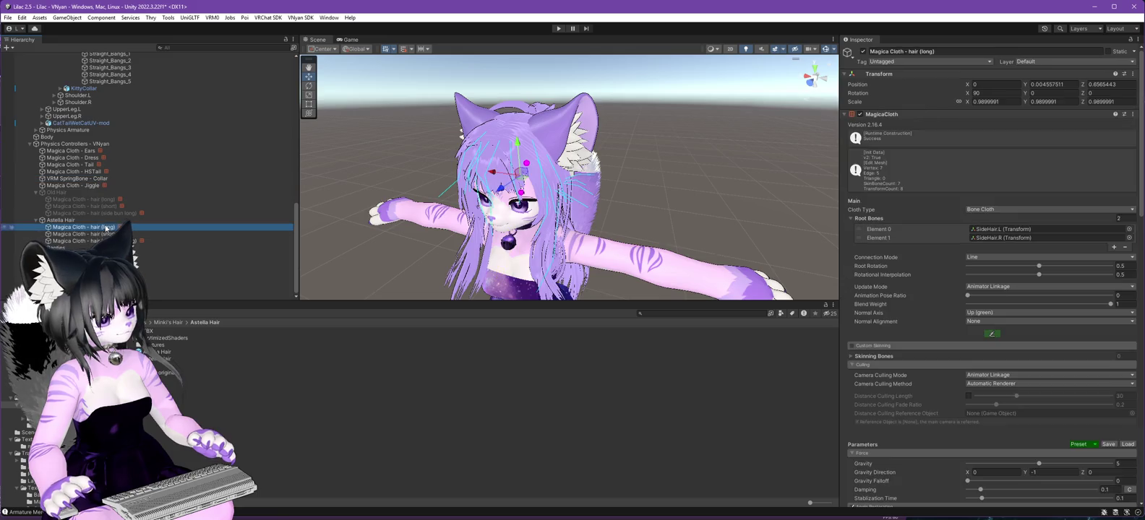
Remove the SideHair.L and SideHair.R root bones and resize Root Bones to 16 empty slots.
{"action": "left_click", "coordinate": [1125, 247]}
{"action": "left_click", "coordinate": [1126, 239]}
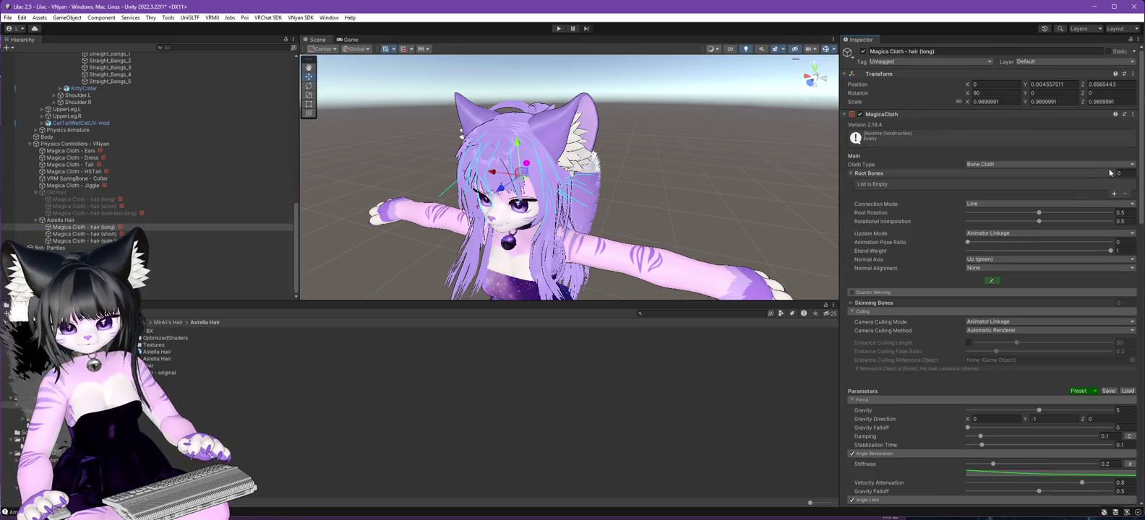
{"action": "type", "text": "16"}
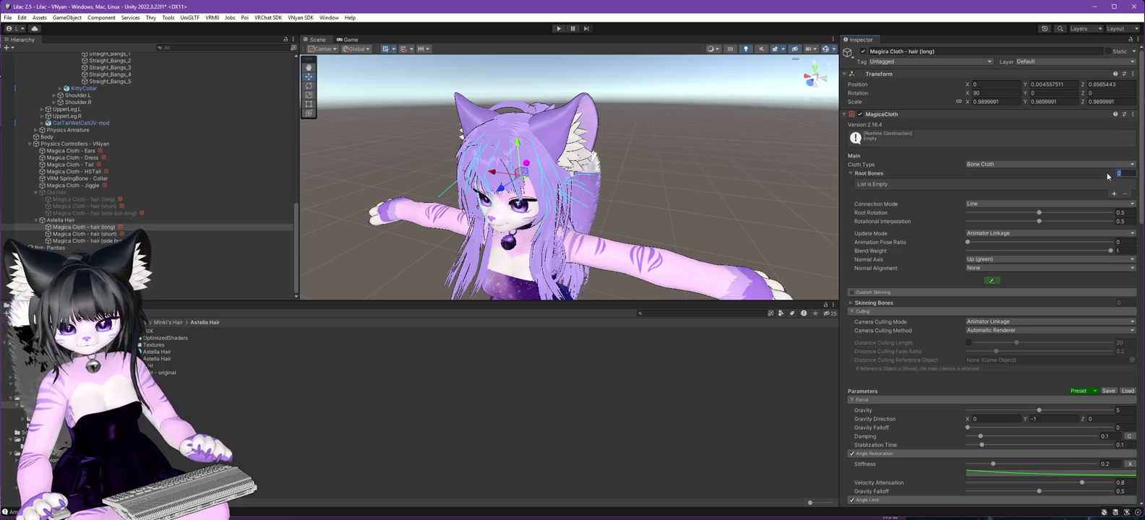
{"action": "key", "text": "Return"}
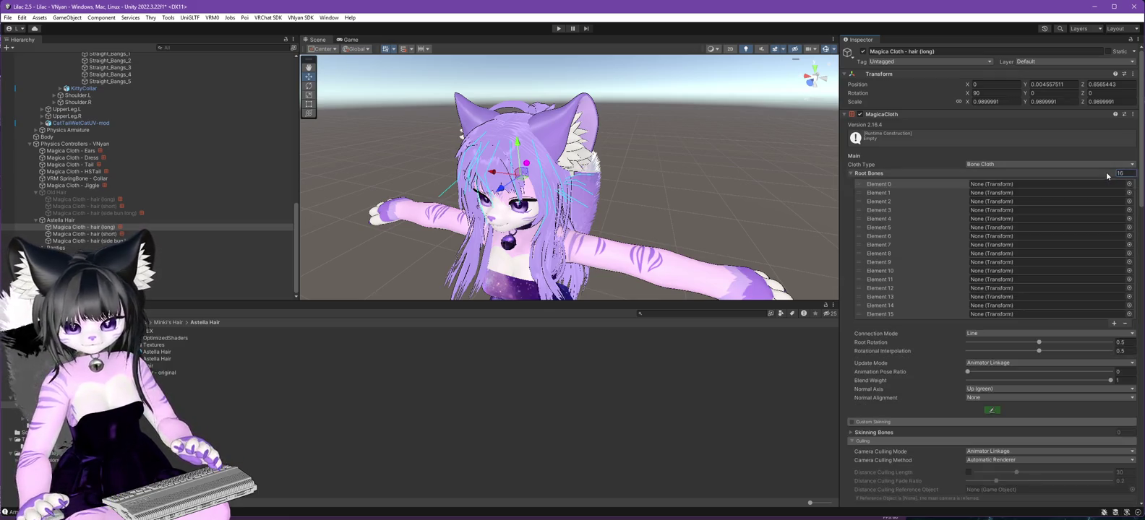
{"action": "scroll", "coordinate": [179, 105], "scroll_direction": "up", "scroll_amount": 10}
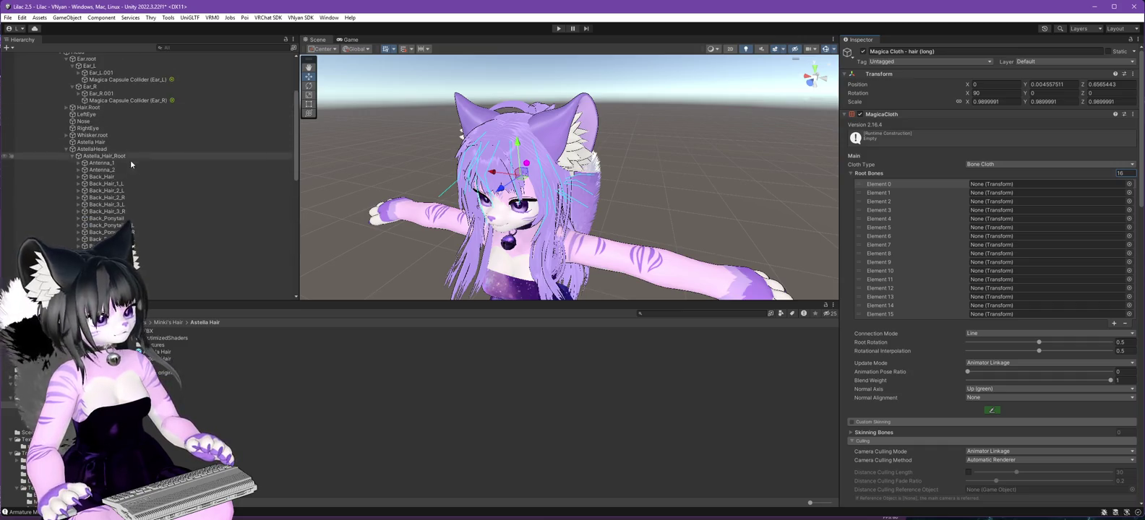
Select Back_Hair with its back hair and ponytail bones, then bring up the long-hair Magica Cloth settings.
{"action": "double_click", "coordinate": [217, 177]}
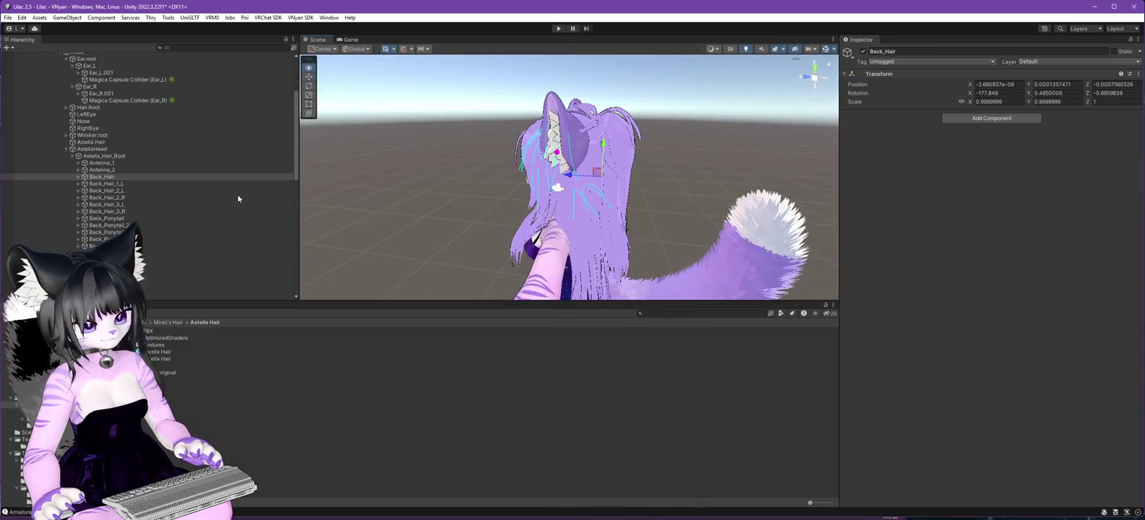
{"action": "left_click", "coordinate": [109, 184], "text": "ctrl"}
{"action": "left_click", "coordinate": [111, 190], "text": "ctrl"}
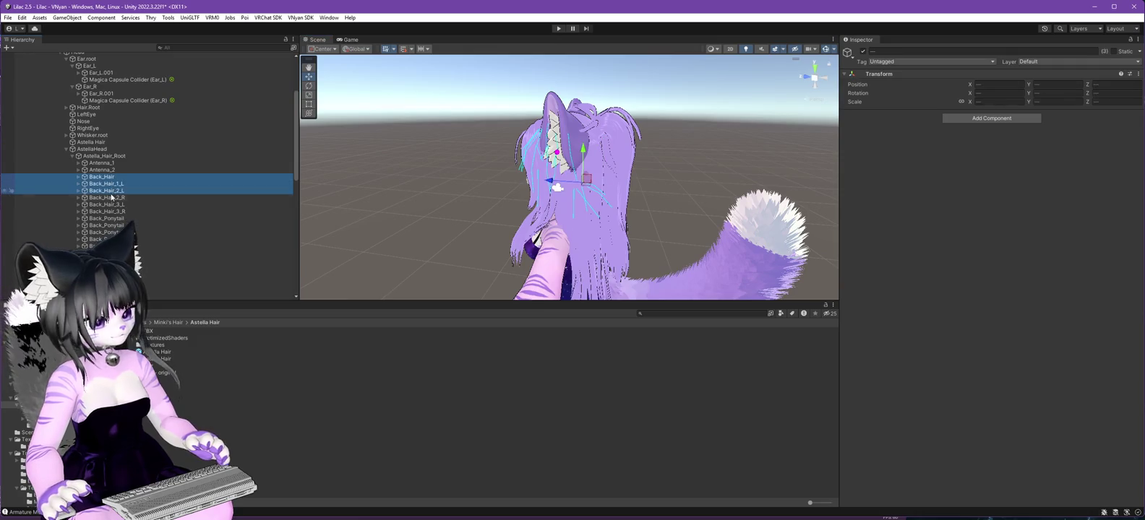
{"action": "left_click", "coordinate": [110, 197], "text": "ctrl"}
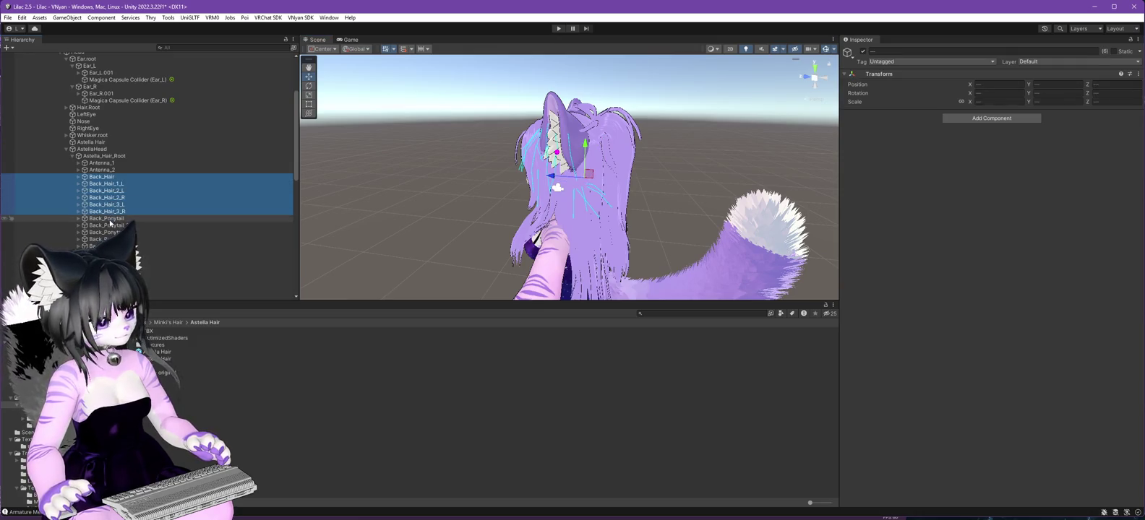
{"action": "left_click", "coordinate": [110, 219], "text": "ctrl"}
{"action": "left_click", "coordinate": [111, 226], "text": "ctrl"}
{"action": "left_click", "coordinate": [104, 239], "text": "ctrl"}
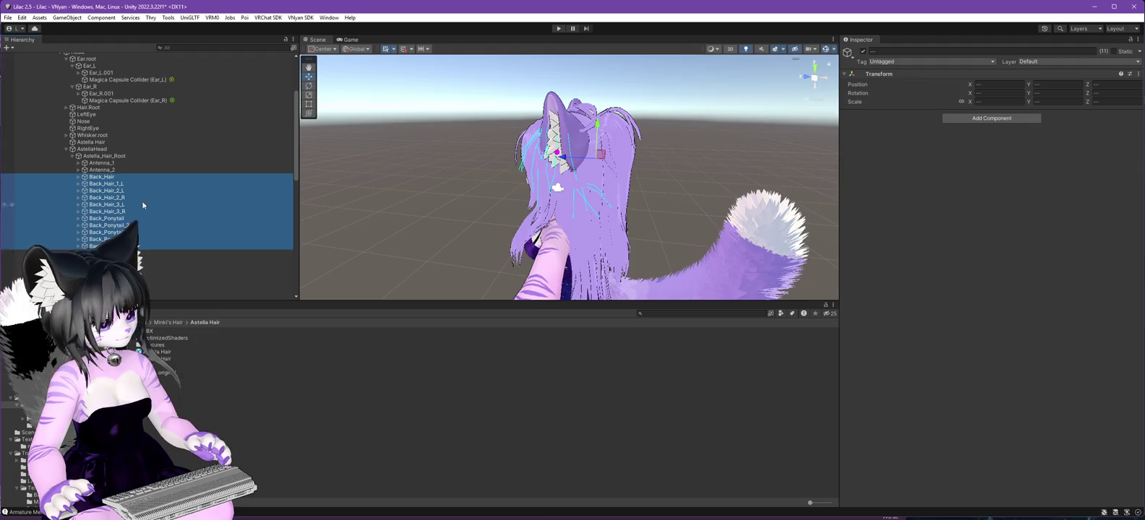
{"action": "scroll", "coordinate": [144, 204], "scroll_direction": "down", "scroll_amount": 6}
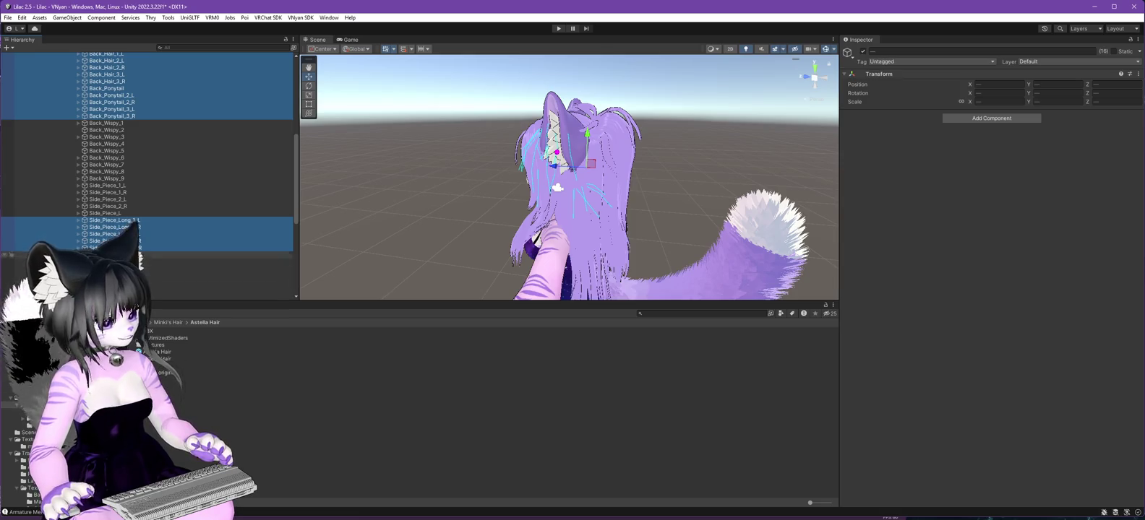
{"action": "scroll", "coordinate": [140, 248], "scroll_direction": "down", "scroll_amount": 5}
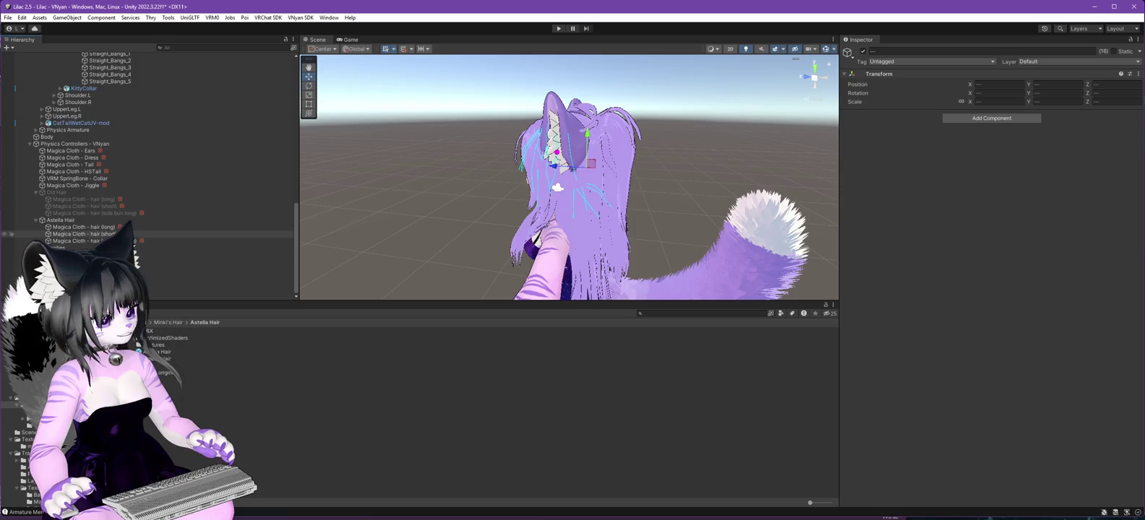
{"action": "left_click", "coordinate": [105, 228]}
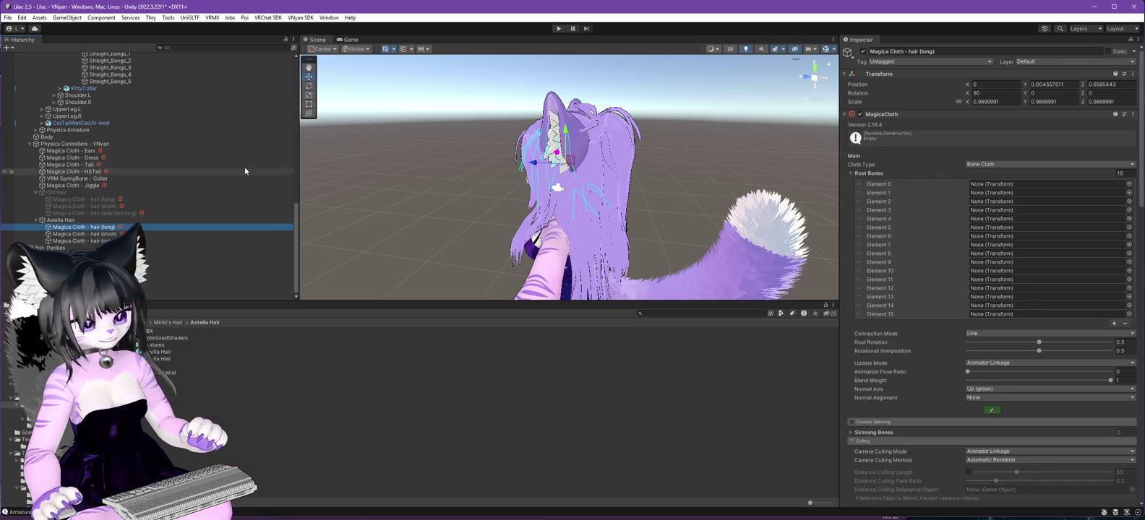
{"action": "scroll", "coordinate": [245, 171], "scroll_direction": "up", "scroll_amount": 10}
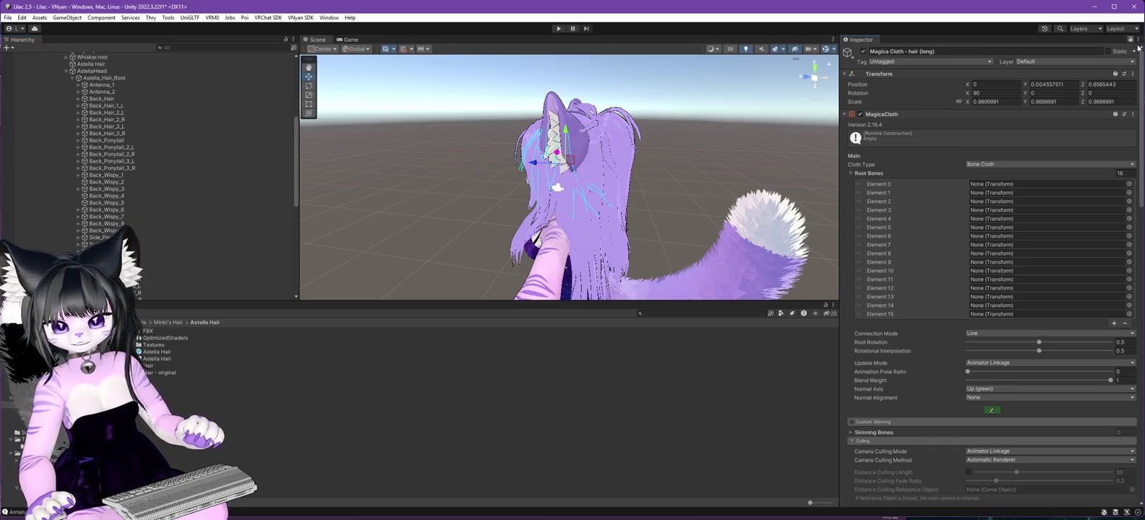
Reselect Back_Hair_1_L through Back_Hair_3_R, the ponytail bones and Side_Piece_Long_1_L together.
{"action": "left_click", "coordinate": [112, 106]}
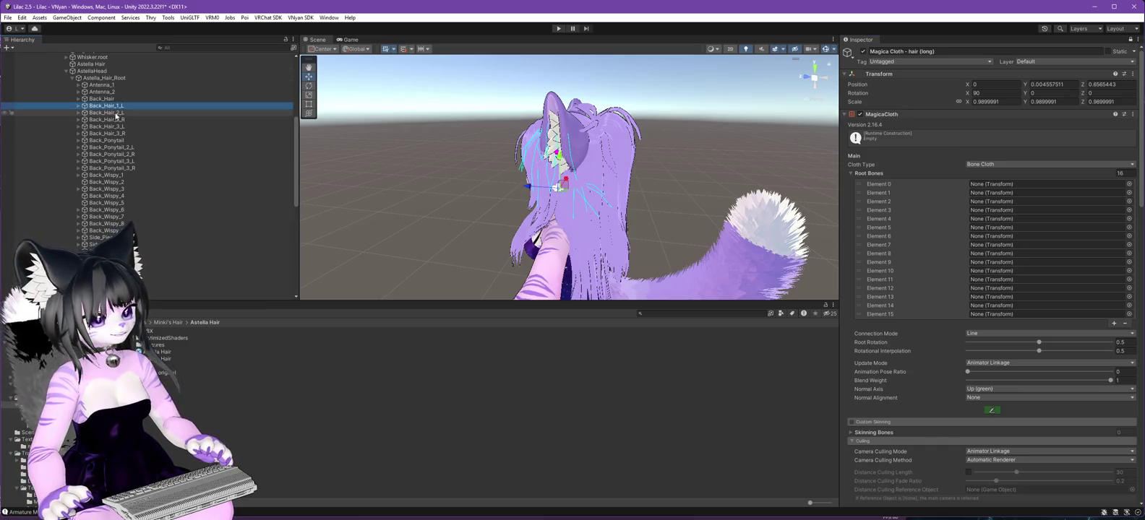
{"action": "key", "text": "shift+Down"}
{"action": "key", "text": "shift+Down"}
{"action": "key", "text": "shift+Down"}
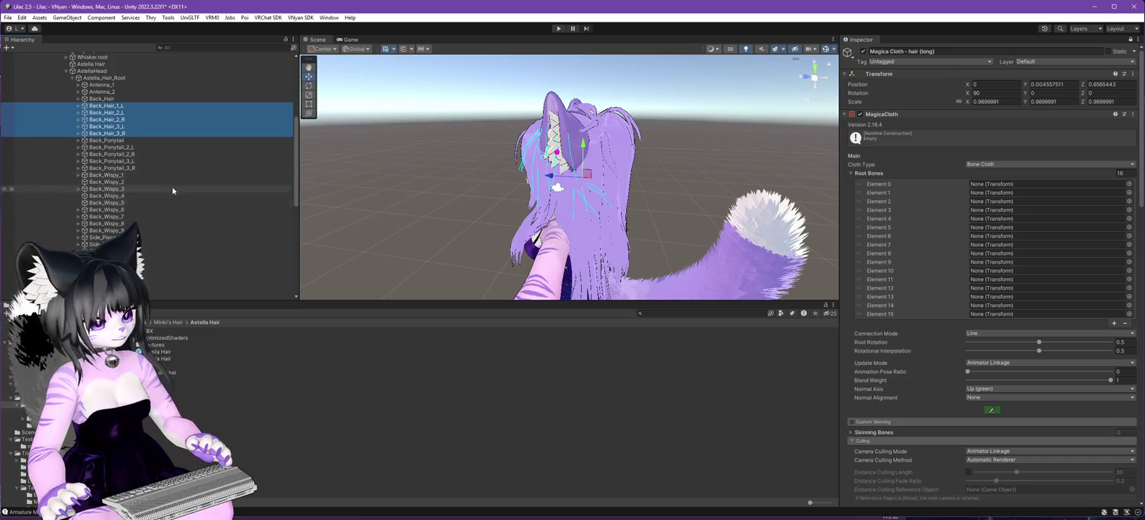
{"action": "left_click", "coordinate": [115, 143], "text": "shift"}
{"action": "key", "text": "shift+Down"}
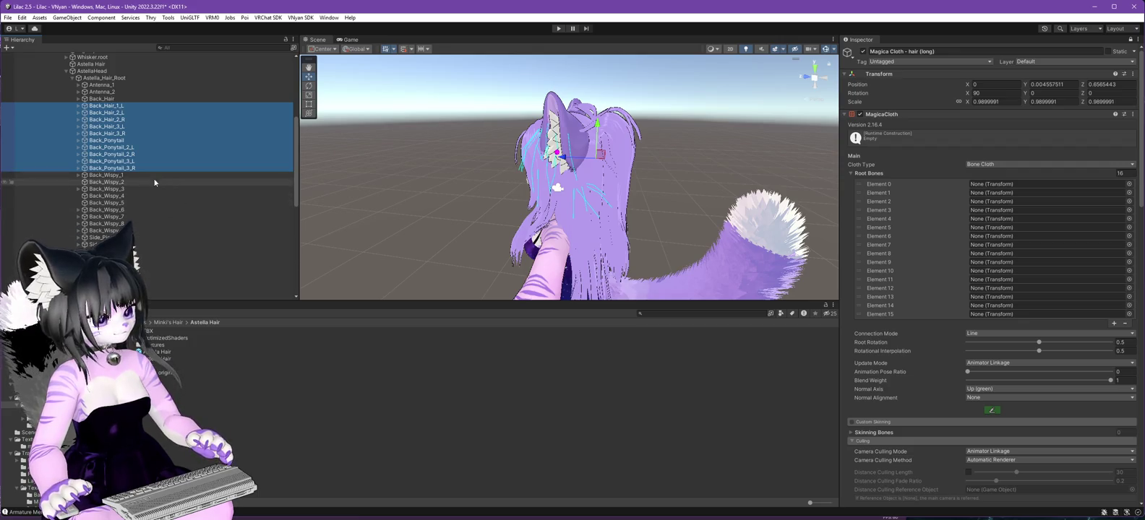
{"action": "scroll", "coordinate": [143, 175], "scroll_direction": "down", "scroll_amount": 3}
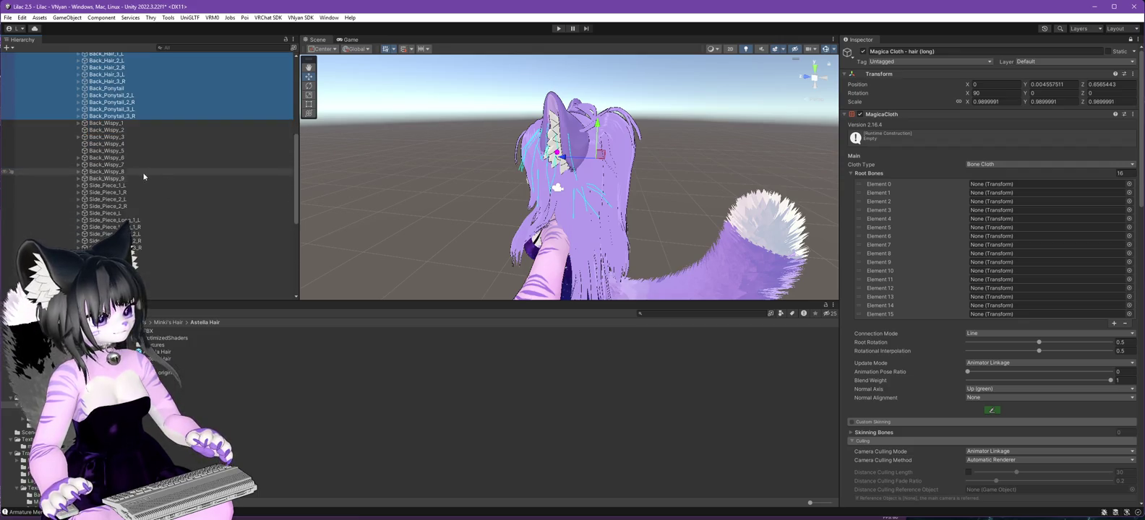
{"action": "left_click", "coordinate": [110, 221], "text": "ctrl"}
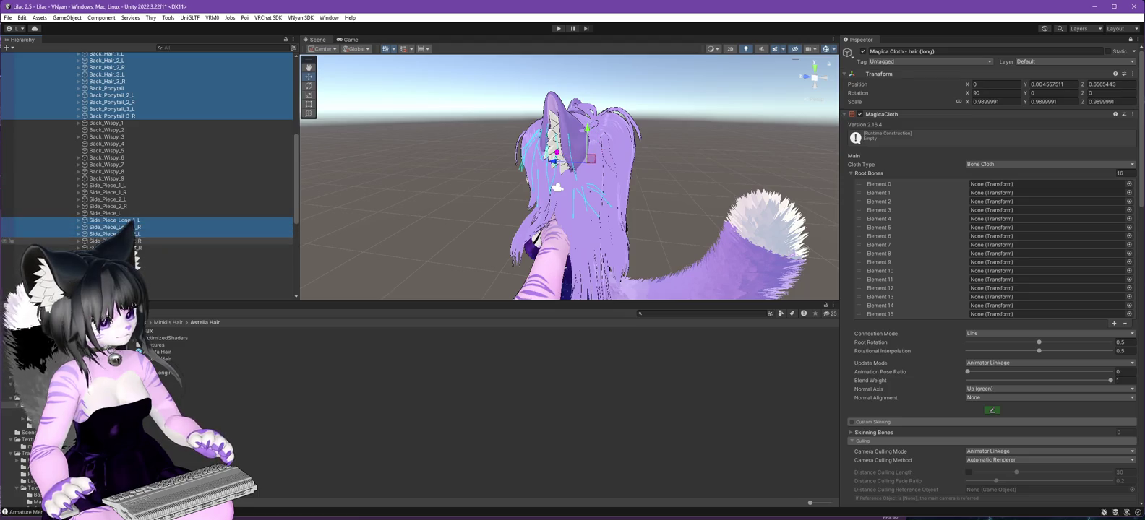
{"action": "scroll", "coordinate": [169, 228], "scroll_direction": "up", "scroll_amount": 4}
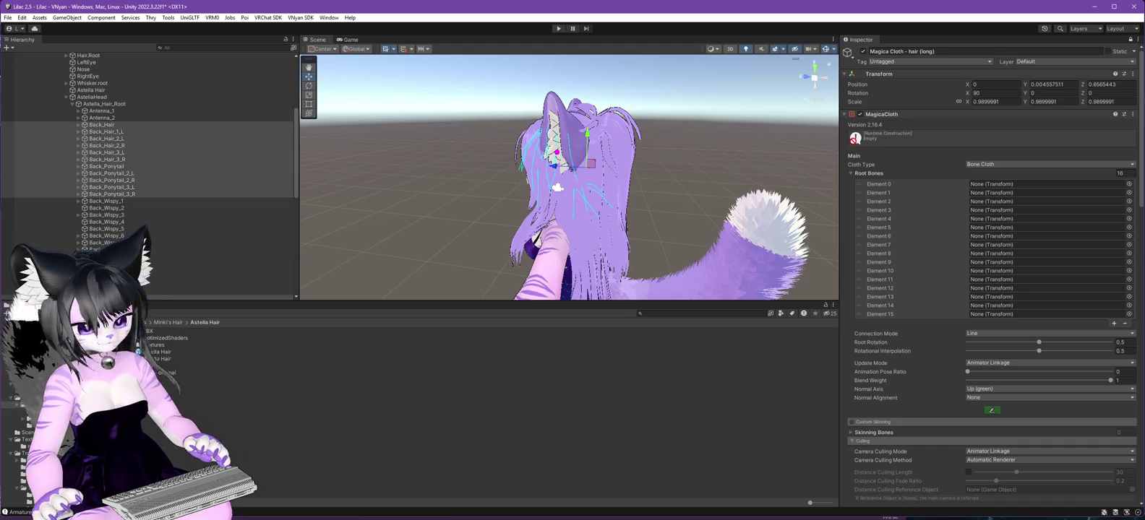
Assign Back_Hair through Back_Ponytail_2_R to Root Bones Elements 0–8.
{"action": "left_click", "coordinate": [1001, 186]}
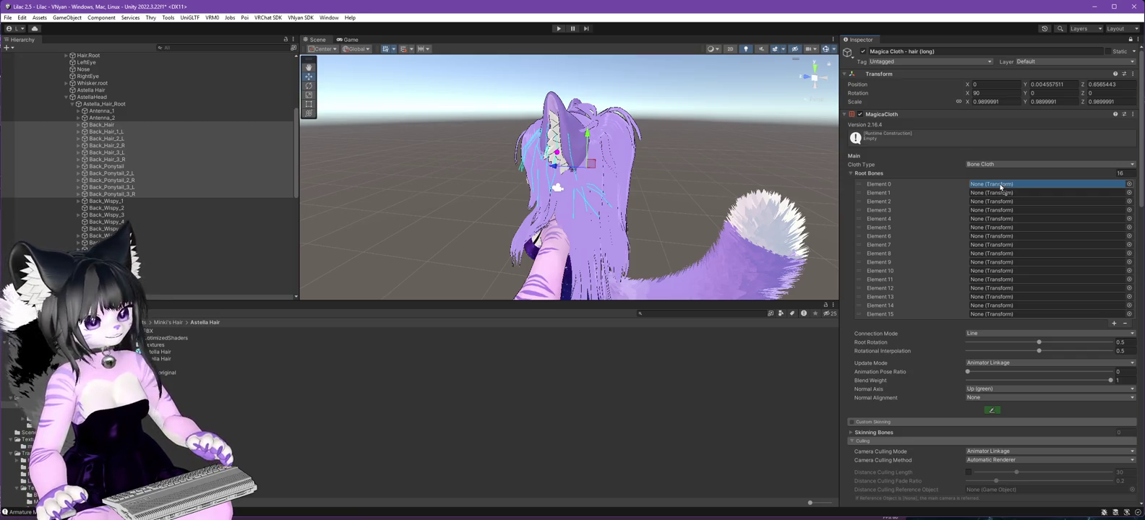
{"action": "left_click_drag", "start_coordinate": [1000, 187], "coordinate": [1000, 186]}
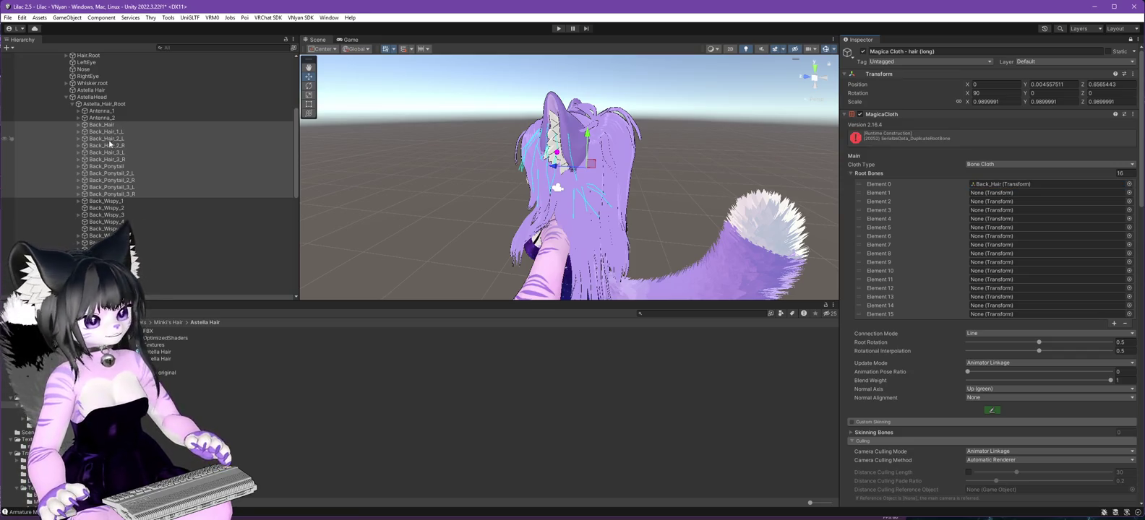
{"action": "left_click", "coordinate": [104, 166]}
{"action": "left_click_drag", "start_coordinate": [93, 134], "coordinate": [991, 199]}
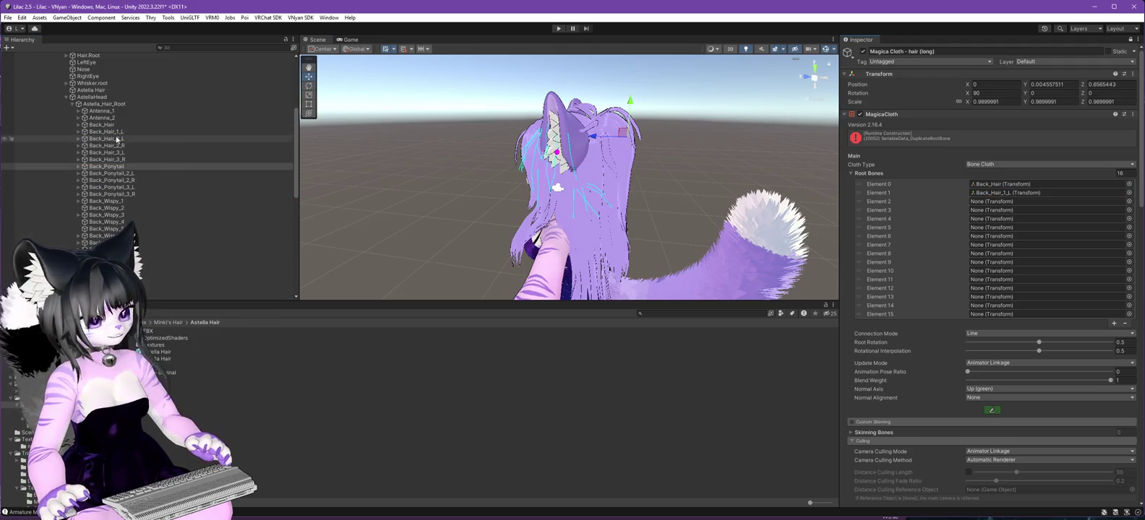
{"action": "left_click_drag", "start_coordinate": [115, 142], "coordinate": [1011, 202]}
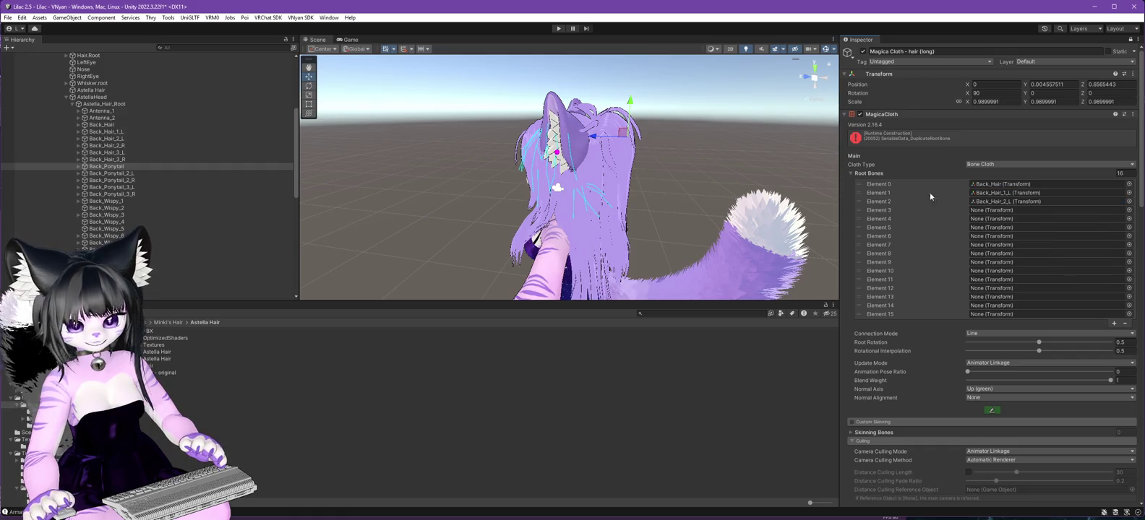
{"action": "left_click_drag", "start_coordinate": [123, 153], "coordinate": [889, 165]}
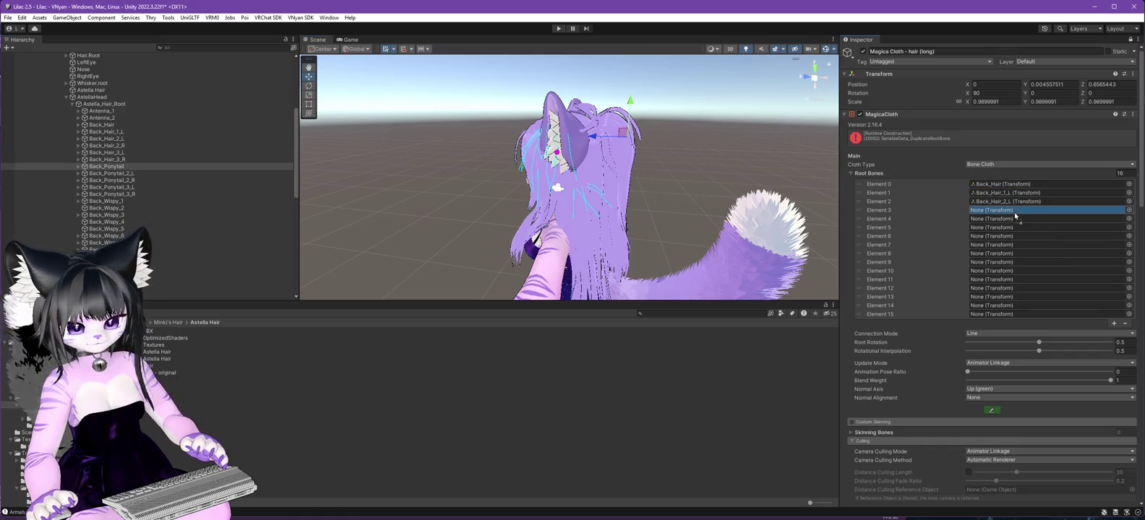
{"action": "left_click_drag", "start_coordinate": [135, 152], "coordinate": [1000, 220]}
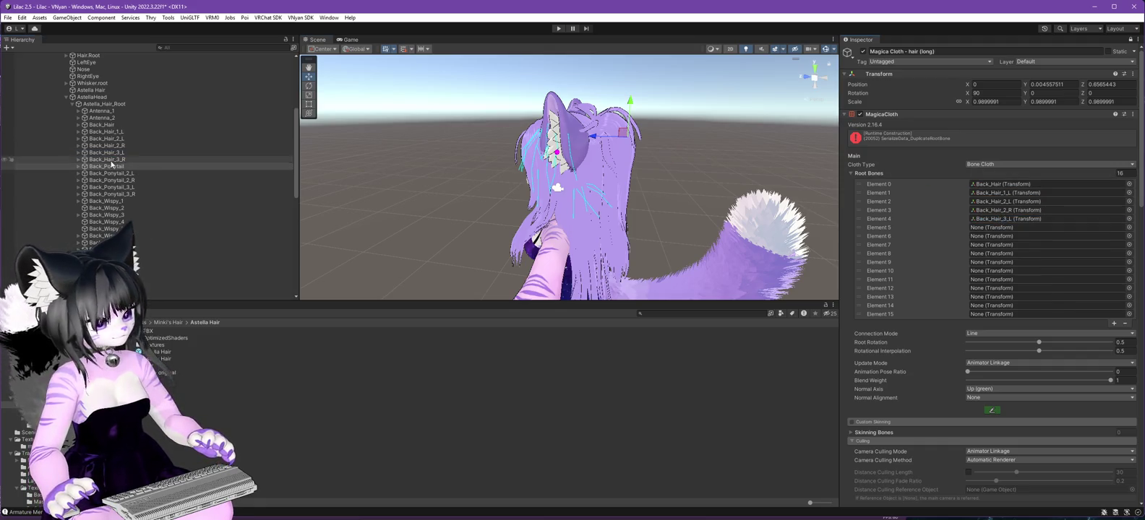
{"action": "left_click_drag", "start_coordinate": [112, 164], "coordinate": [1027, 228]}
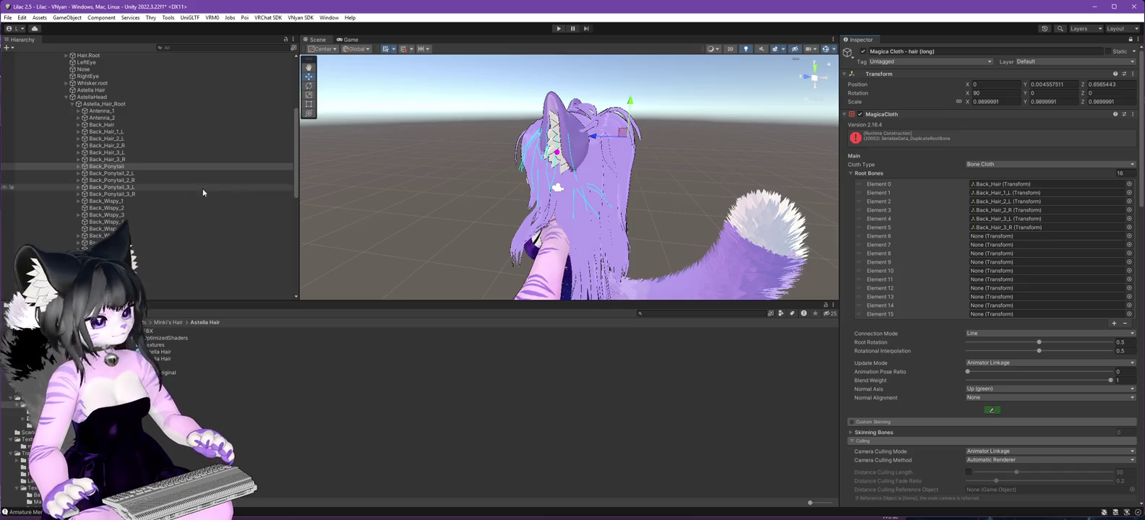
{"action": "left_click_drag", "start_coordinate": [453, 170], "coordinate": [995, 242]}
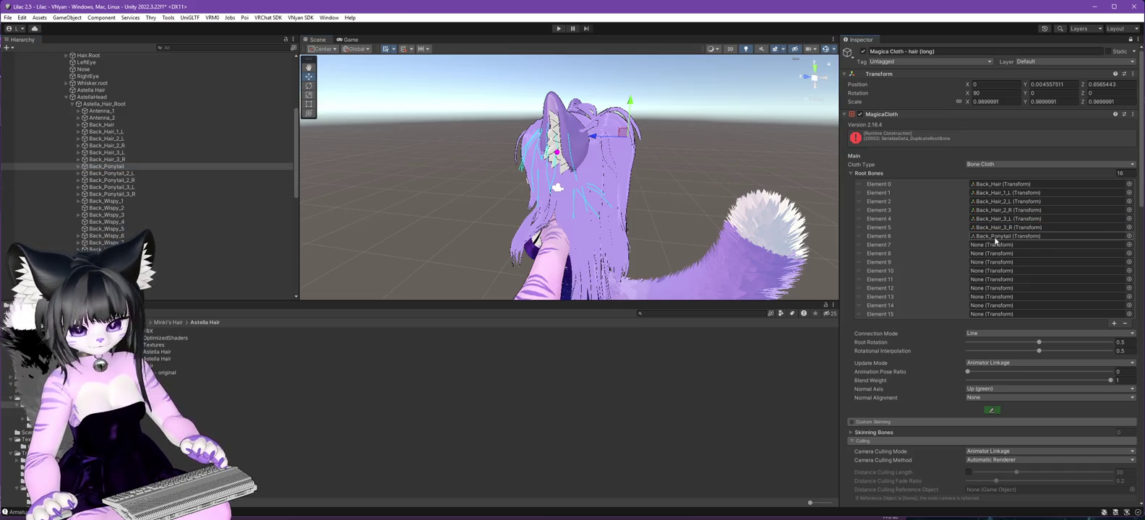
{"action": "left_click_drag", "start_coordinate": [112, 174], "coordinate": [995, 248]}
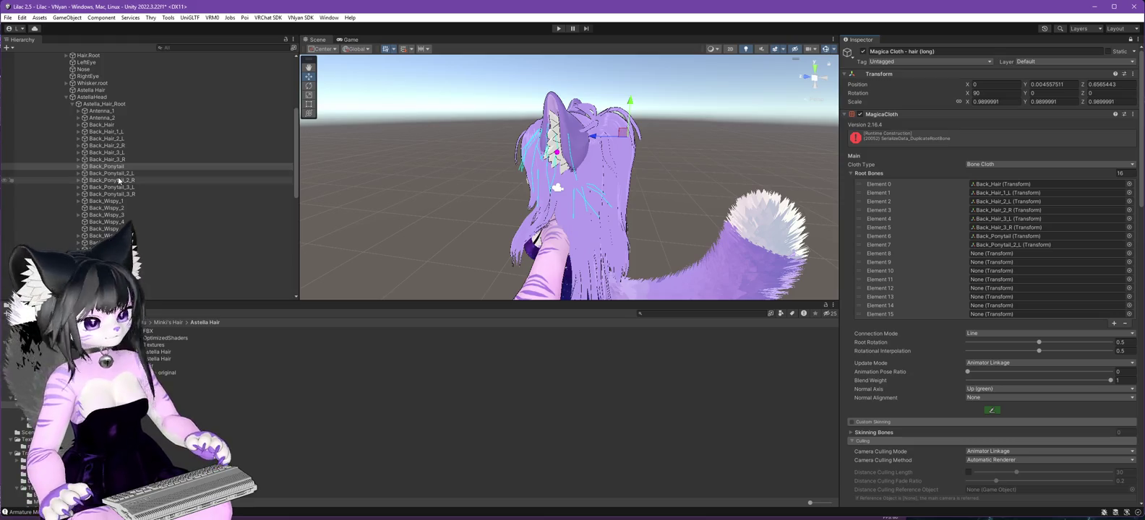
{"action": "left_click_drag", "start_coordinate": [112, 180], "coordinate": [1013, 255]}
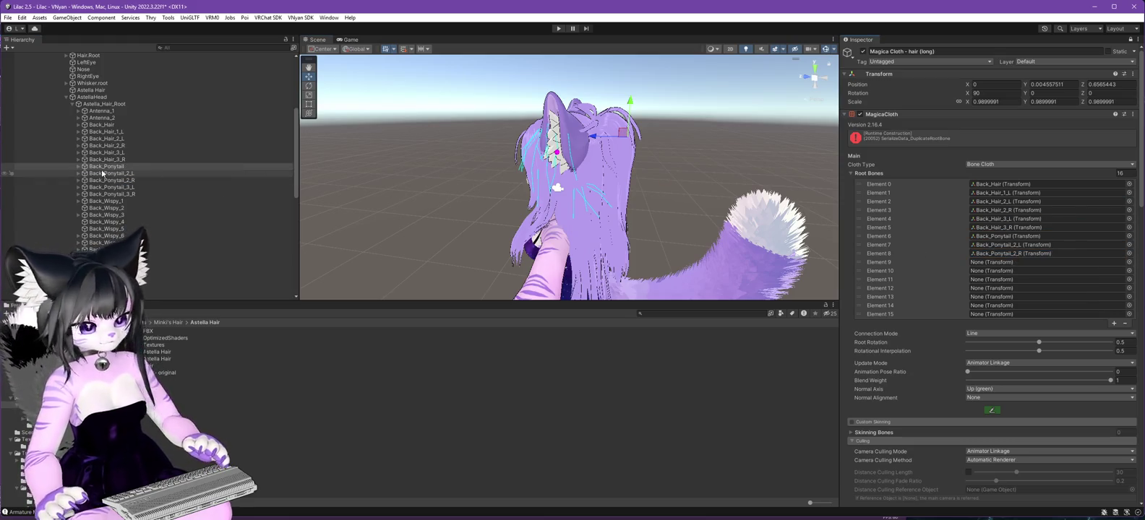
Fill the remaining root bone slots with ponytail, Side_Piece_Long_1_L and bangs bones, ending with Straight_Bangs_5.
{"action": "left_click_drag", "start_coordinate": [112, 180], "coordinate": [645, 209]}
{"action": "mouse_move", "coordinate": [423, 202]}
{"action": "left_mouse_down"}
{"action": "mouse_move", "coordinate": [102, 177]}
{"action": "mouse_move", "coordinate": [593, 201]}
{"action": "left_mouse_up"}
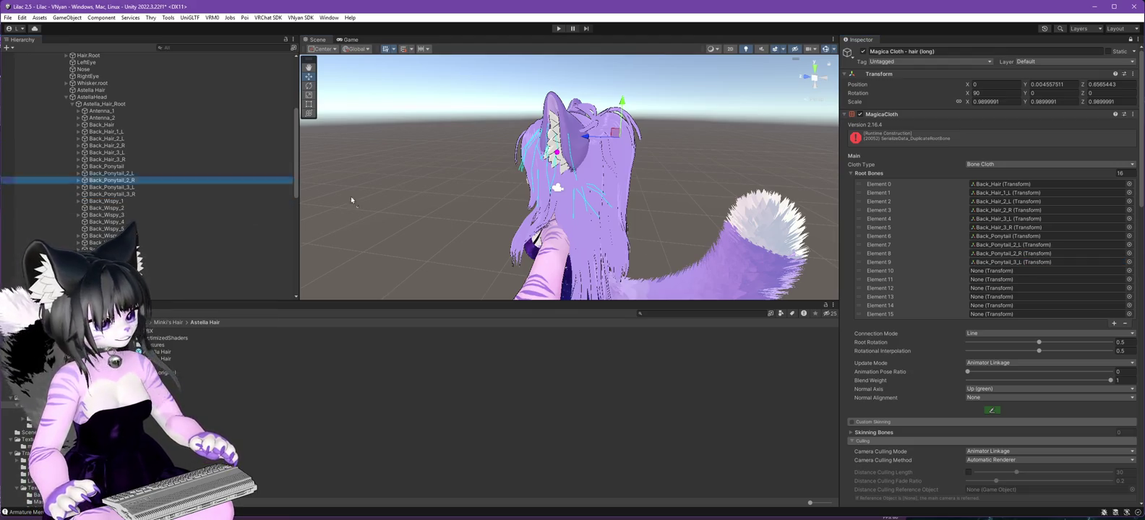
{"action": "left_click_drag", "start_coordinate": [1007, 266], "coordinate": [1007, 266]}
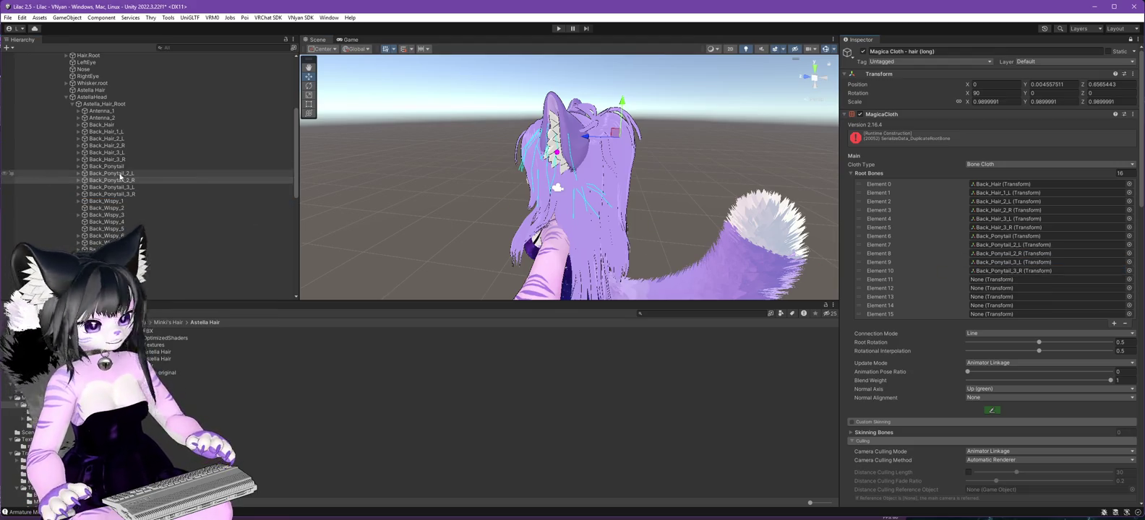
{"action": "scroll", "coordinate": [173, 174], "scroll_direction": "down", "scroll_amount": 8}
{"action": "left_click_drag", "start_coordinate": [173, 173], "coordinate": [1001, 282]}
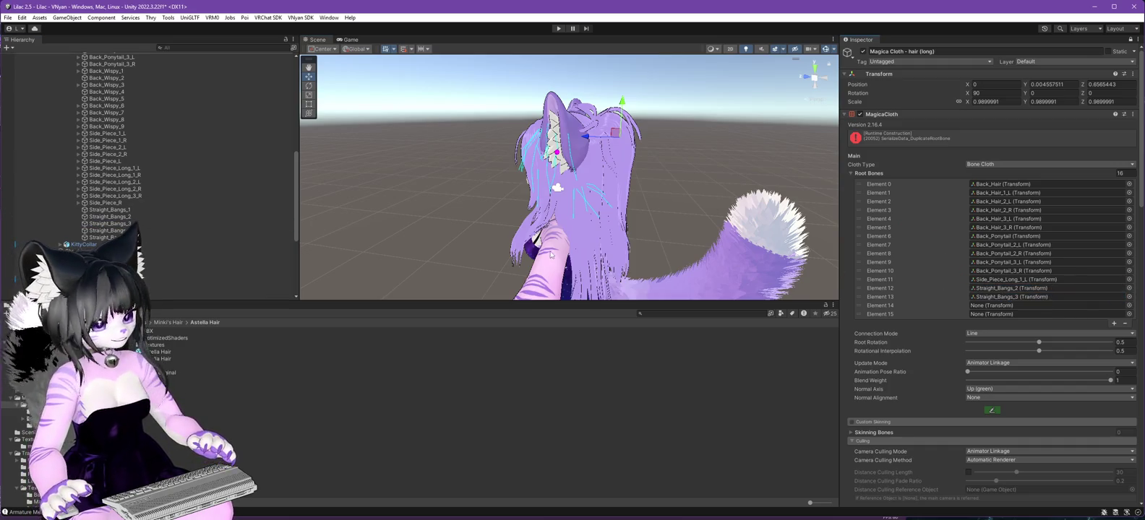
{"action": "left_click_drag", "start_coordinate": [109, 234], "coordinate": [1001, 279]}
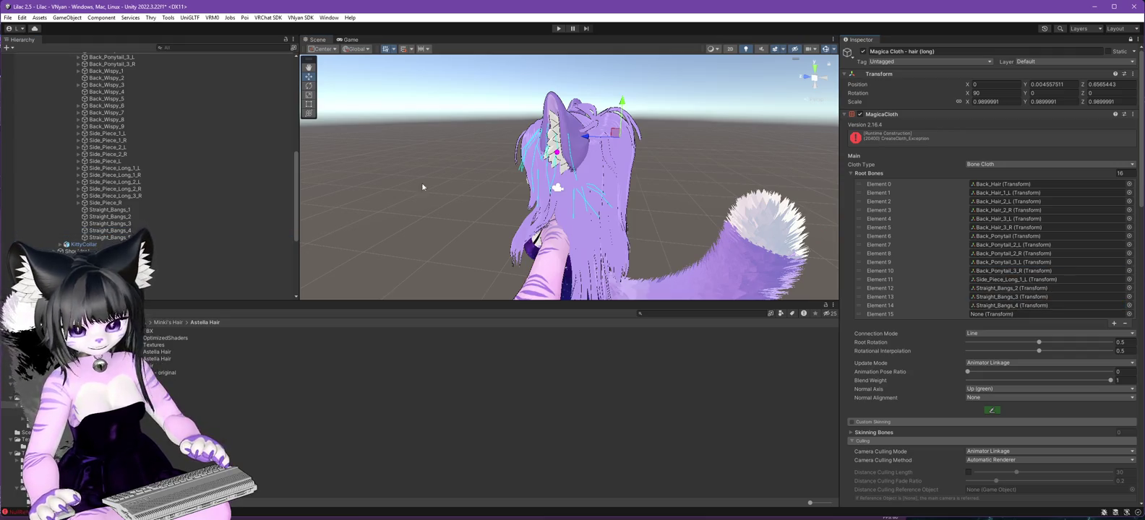
{"action": "left_click", "coordinate": [94, 237]}
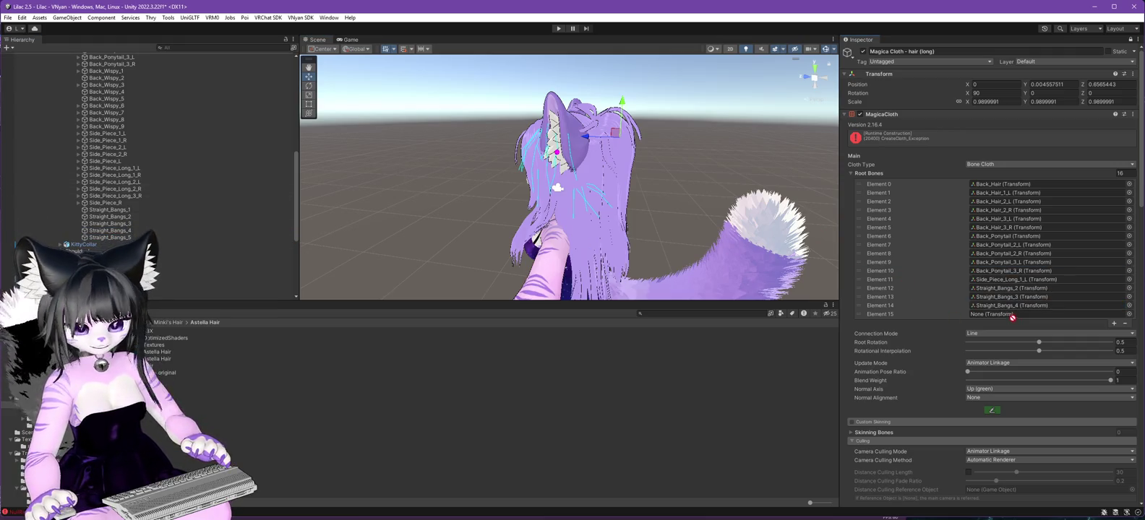
{"action": "left_click_drag", "start_coordinate": [1008, 315], "coordinate": [1010, 315]}
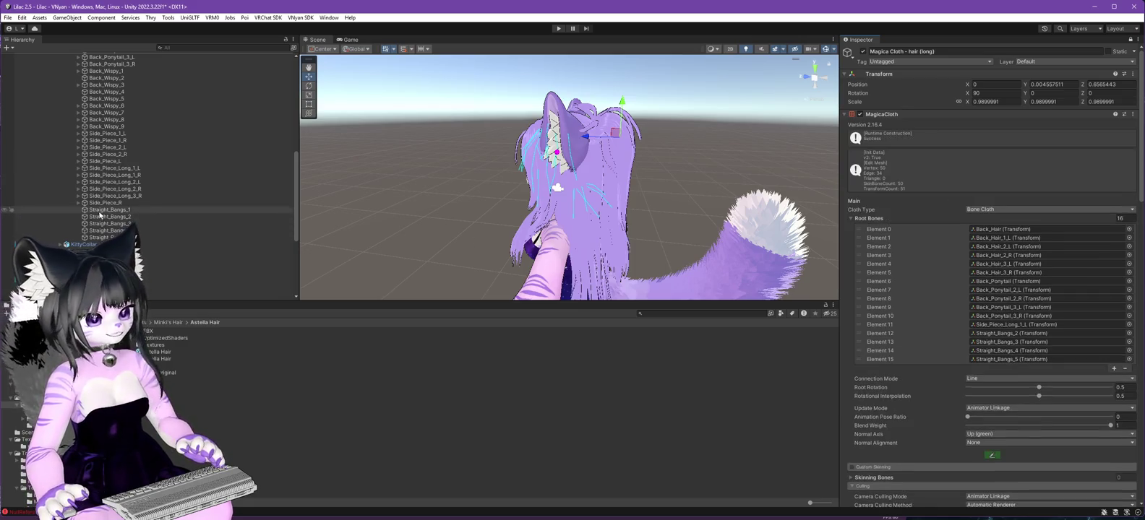
{"action": "scroll", "coordinate": [183, 197], "scroll_direction": "down", "scroll_amount": 5}
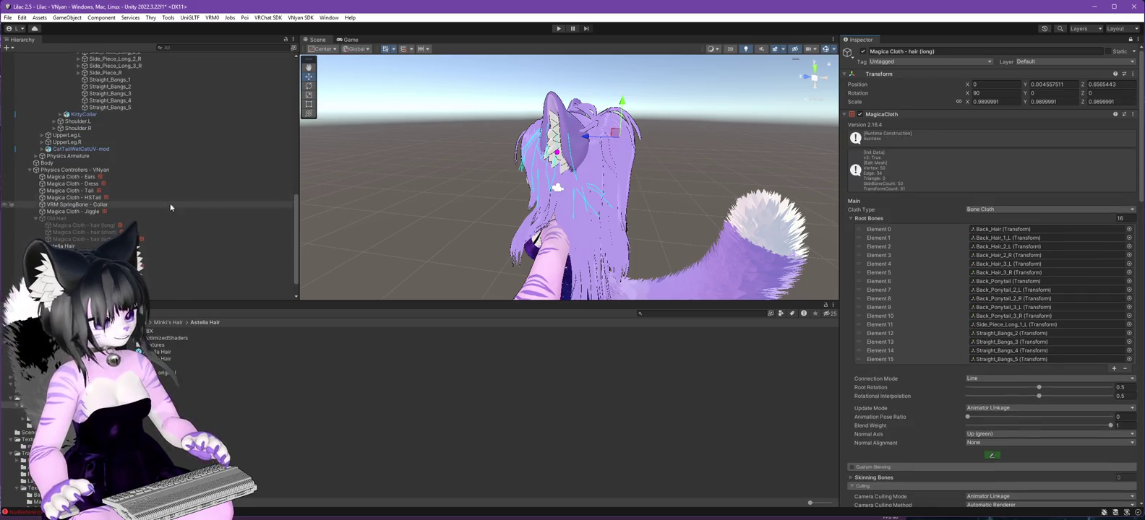
{"action": "scroll", "coordinate": [175, 174], "scroll_direction": "up", "scroll_amount": 6}
{"action": "scroll", "coordinate": [178, 172], "scroll_direction": "up", "scroll_amount": 2}
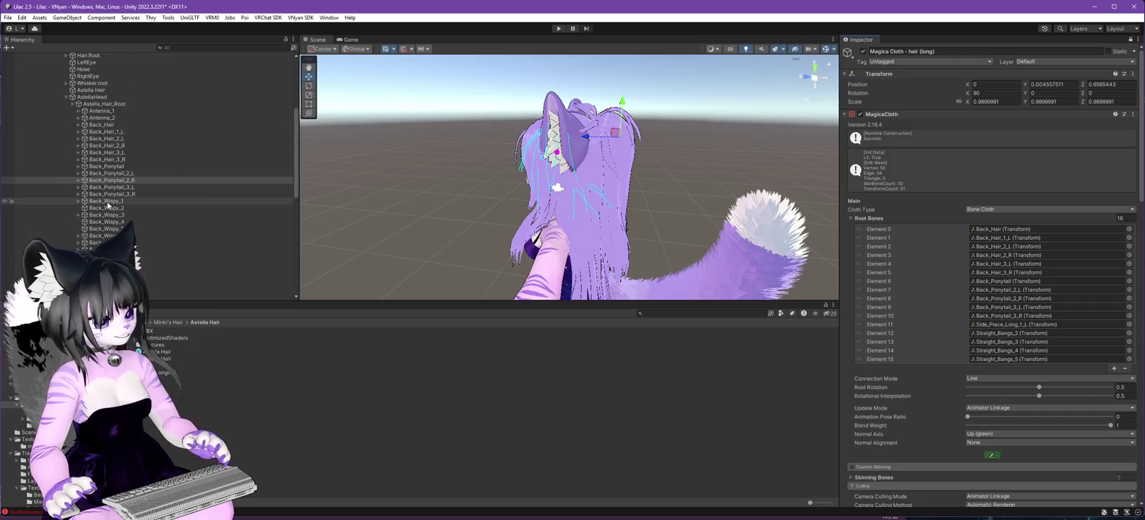
{"action": "scroll", "coordinate": [156, 203], "scroll_direction": "down", "scroll_amount": 4}
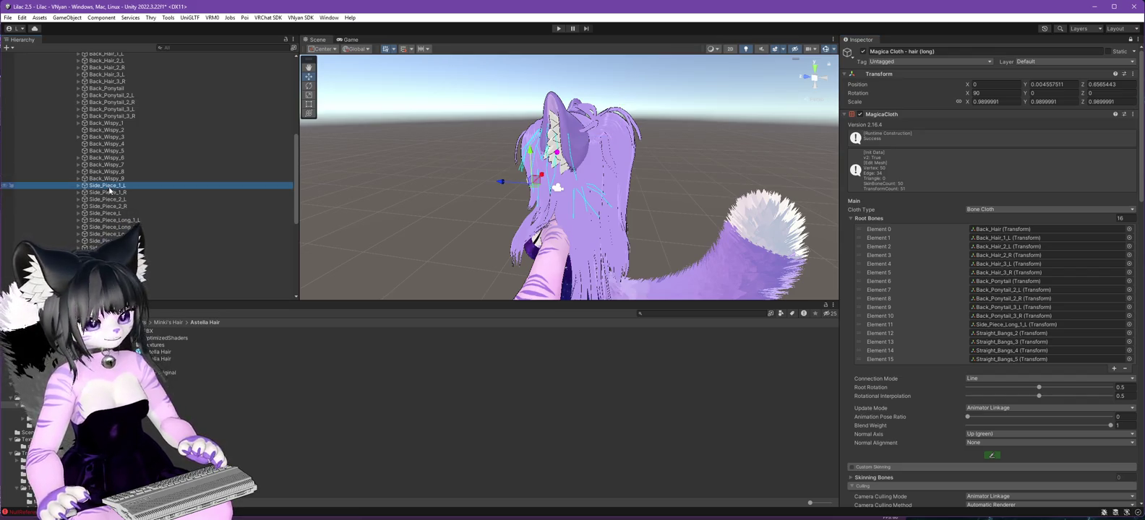
{"action": "scroll", "coordinate": [204, 260], "scroll_direction": "down", "scroll_amount": 10}
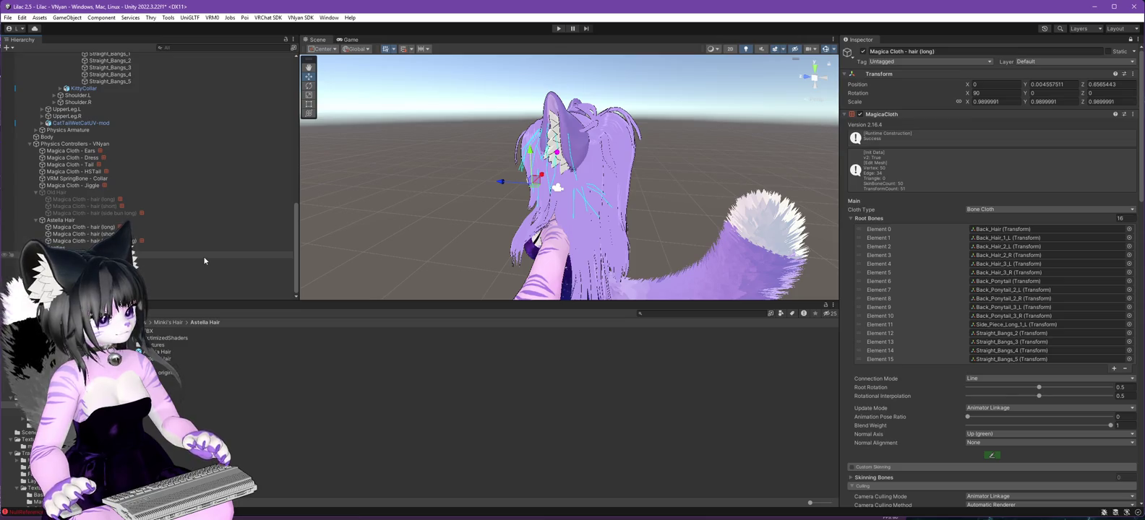
Select Magica Cloth - hair (short) and unlock the Inspector to show its settings.
{"action": "scroll", "coordinate": [203, 256], "scroll_direction": "up", "scroll_amount": 3}
{"action": "scroll", "coordinate": [203, 256], "scroll_direction": "down", "scroll_amount": 3}
{"action": "scroll", "coordinate": [204, 260], "scroll_direction": "up", "scroll_amount": 3}
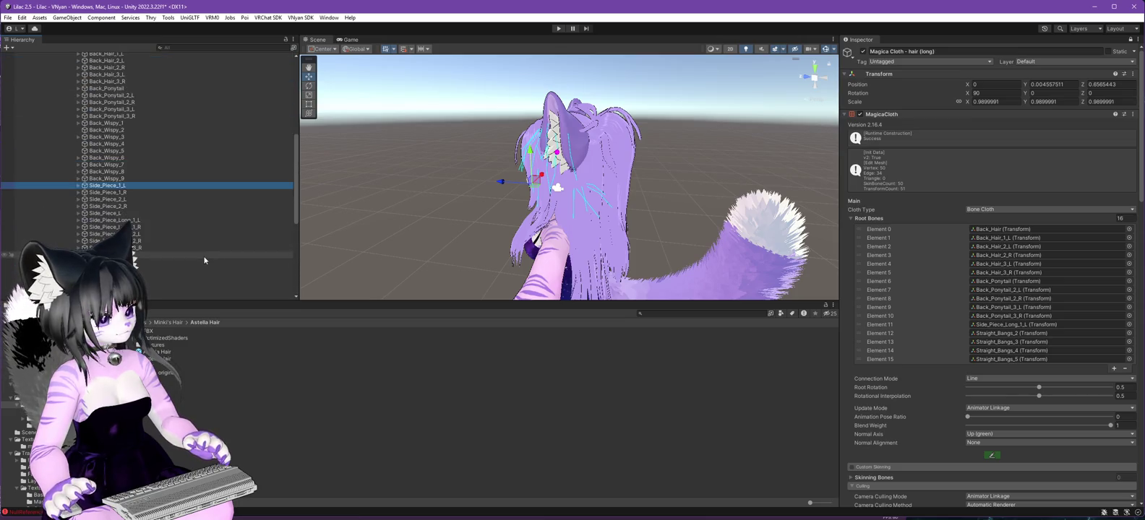
{"action": "scroll", "coordinate": [150, 248], "scroll_direction": "down", "scroll_amount": 3}
{"action": "left_click", "coordinate": [169, 233]}
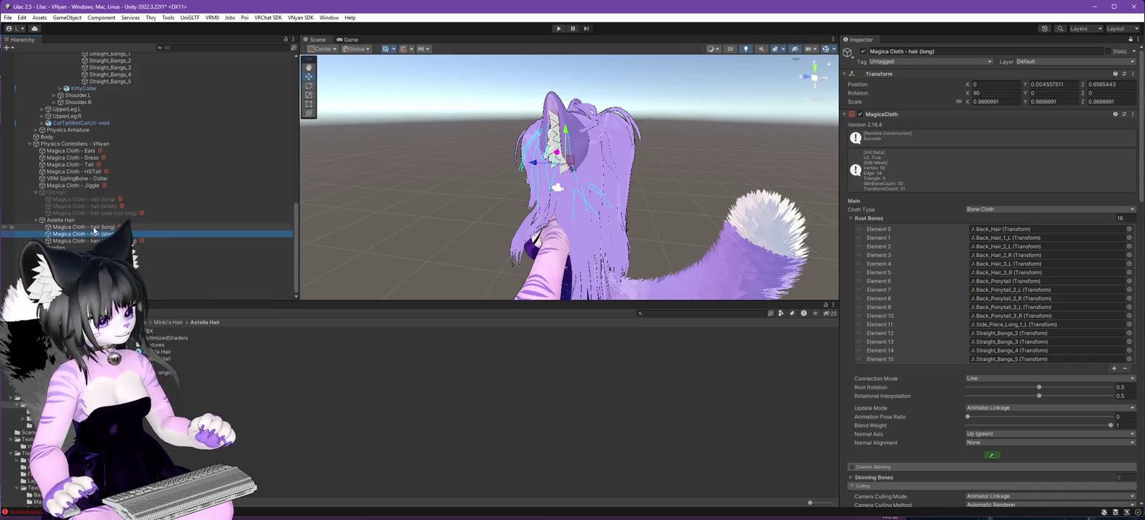
{"action": "left_click", "coordinate": [97, 227]}
{"action": "left_click", "coordinate": [99, 235]}
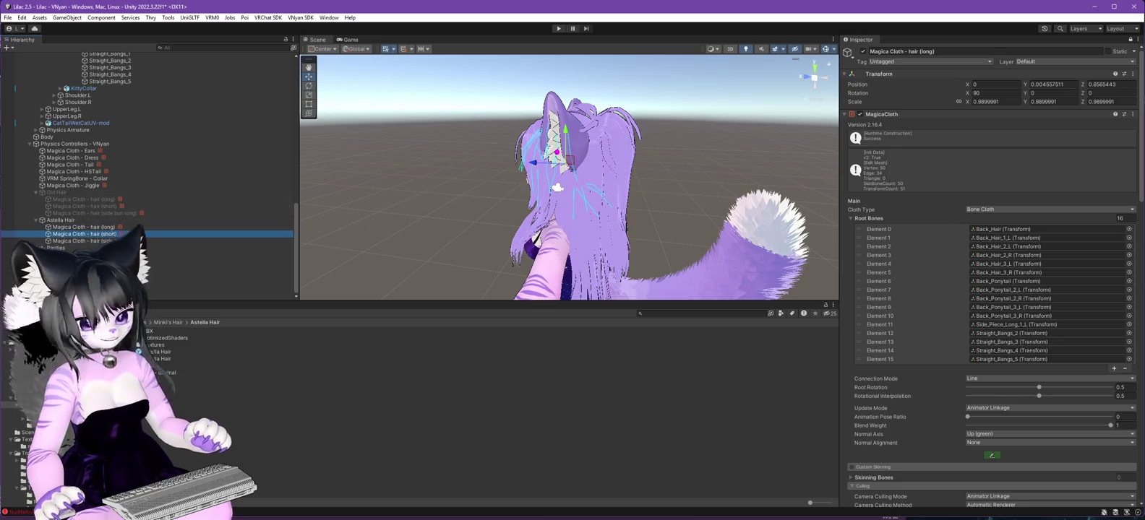
{"action": "left_click", "coordinate": [1131, 41]}
{"action": "left_click", "coordinate": [1132, 41]}
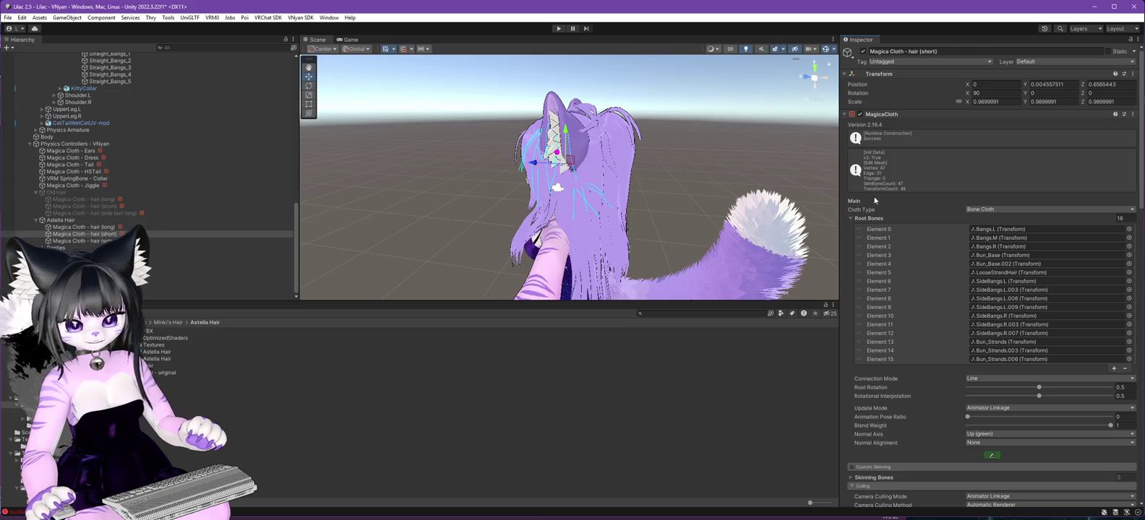
Set the short-hair cloth's Root Bones size to 0.
{"action": "scroll", "coordinate": [151, 198], "scroll_direction": "up", "scroll_amount": 10}
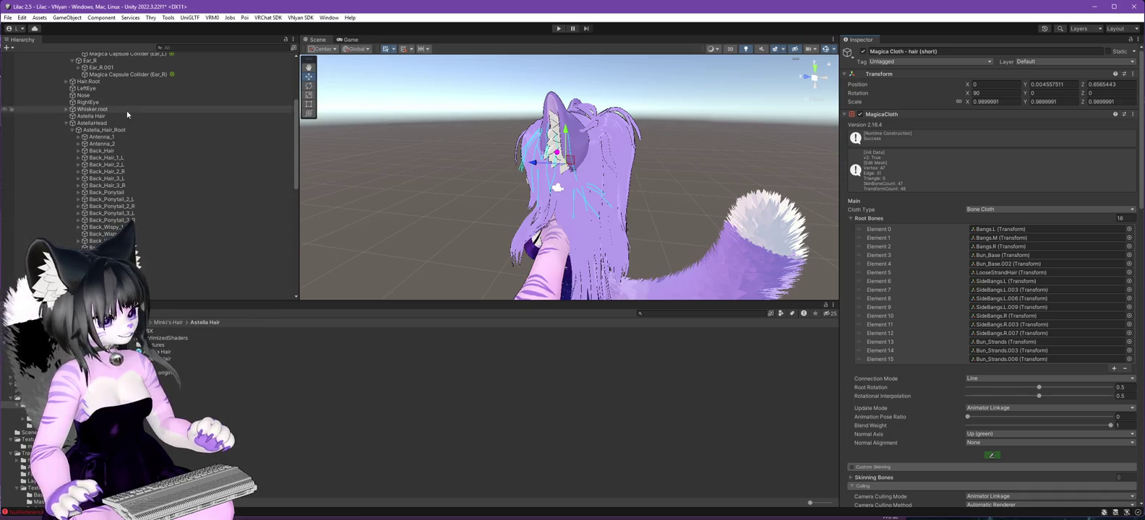
{"action": "scroll", "coordinate": [163, 154], "scroll_direction": "down", "scroll_amount": 5}
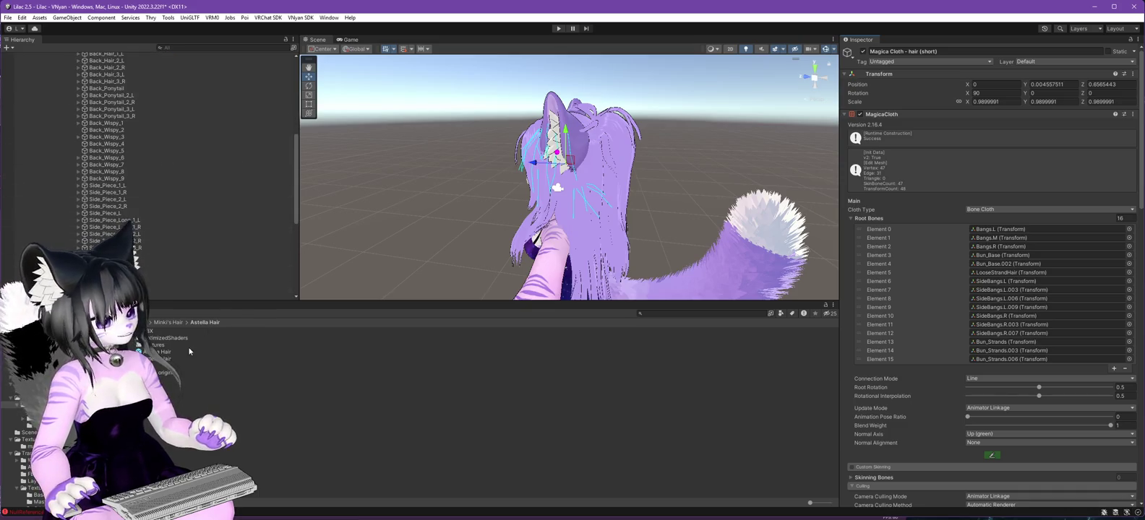
{"action": "scroll", "coordinate": [104, 237], "scroll_direction": "down", "scroll_amount": 10}
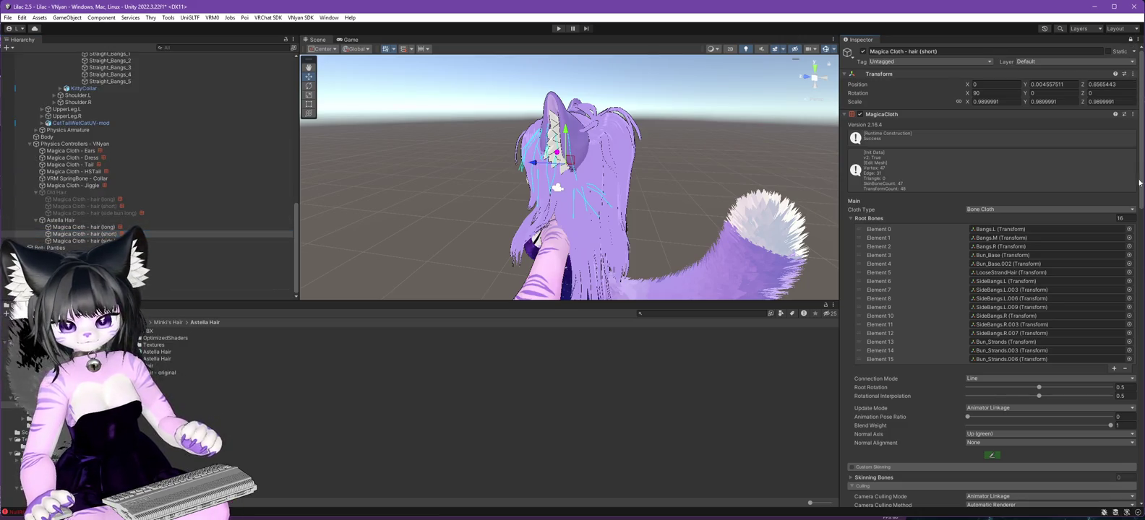
{"action": "left_click", "coordinate": [1120, 218]}
Set the short-hair cloth's Root Bones count to 11.
{"action": "type", "text": "0"}
{"action": "key", "text": "Return"}
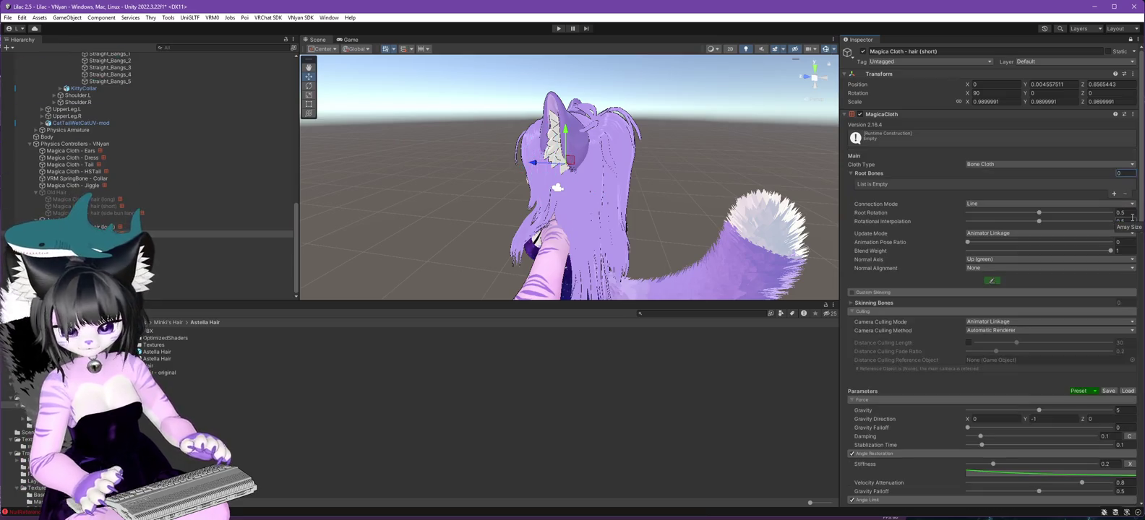
{"action": "left_click", "coordinate": [1123, 174]}
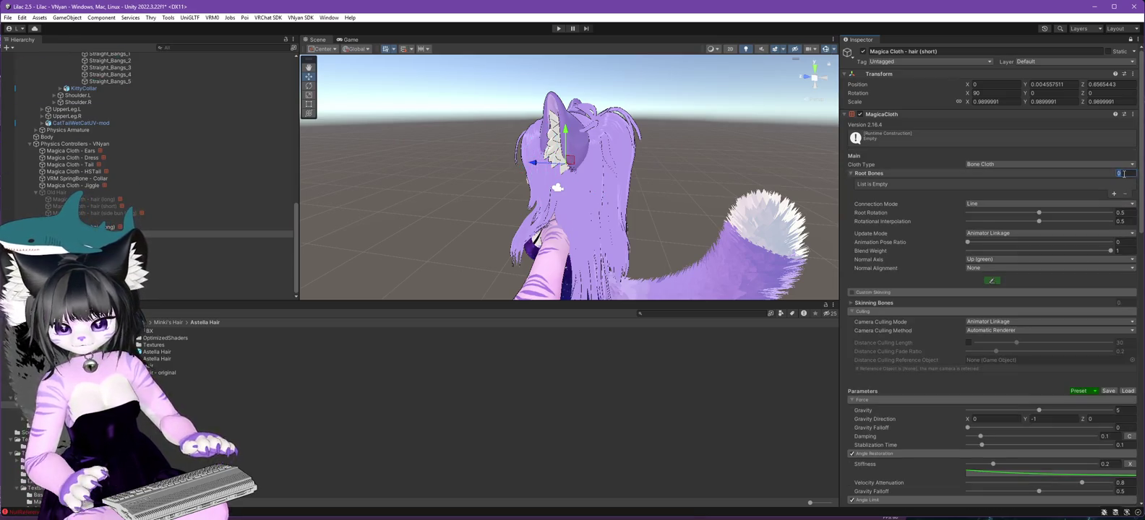
{"action": "type", "text": "1"}
{"action": "key", "text": "Return"}
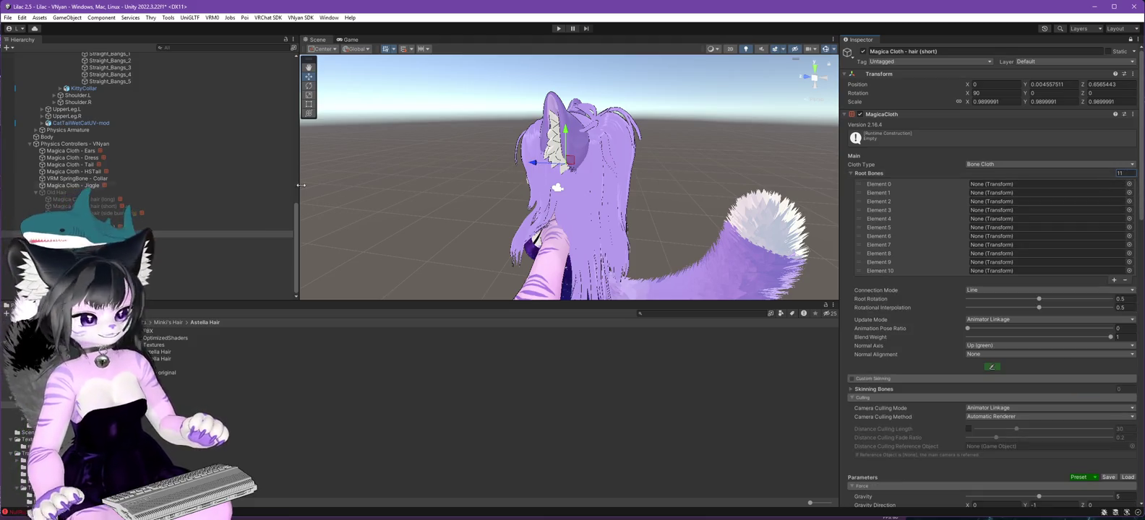
Assign Antenna_1, Antenna_2 and the first Back_Wispy bones to the opening root bone slots.
{"action": "scroll", "coordinate": [135, 144], "scroll_direction": "up", "scroll_amount": 10}
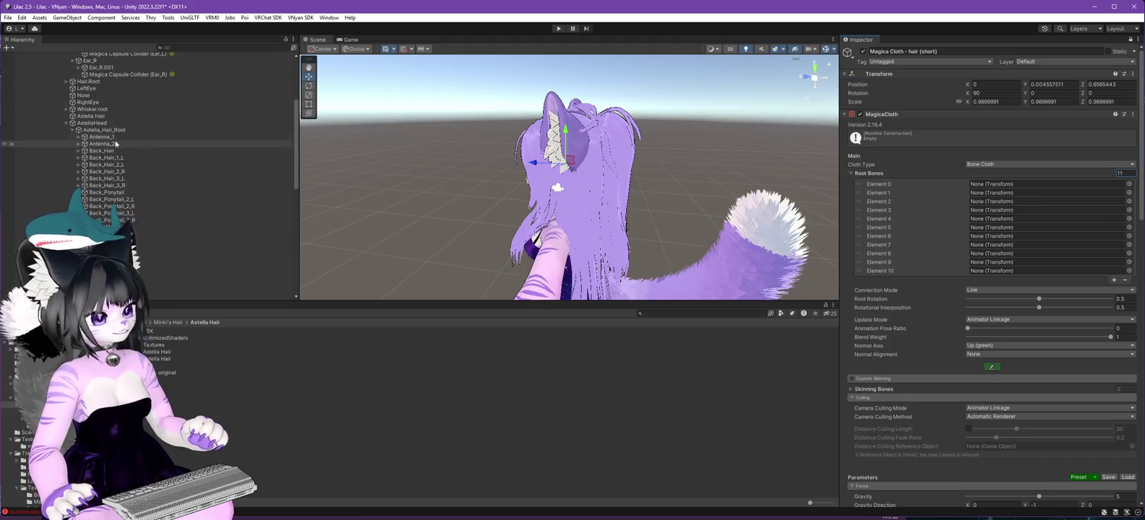
{"action": "left_click", "coordinate": [1001, 185]}
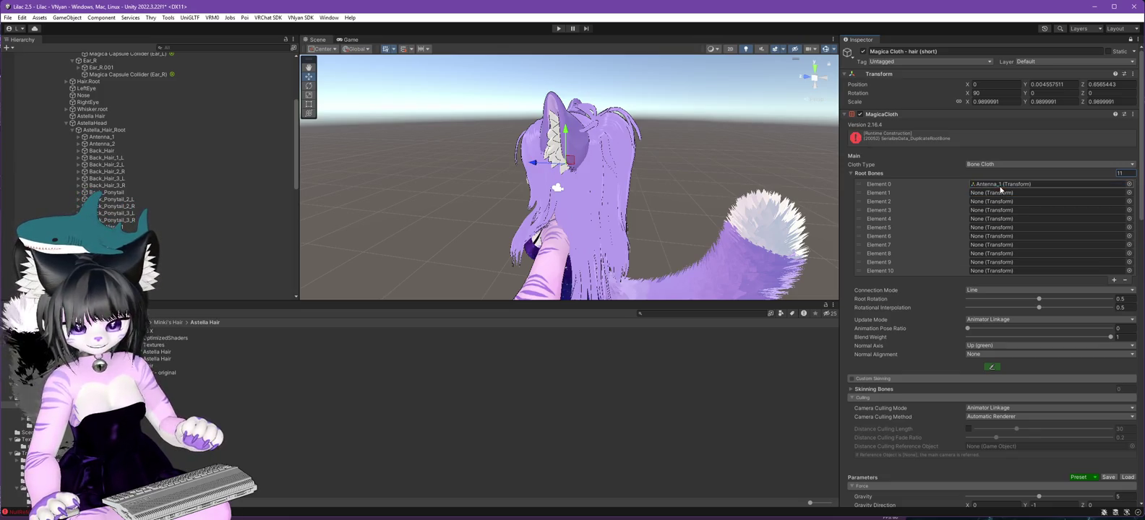
{"action": "left_click_drag", "start_coordinate": [101, 136], "coordinate": [980, 185]}
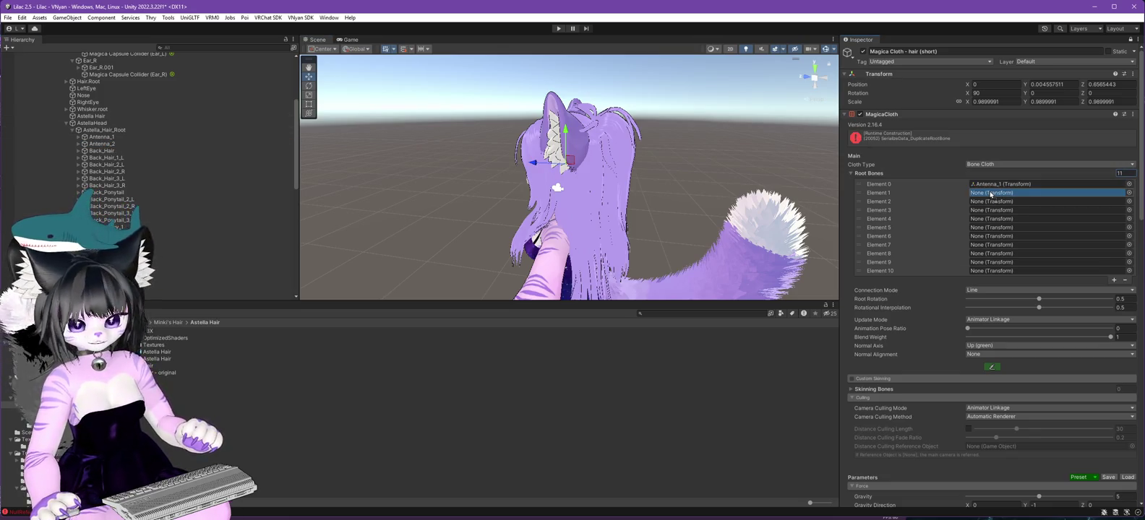
{"action": "scroll", "coordinate": [164, 160], "scroll_direction": "down", "scroll_amount": 5}
{"action": "scroll", "coordinate": [163, 160], "scroll_direction": "down", "scroll_amount": 3}
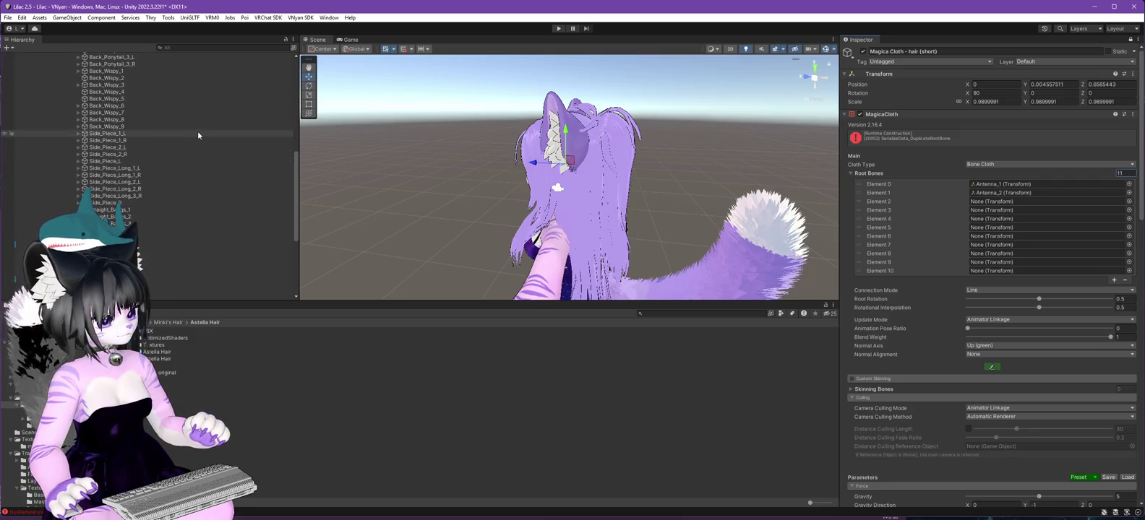
{"action": "scroll", "coordinate": [197, 131], "scroll_direction": "up", "scroll_amount": 2}
{"action": "mouse_move", "coordinate": [101, 97]}
{"action": "left_mouse_down"}
{"action": "mouse_move", "coordinate": [802, 128]}
{"action": "mouse_move", "coordinate": [1012, 201]}
{"action": "left_mouse_up"}
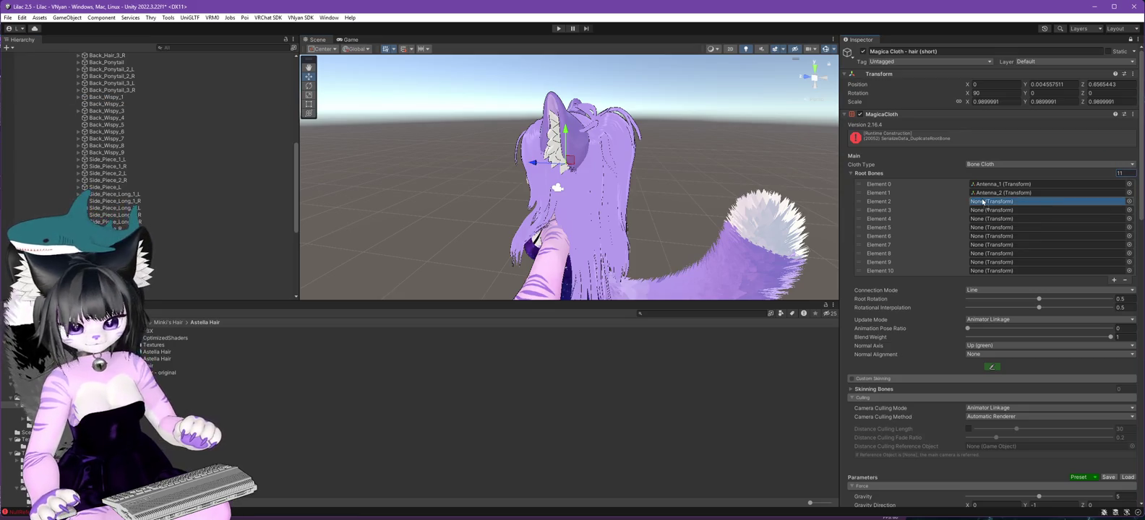
{"action": "mouse_move", "coordinate": [108, 103]}
{"action": "left_mouse_down"}
{"action": "mouse_move", "coordinate": [1012, 210]}
{"action": "mouse_move", "coordinate": [112, 111]}
{"action": "mouse_move", "coordinate": [477, 122]}
{"action": "mouse_move", "coordinate": [1034, 229]}
{"action": "mouse_move", "coordinate": [1006, 229]}
{"action": "left_mouse_up"}
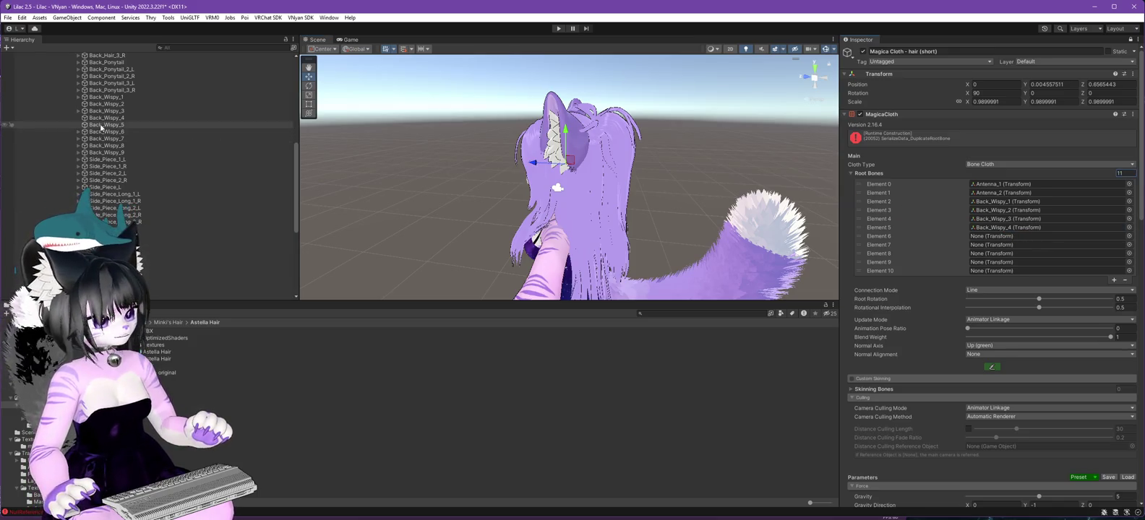
Fill the remaining root bone slots with Back_Wispy_5 through Back_Wispy_9.
{"action": "left_click_drag", "start_coordinate": [102, 128], "coordinate": [1003, 239]}
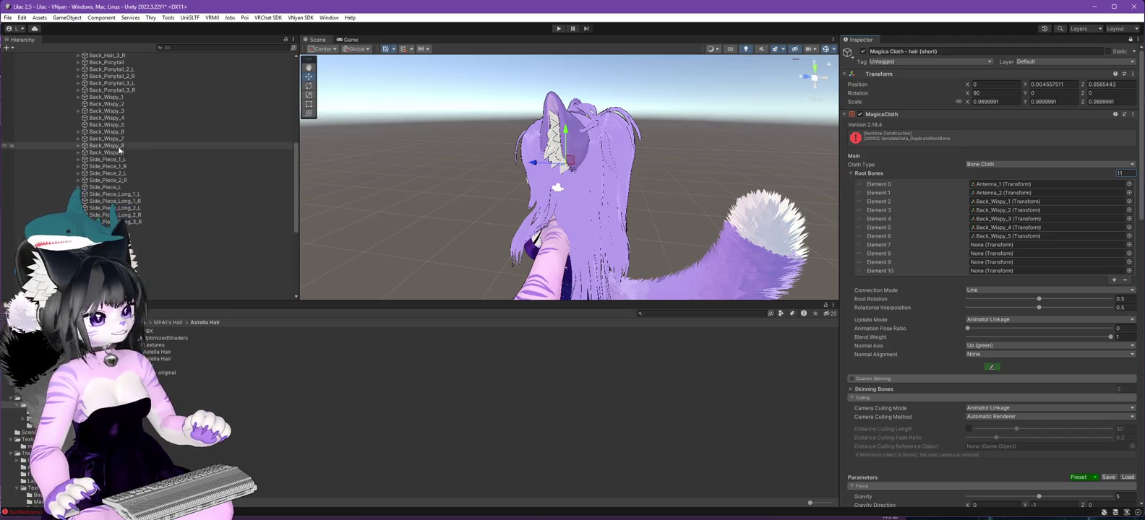
{"action": "mouse_move", "coordinate": [105, 131]}
{"action": "left_mouse_down"}
{"action": "mouse_move", "coordinate": [1009, 239]}
{"action": "mouse_move", "coordinate": [1000, 253]}
{"action": "left_mouse_up"}
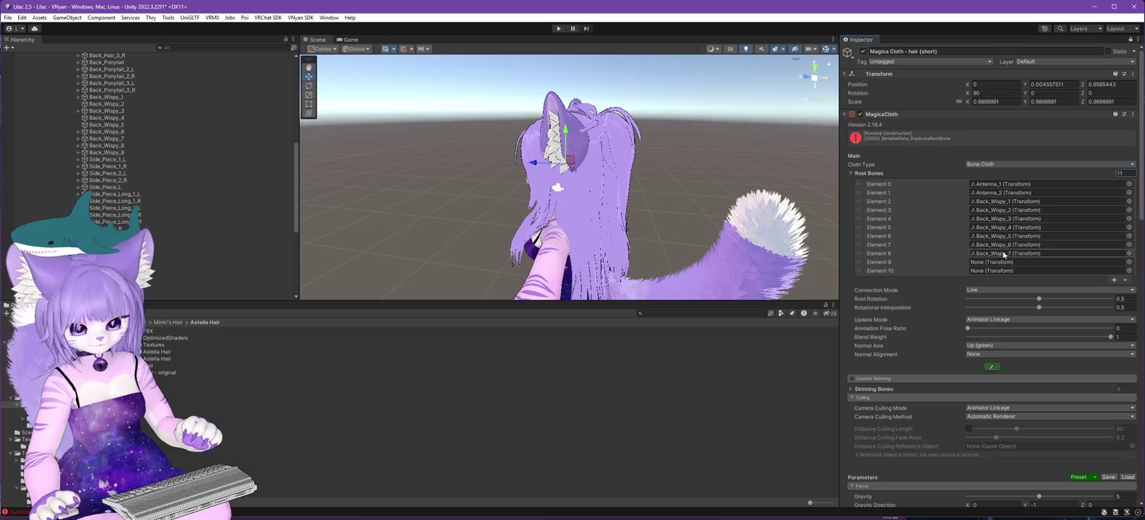
{"action": "left_click", "coordinate": [214, 146]}
{"action": "mouse_move", "coordinate": [214, 146]}
{"action": "left_mouse_down"}
{"action": "mouse_move", "coordinate": [1021, 248]}
{"action": "mouse_move", "coordinate": [1021, 262]}
{"action": "left_mouse_up"}
{"action": "left_click", "coordinate": [107, 153]}
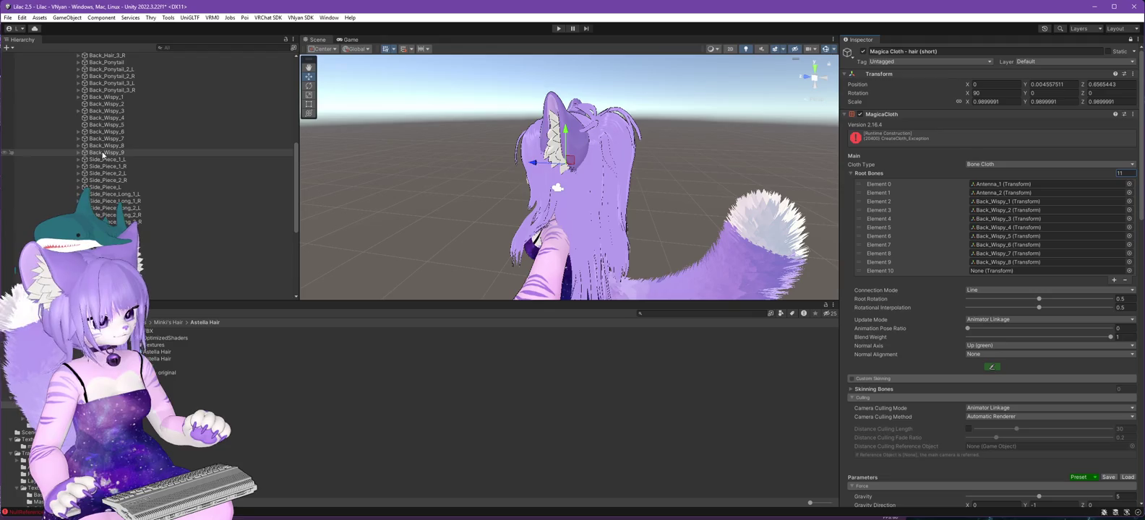
{"action": "mouse_move", "coordinate": [106, 152]}
{"action": "left_mouse_down"}
{"action": "mouse_move", "coordinate": [984, 194]}
{"action": "mouse_move", "coordinate": [987, 271]}
{"action": "left_mouse_up"}
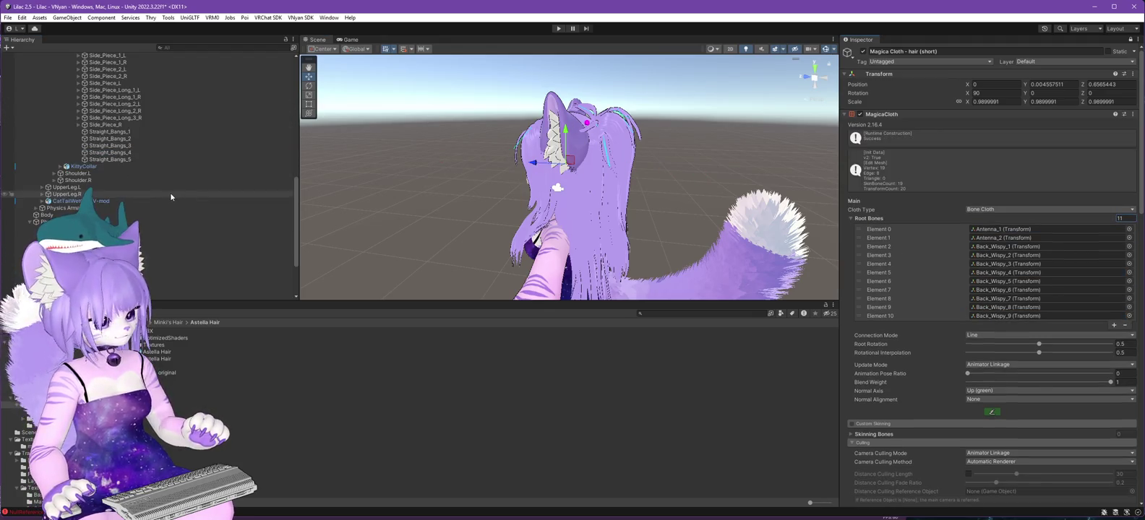
Move Side_Piece_R in the Hierarchy so it sits right after Side_Piece_L.
{"action": "scroll", "coordinate": [170, 192], "scroll_direction": "down", "scroll_amount": 5}
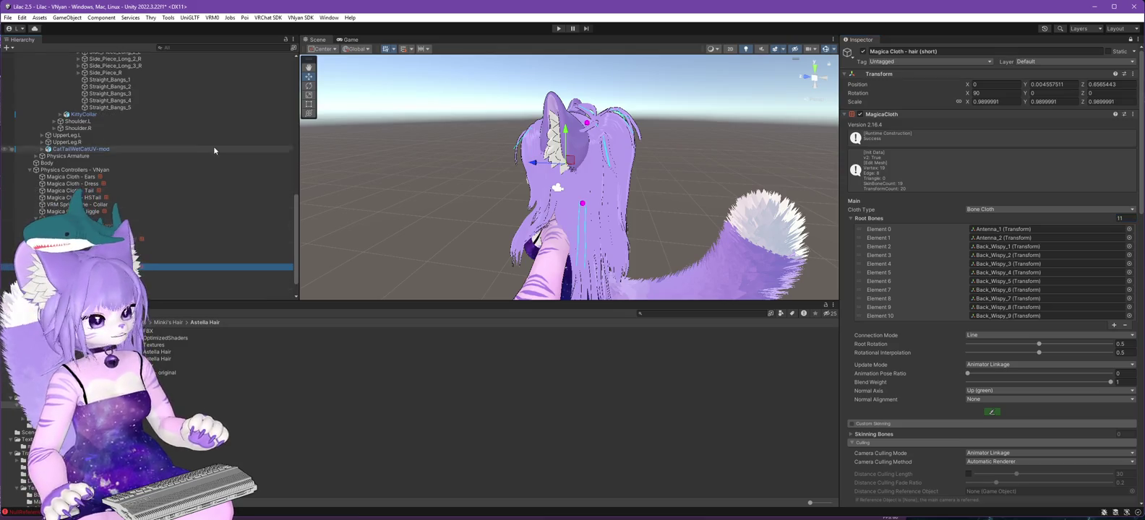
{"action": "scroll", "coordinate": [214, 139], "scroll_direction": "up", "scroll_amount": 5}
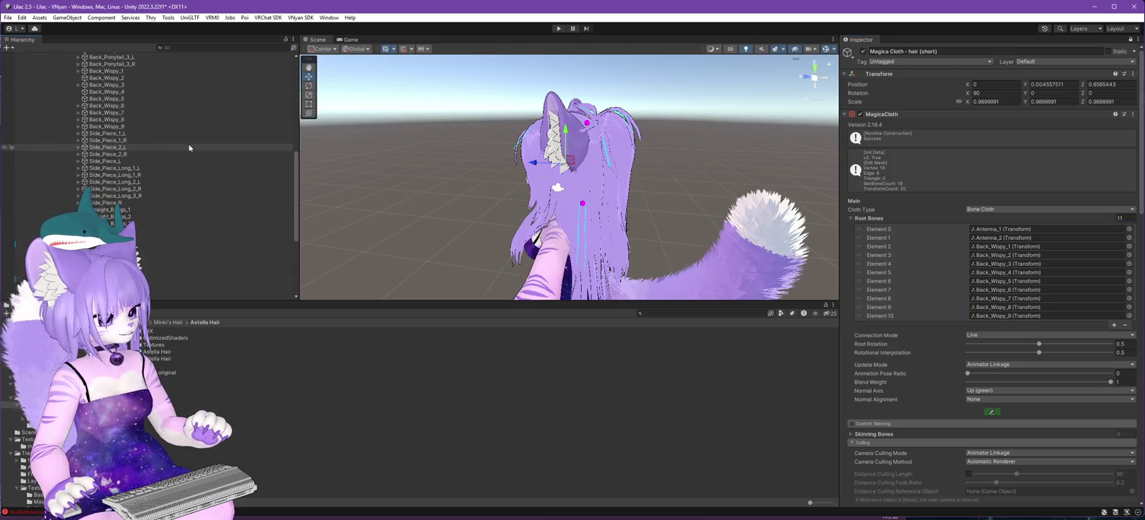
{"action": "left_click", "coordinate": [105, 203]}
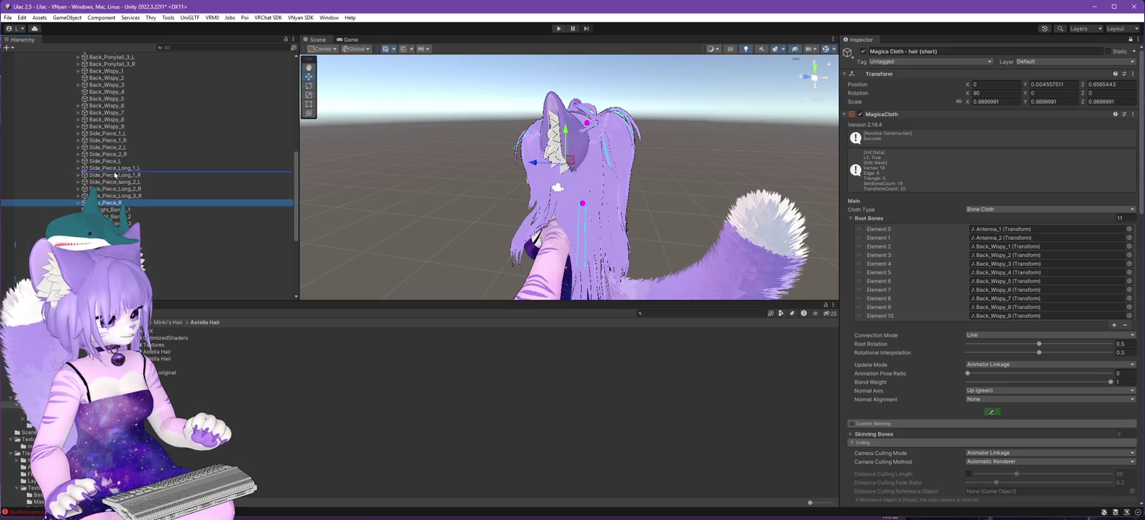
{"action": "left_click_drag", "start_coordinate": [114, 175], "coordinate": [114, 168]}
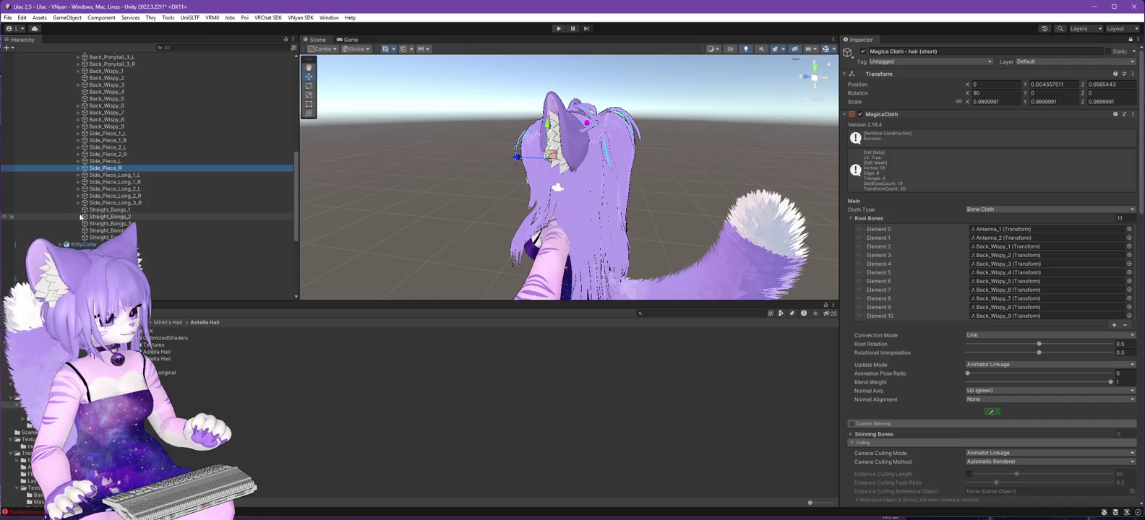
Raise the short-hair cloth's Root Bones count to 16.
{"action": "left_click", "coordinate": [102, 211]}
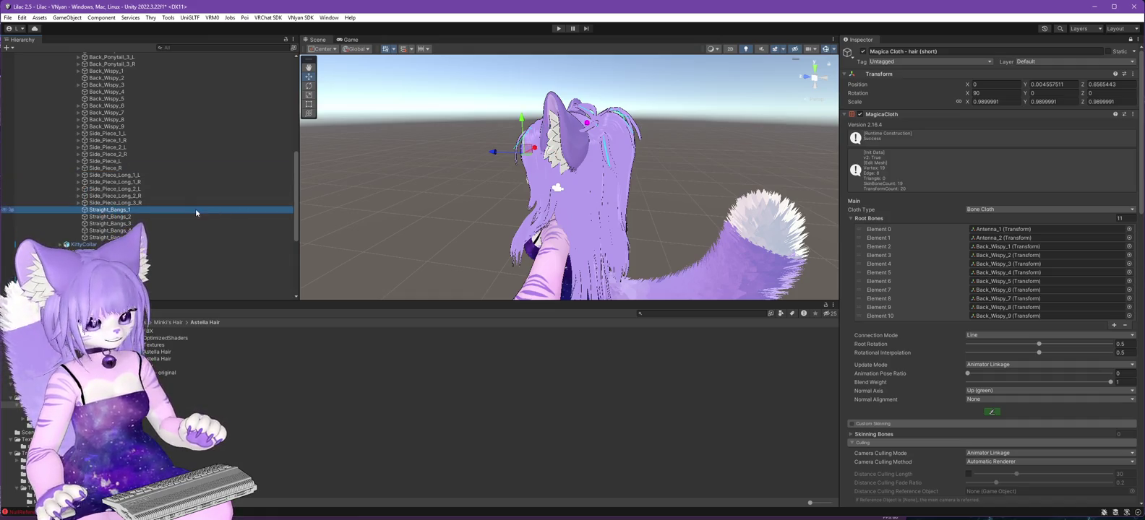
{"action": "scroll", "coordinate": [106, 214], "scroll_direction": "down", "scroll_amount": 6}
{"action": "left_click", "coordinate": [109, 259]}
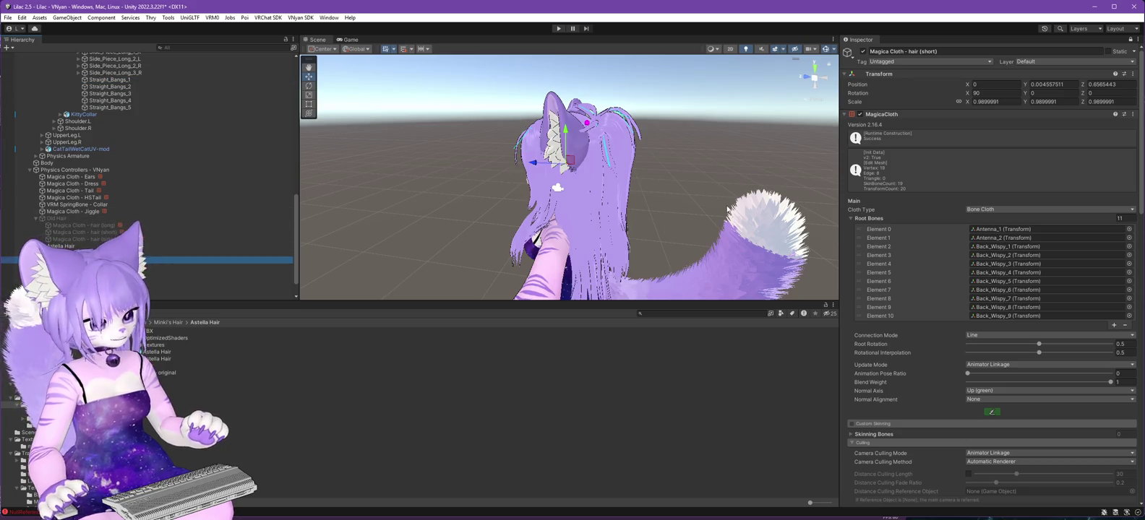
{"action": "left_click", "coordinate": [1134, 218]}
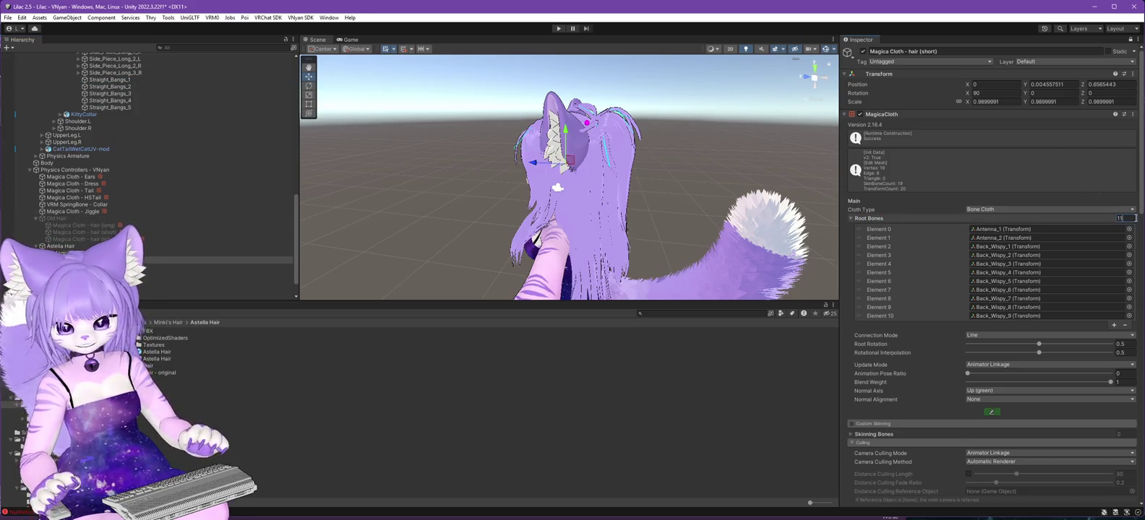
{"action": "type", "text": "6"}
{"action": "key", "text": "Return"}
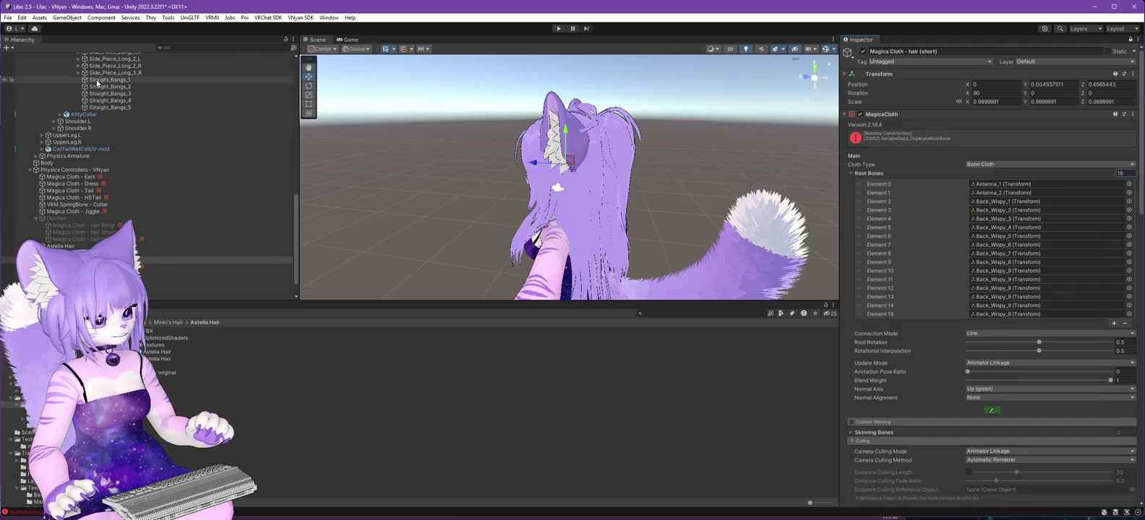
Assign Straight_Bangs_1 through Straight_Bangs_5 to root bone Elements 11–15.
{"action": "mouse_move", "coordinate": [97, 84]}
{"action": "left_mouse_down"}
{"action": "mouse_move", "coordinate": [556, 184]}
{"action": "mouse_move", "coordinate": [1019, 312]}
{"action": "mouse_move", "coordinate": [1018, 284]}
{"action": "left_mouse_up"}
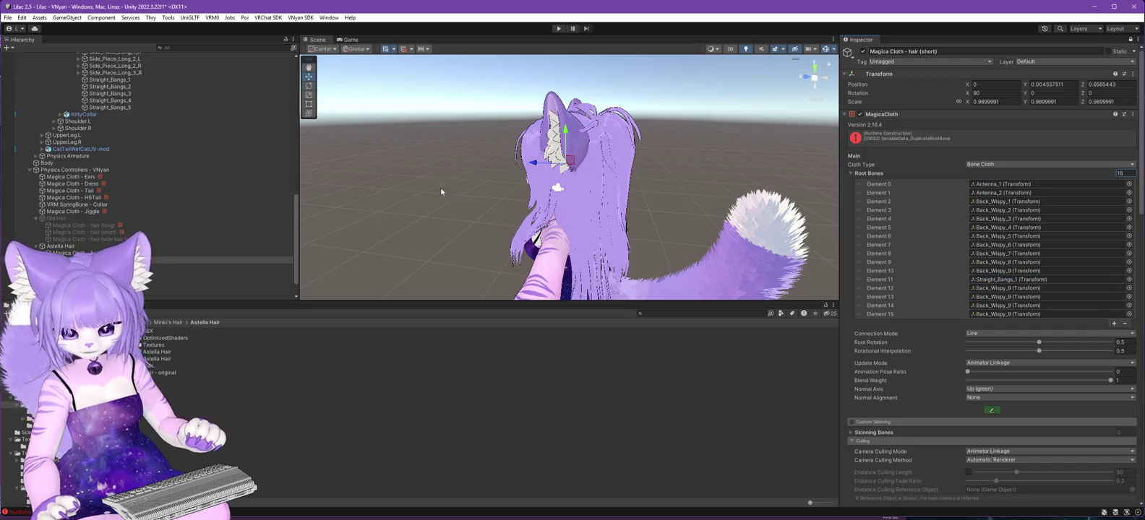
{"action": "mouse_move", "coordinate": [109, 86]}
{"action": "left_mouse_down"}
{"action": "mouse_move", "coordinate": [549, 202]}
{"action": "mouse_move", "coordinate": [1012, 305]}
{"action": "mouse_move", "coordinate": [1013, 289]}
{"action": "left_mouse_up"}
{"action": "mouse_move", "coordinate": [108, 93]}
{"action": "left_mouse_down"}
{"action": "mouse_move", "coordinate": [811, 290]}
{"action": "mouse_move", "coordinate": [1013, 297]}
{"action": "left_mouse_up"}
{"action": "left_click_drag", "start_coordinate": [119, 101], "coordinate": [1012, 306]}
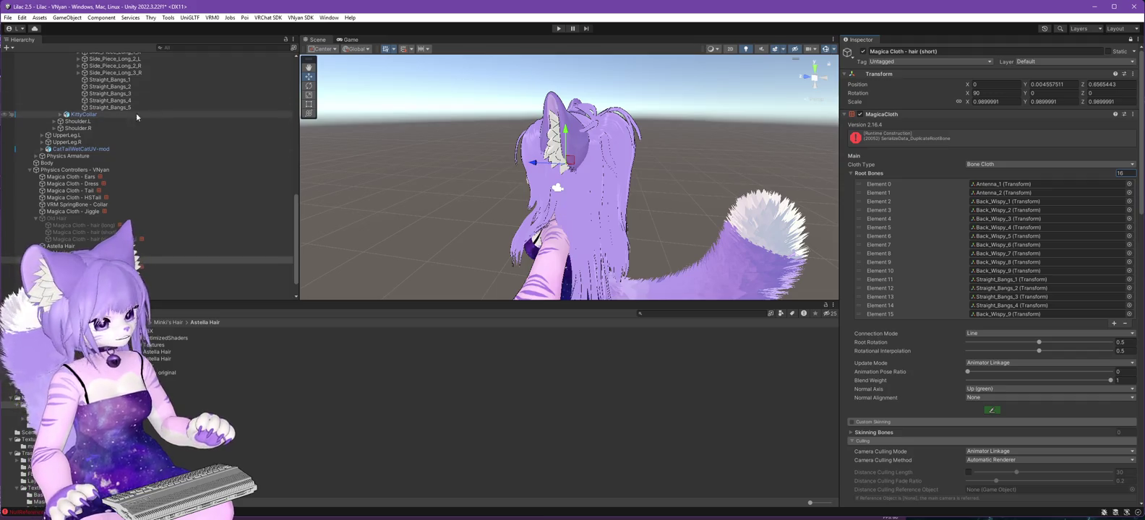
{"action": "mouse_move", "coordinate": [107, 106]}
{"action": "left_mouse_down"}
{"action": "mouse_move", "coordinate": [650, 202]}
{"action": "mouse_move", "coordinate": [1004, 315]}
{"action": "left_mouse_up"}
{"action": "left_click", "coordinate": [94, 267]}
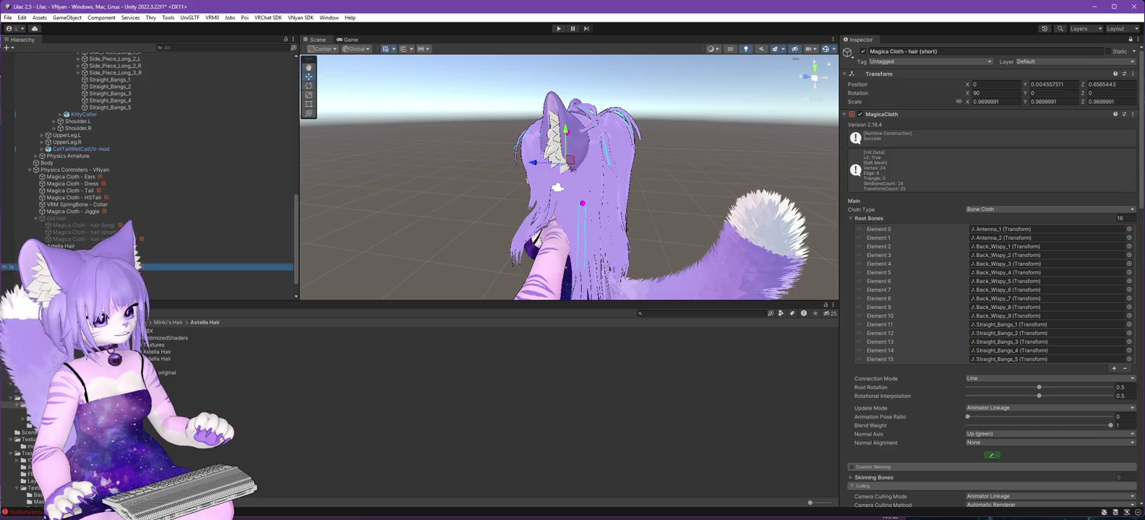
Show the side bun cloth's Bun_Strands.009 and .013 root bones and orbit to a front view.
{"action": "left_click", "coordinate": [1131, 42]}
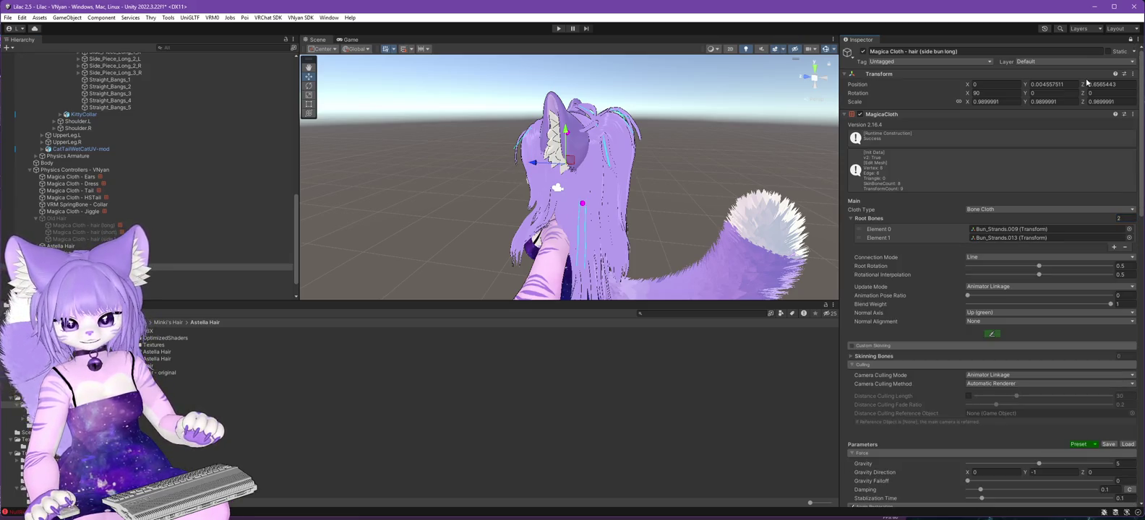
{"action": "scroll", "coordinate": [171, 151], "scroll_direction": "up", "scroll_amount": 3}
{"action": "scroll", "coordinate": [170, 151], "scroll_direction": "up", "scroll_amount": 3}
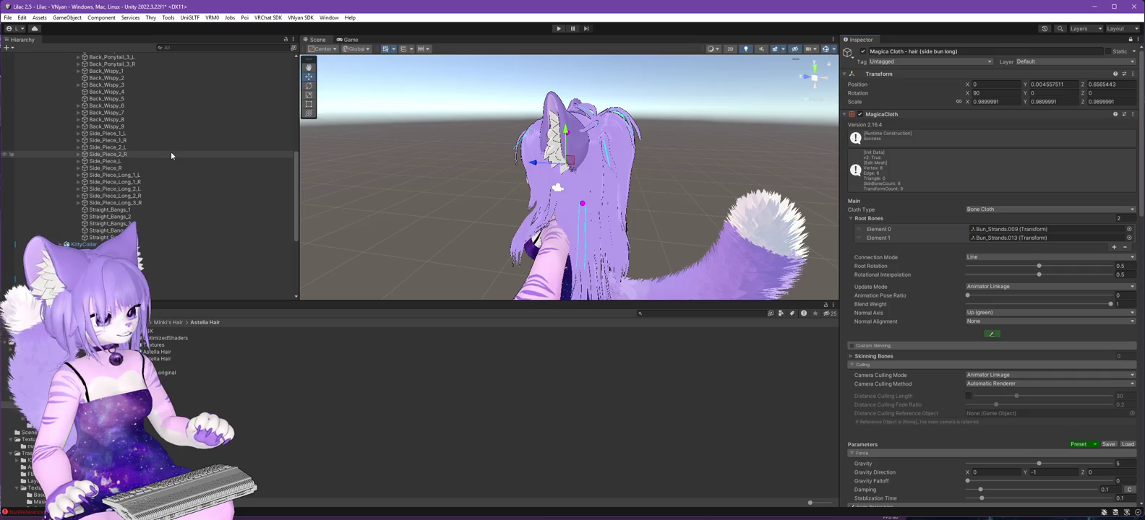
{"action": "left_click", "coordinate": [103, 134]}
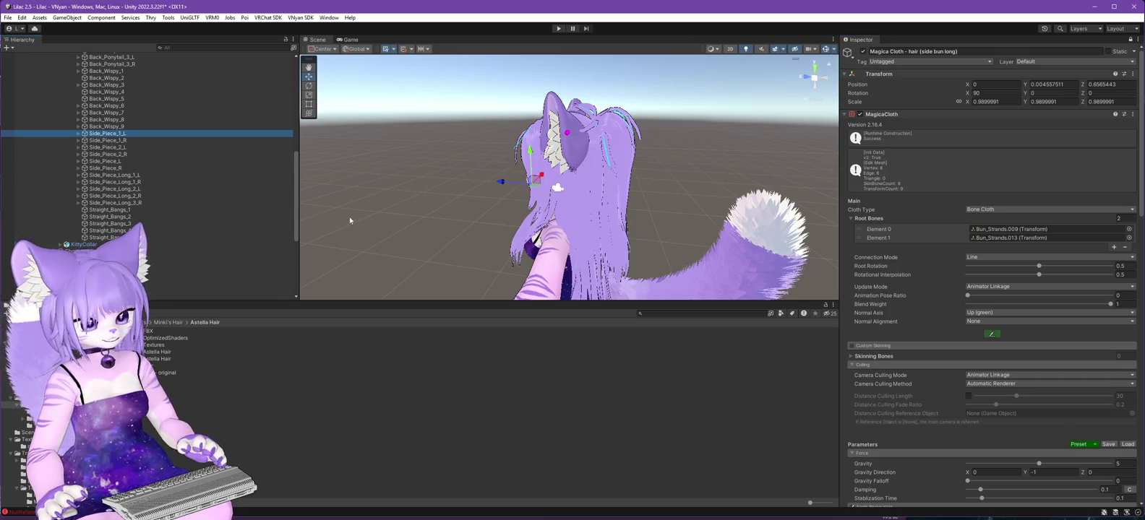
{"action": "left_click_drag", "start_coordinate": [349, 220], "coordinate": [544, 214]}
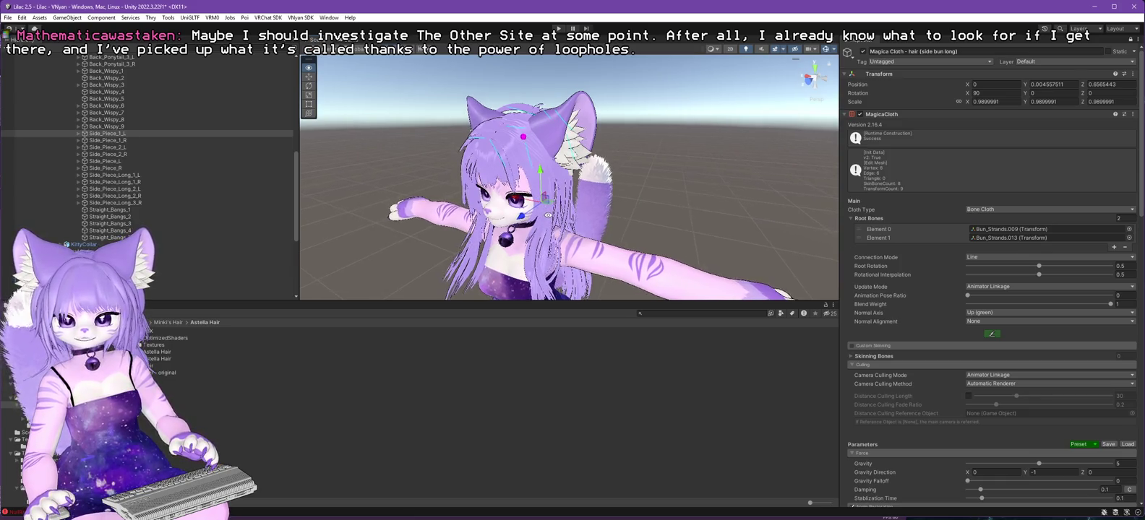
{"action": "left_click_drag", "start_coordinate": [544, 214], "coordinate": [592, 218]}
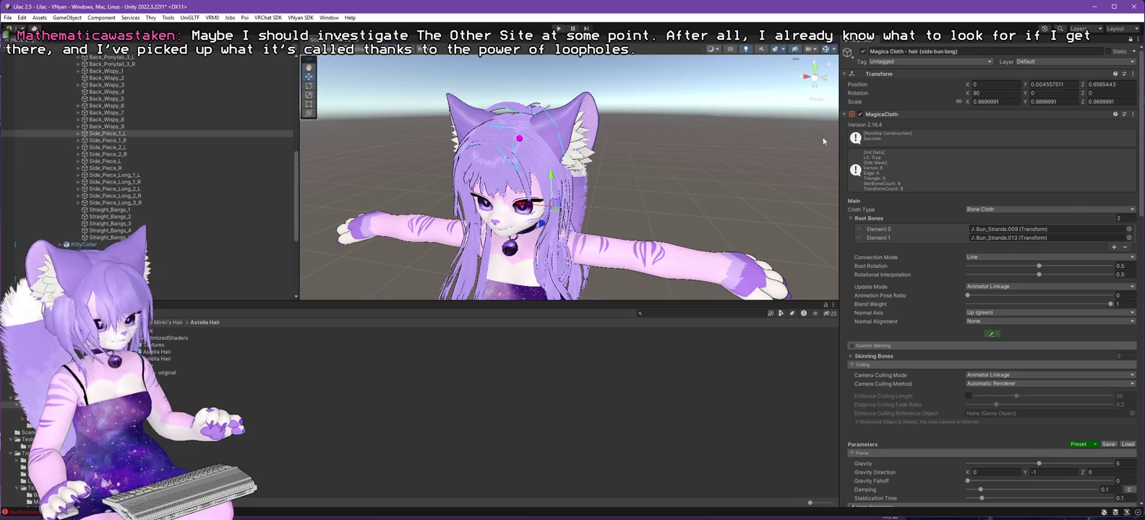
{"action": "left_click", "coordinate": [1119, 218]}
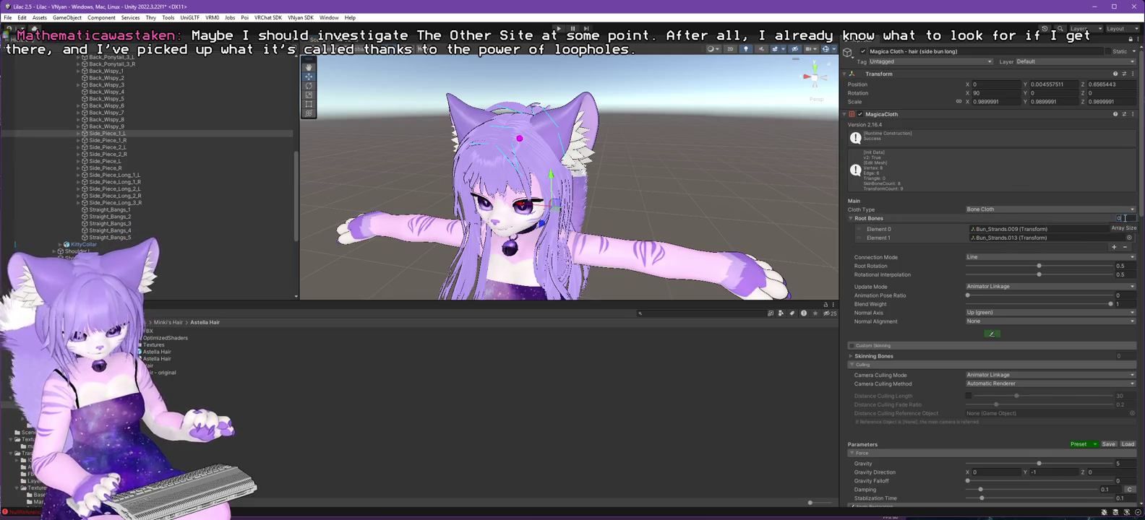
Reset the side bun cloth to six root bones, assigning Side_Piece_1_L, 1_R, 2_L, 2_R and L.
{"action": "key", "text": "Return"}
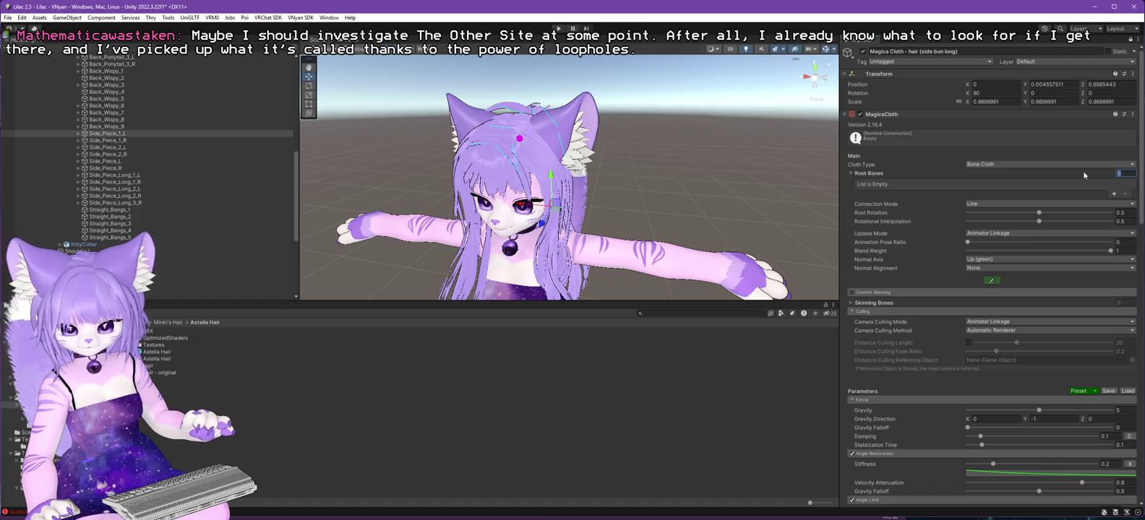
{"action": "type", "text": "6"}
{"action": "key", "text": "Return"}
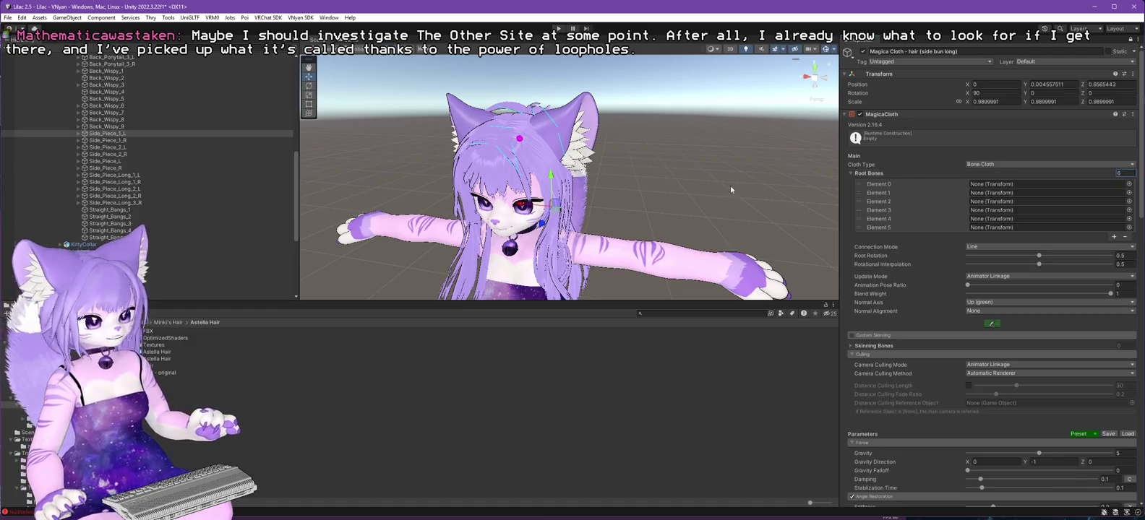
{"action": "left_click", "coordinate": [102, 134]}
{"action": "mouse_move", "coordinate": [102, 135]}
{"action": "left_mouse_down"}
{"action": "mouse_move", "coordinate": [1026, 194]}
{"action": "mouse_move", "coordinate": [1021, 183]}
{"action": "left_mouse_up"}
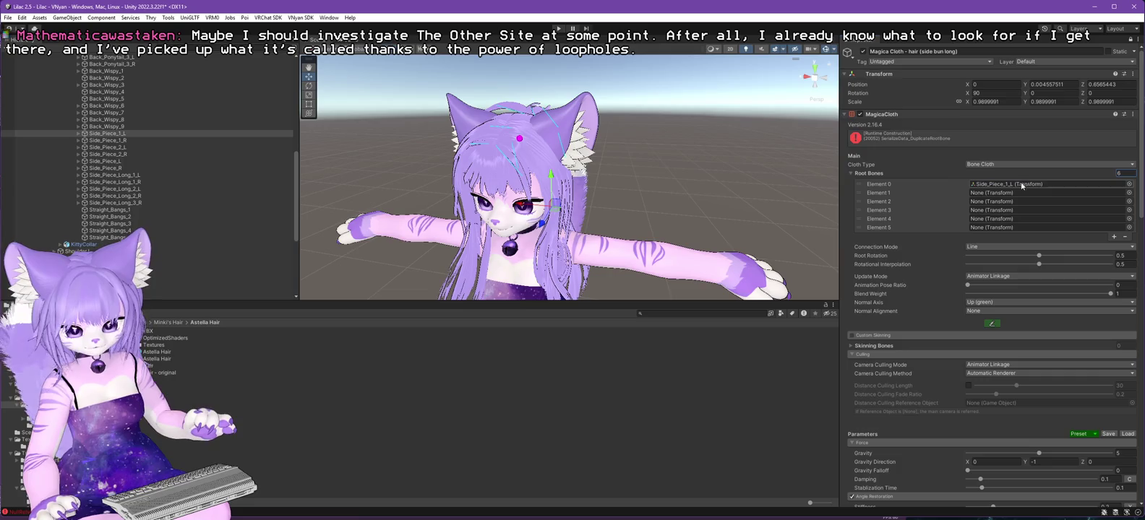
{"action": "left_click", "coordinate": [119, 141]}
{"action": "left_click_drag", "start_coordinate": [120, 143], "coordinate": [1048, 193]}
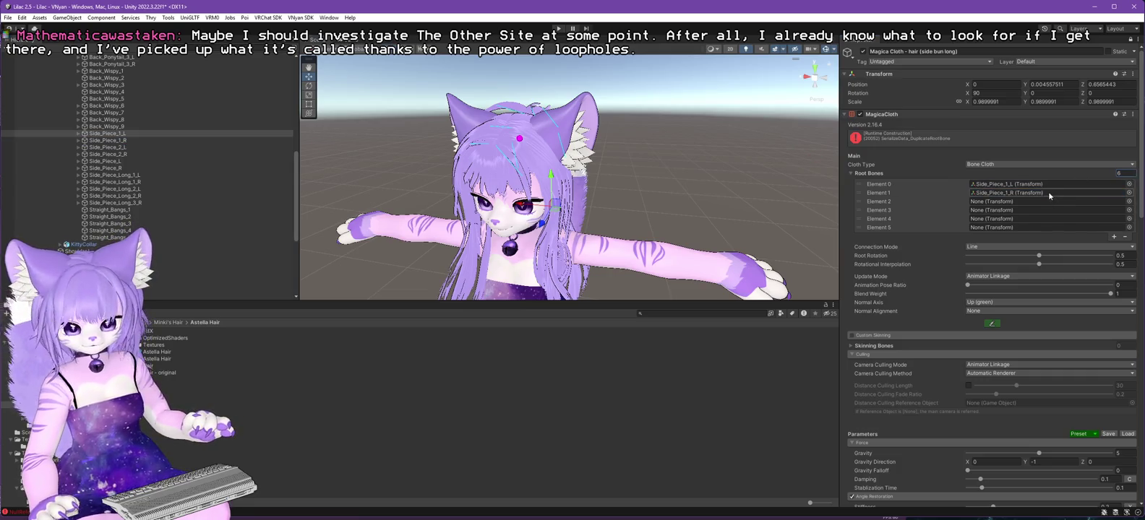
{"action": "left_click_drag", "start_coordinate": [107, 147], "coordinate": [978, 204]}
{"action": "left_click_drag", "start_coordinate": [108, 154], "coordinate": [993, 215]}
{"action": "mouse_move", "coordinate": [124, 160]}
{"action": "left_mouse_down"}
{"action": "mouse_move", "coordinate": [978, 218]}
{"action": "mouse_move", "coordinate": [108, 168]}
{"action": "mouse_move", "coordinate": [969, 123]}
{"action": "mouse_move", "coordinate": [1003, 230]}
{"action": "left_mouse_up"}
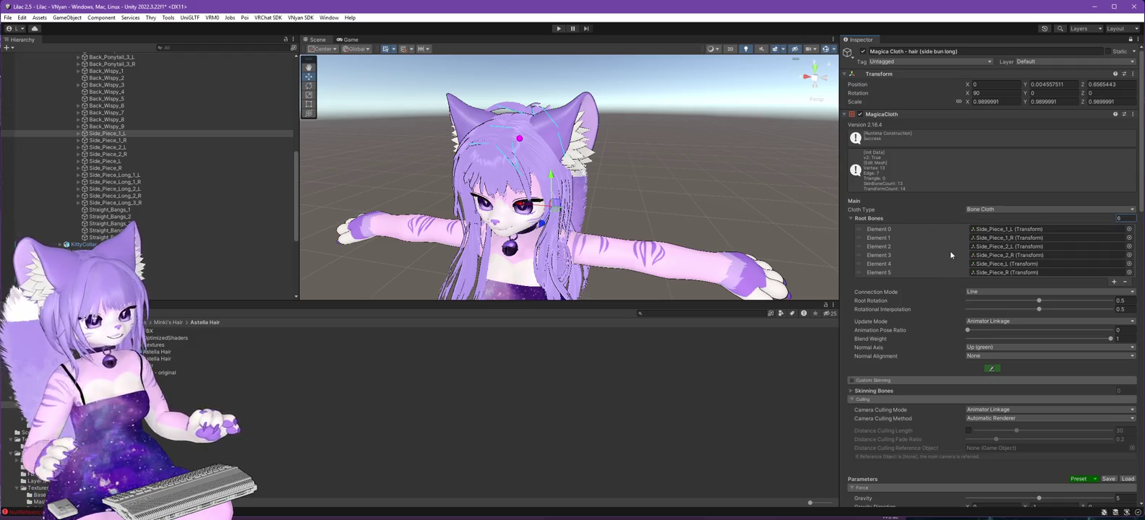
Select the Lilac 2.5.3 avatar root and save the scene.
{"action": "scroll", "coordinate": [960, 295], "scroll_direction": "down", "scroll_amount": 10}
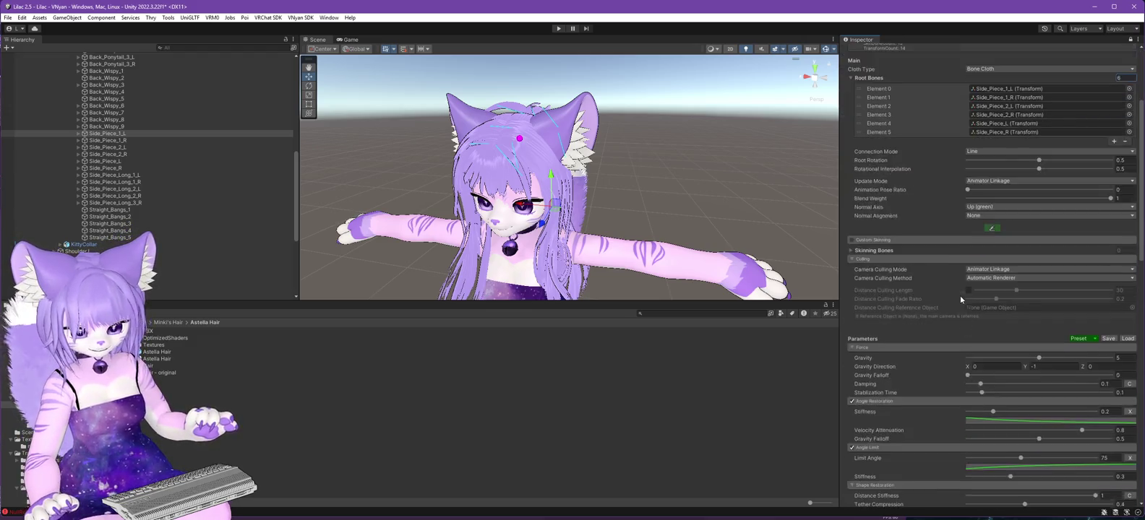
{"action": "scroll", "coordinate": [971, 303], "scroll_direction": "down", "scroll_amount": 10}
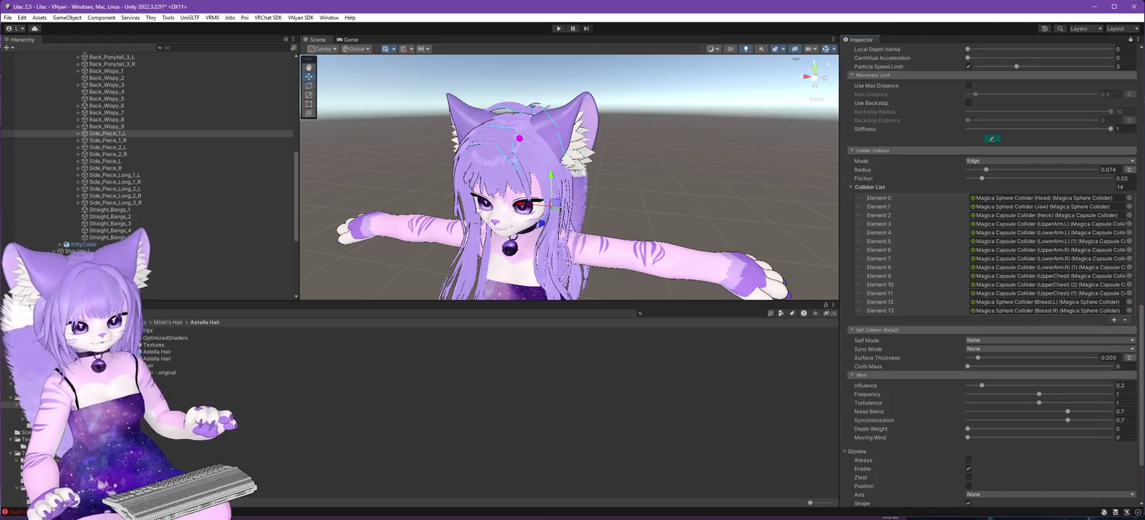
{"action": "scroll", "coordinate": [192, 235], "scroll_direction": "down", "scroll_amount": 6}
{"action": "scroll", "coordinate": [202, 238], "scroll_direction": "up", "scroll_amount": 15}
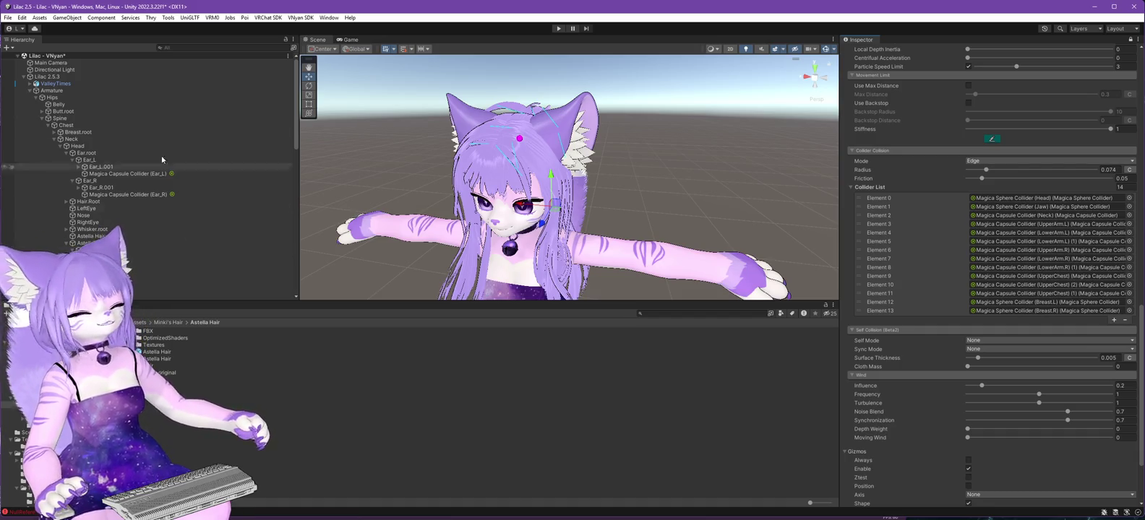
{"action": "left_click", "coordinate": [40, 77]}
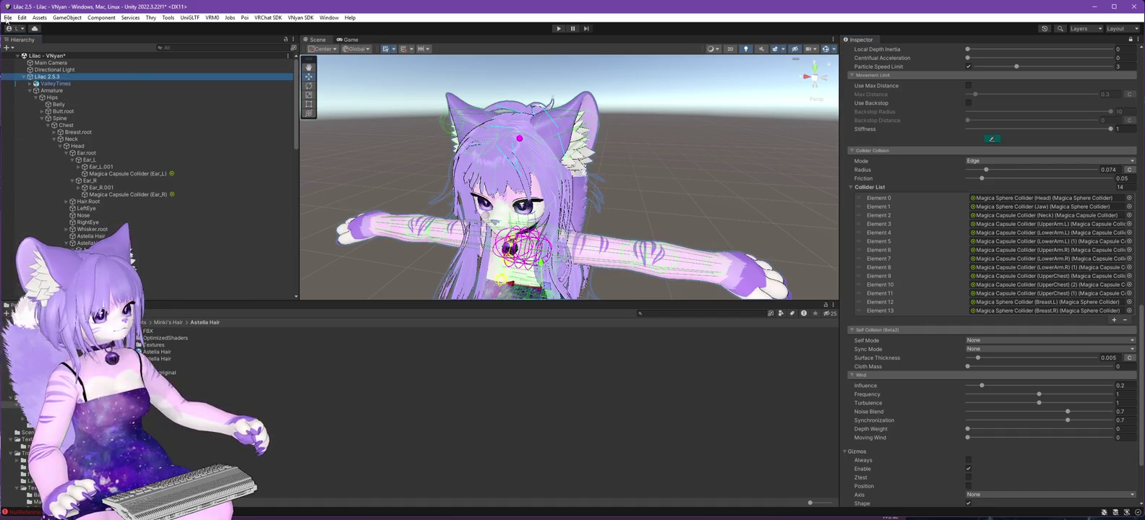
{"action": "left_click", "coordinate": [7, 18]}
{"action": "left_click", "coordinate": [24, 61]}
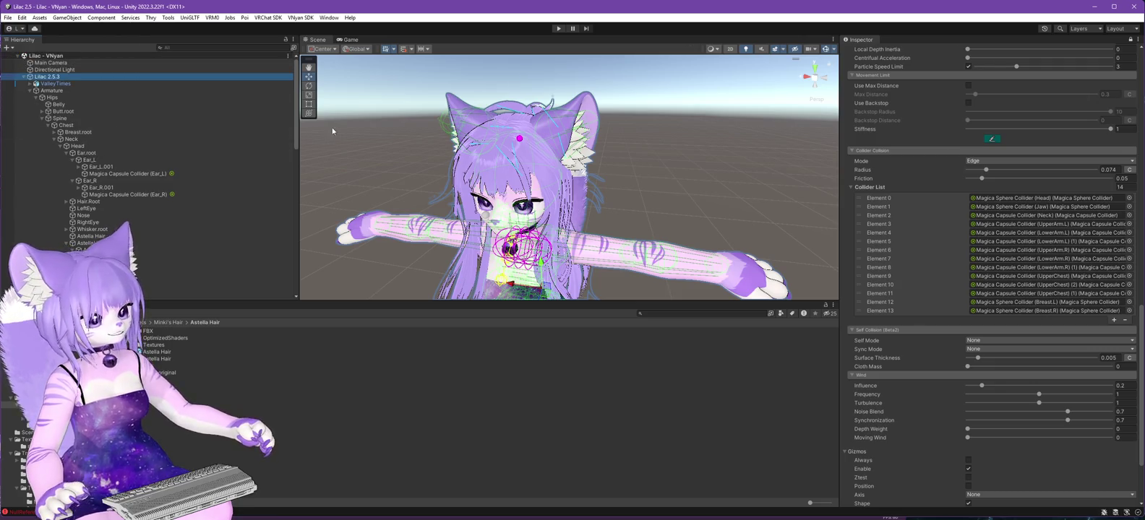
Export the avatar as a VSFAvatar over Lilac 2.6.0.vsfavatar and dismiss the completion notice.
{"action": "left_click", "coordinate": [300, 18]}
{"action": "mouse_move", "coordinate": [317, 37]}
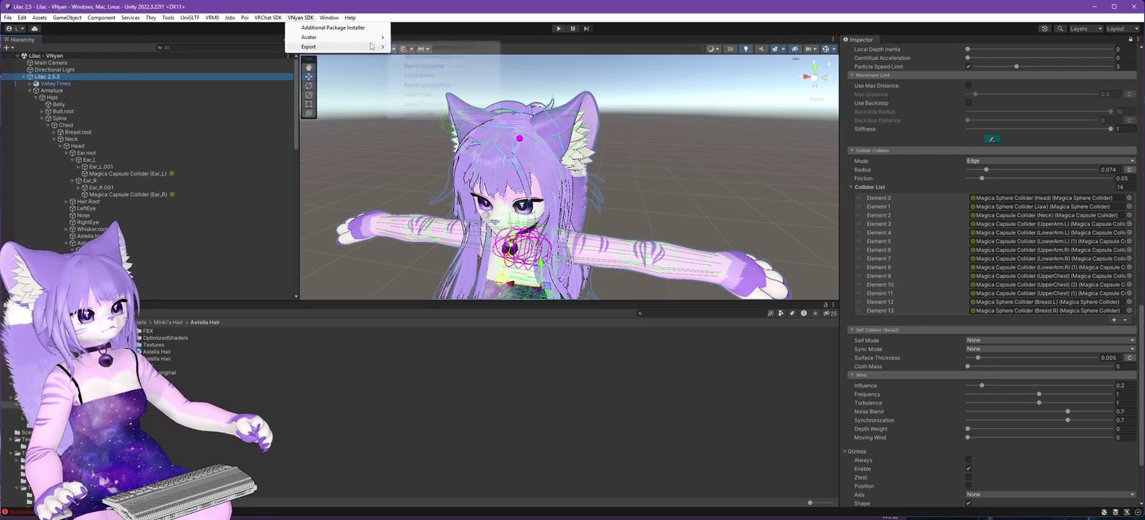
{"action": "left_click", "coordinate": [428, 46]}
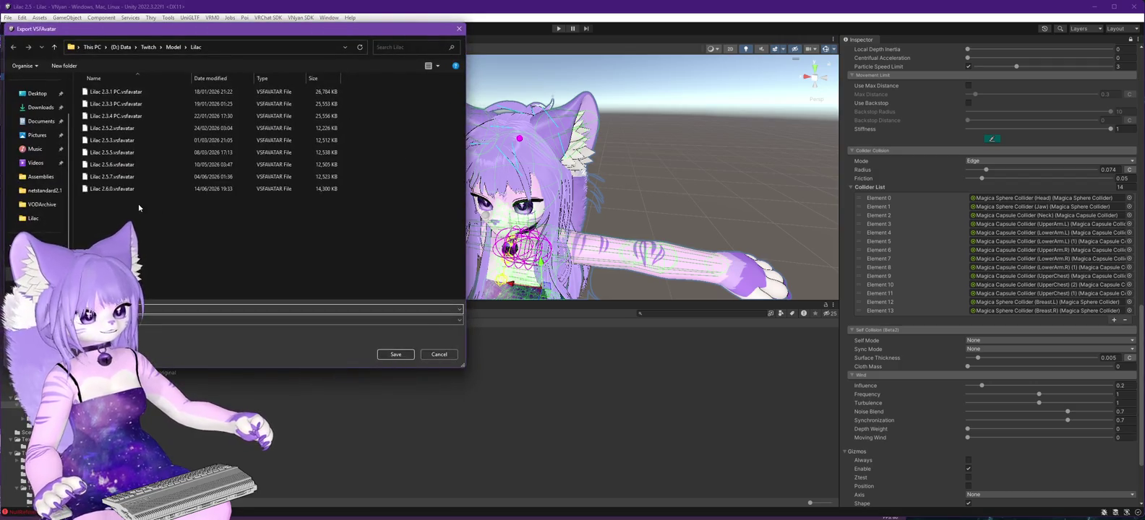
{"action": "left_click", "coordinate": [390, 353]}
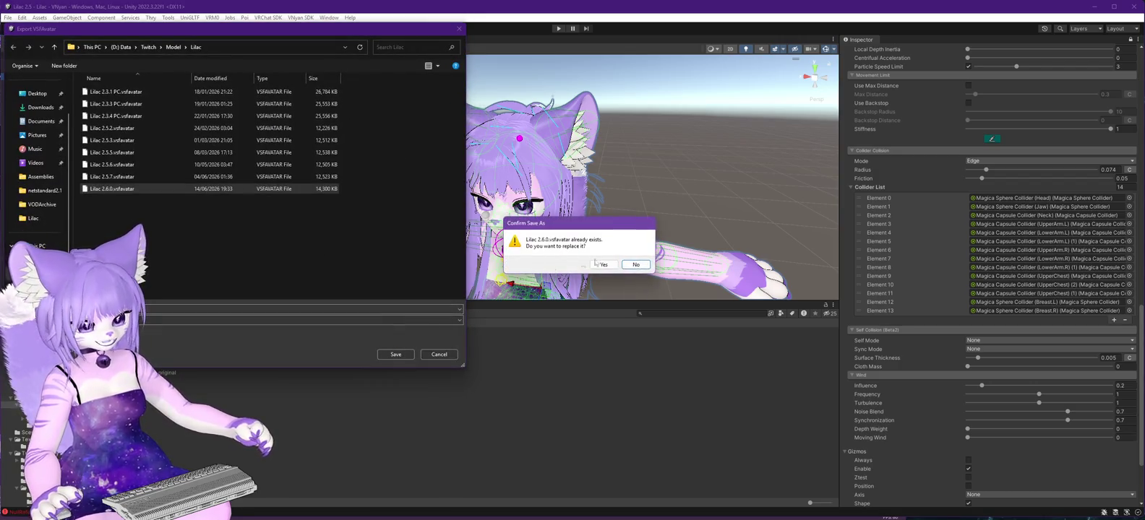
{"action": "left_click", "coordinate": [603, 265]}
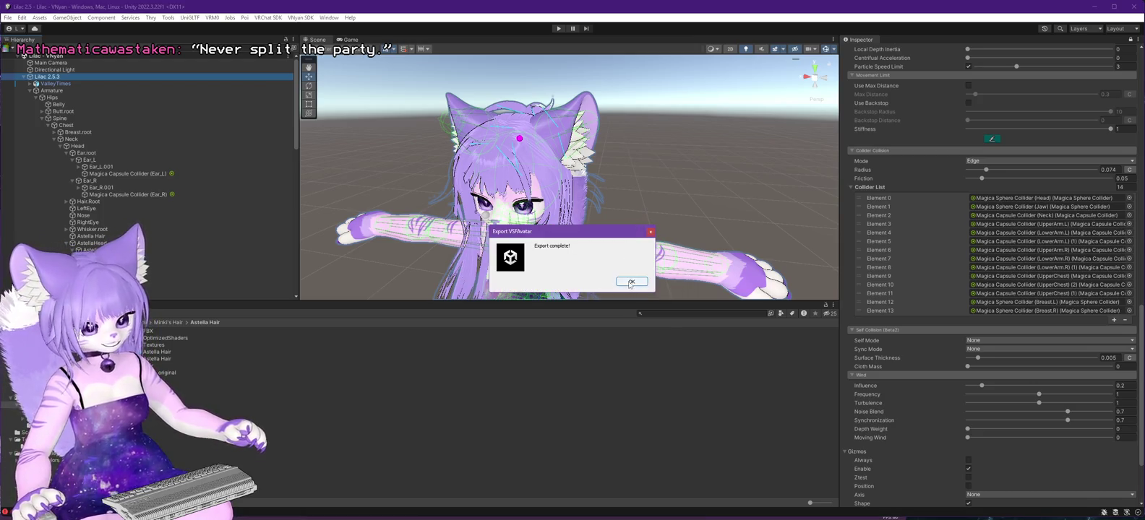
{"action": "left_click", "coordinate": [630, 283]}
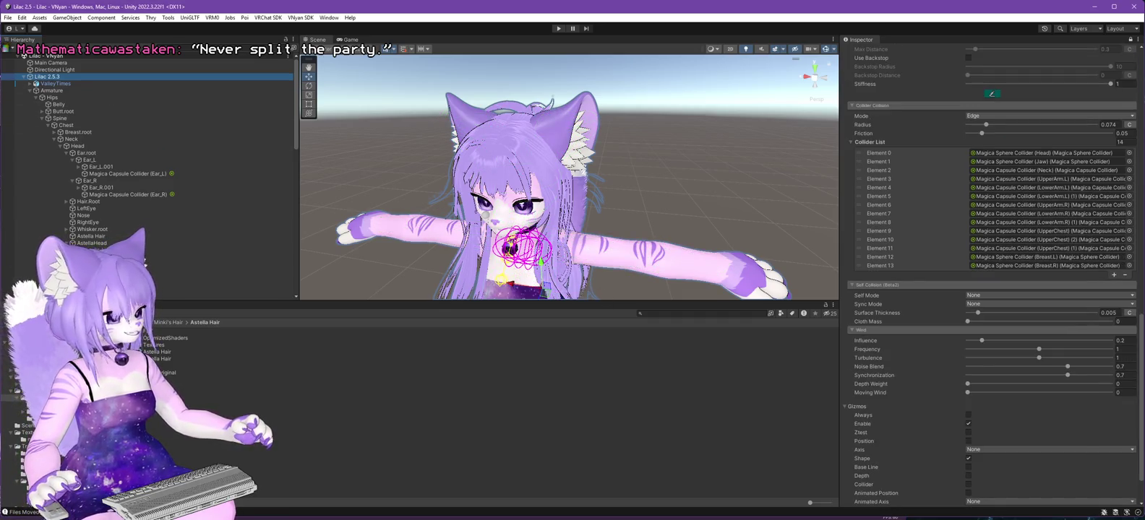
{"action": "key", "text": "alt+Tab"}
Load Lilac 2.6.0.vsfavatar in VNyan and orbit the camera to inspect the long hair.
{"action": "left_click", "coordinate": [1049, 72]}
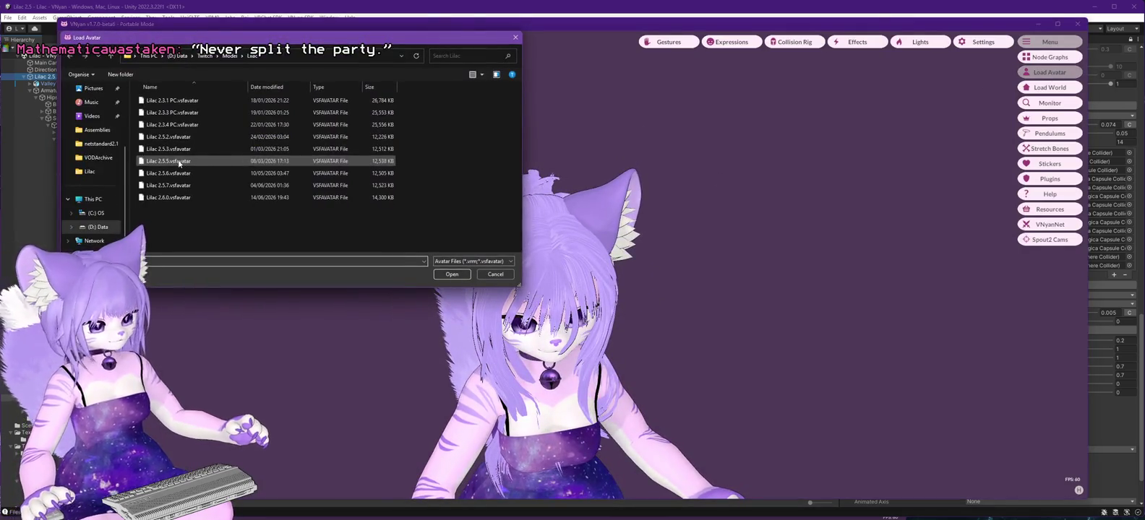
{"action": "double_click", "coordinate": [166, 197]}
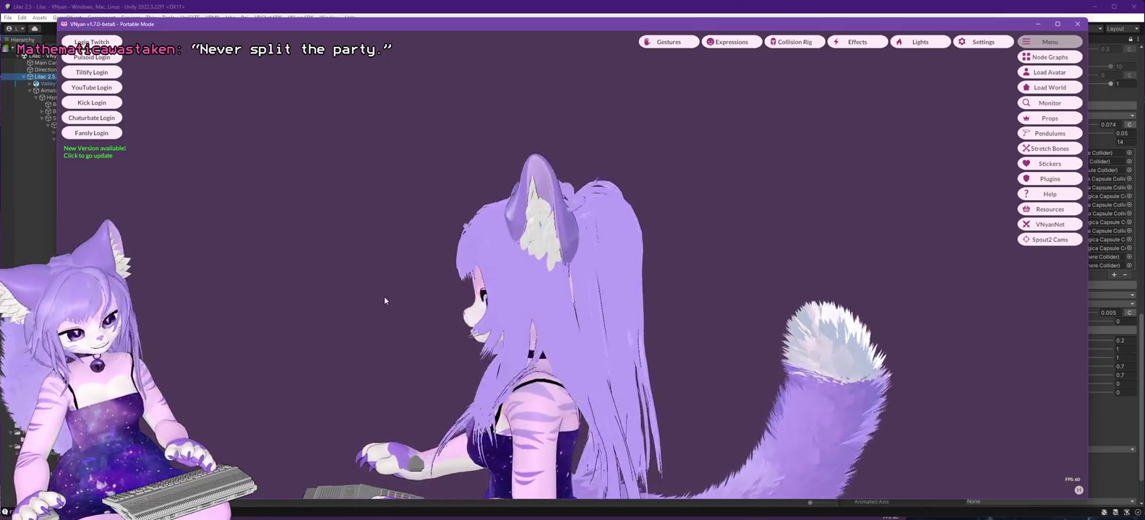
{"action": "mouse_move", "coordinate": [418, 296]}
{"action": "left_mouse_down"}
{"action": "mouse_move", "coordinate": [719, 302]}
{"action": "mouse_move", "coordinate": [621, 307]}
{"action": "left_mouse_up"}
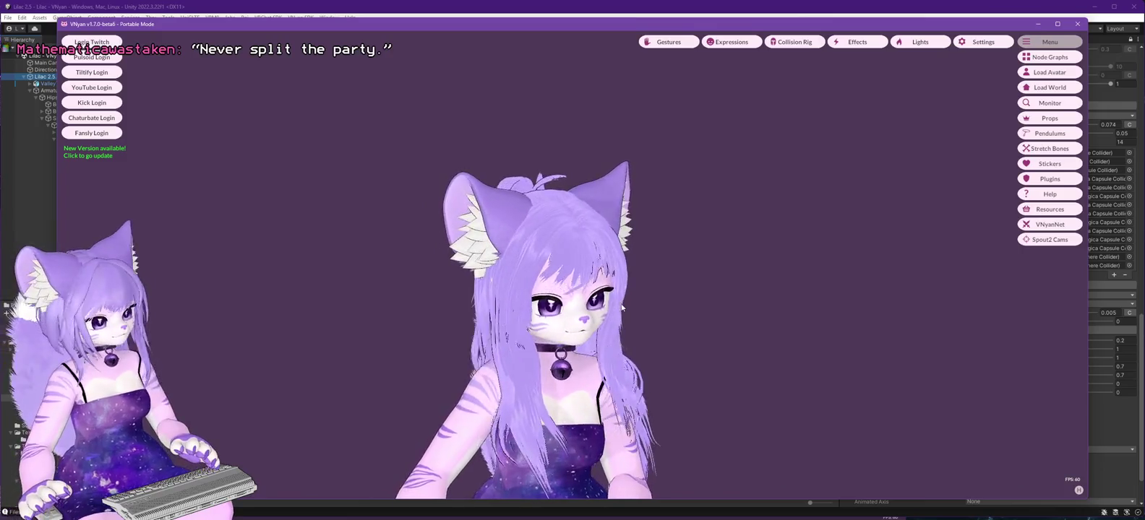
{"action": "key", "text": "alt+Tab"}
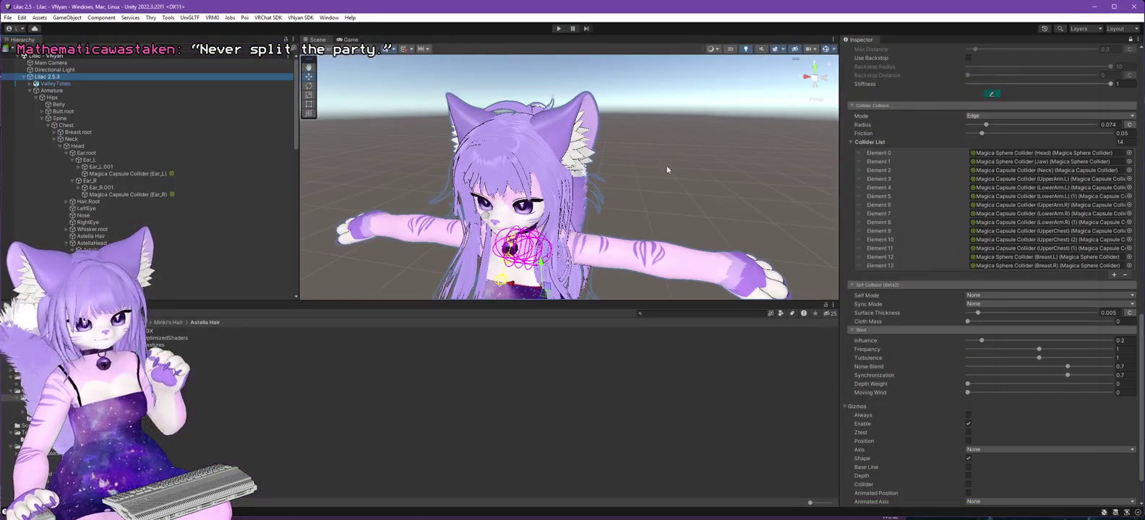
Review the settings of the Astella Hair Magica Cloth objects, including the short hair cloth.
{"action": "scroll", "coordinate": [96, 231], "scroll_direction": "down", "scroll_amount": 10}
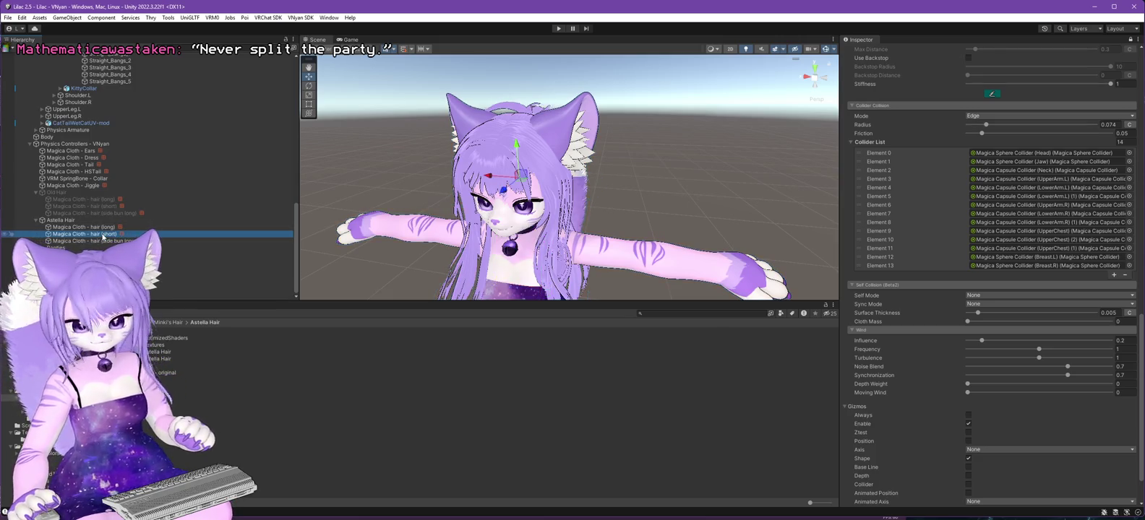
{"action": "scroll", "coordinate": [953, 246], "scroll_direction": "up", "scroll_amount": 10}
{"action": "scroll", "coordinate": [959, 244], "scroll_direction": "up", "scroll_amount": 5}
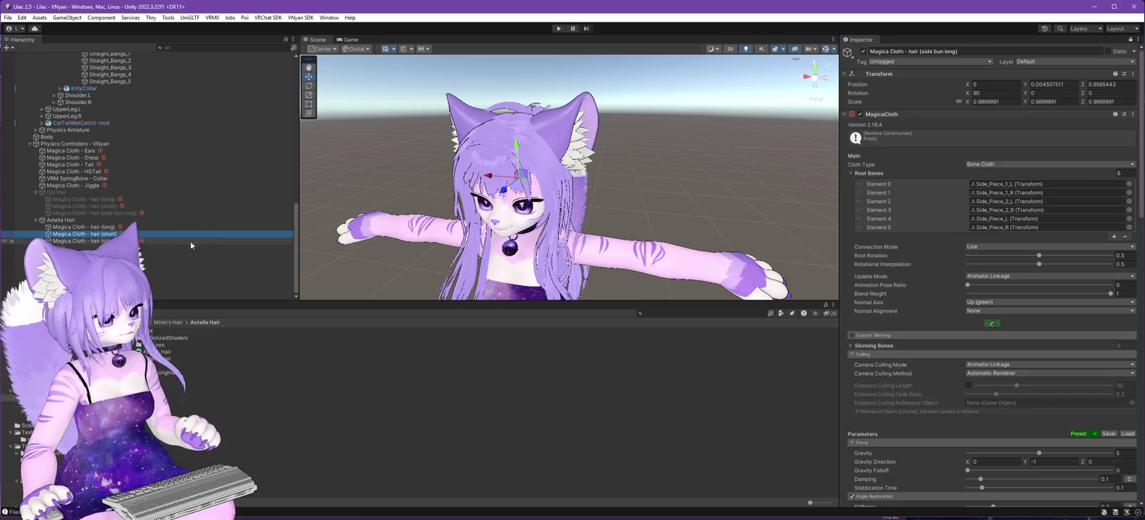
{"action": "scroll", "coordinate": [154, 197], "scroll_direction": "up", "scroll_amount": 3}
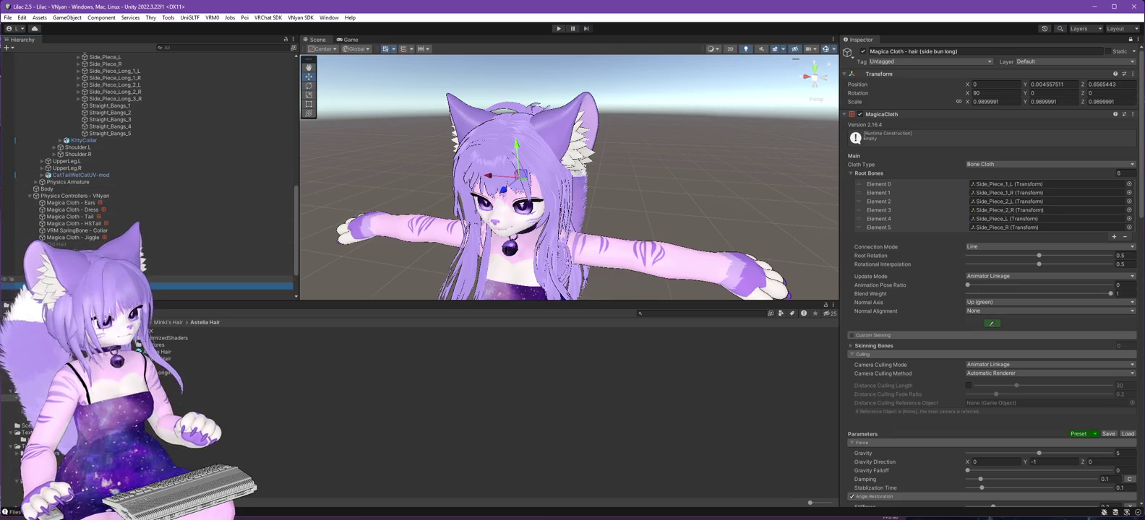
{"action": "left_click", "coordinate": [181, 258]}
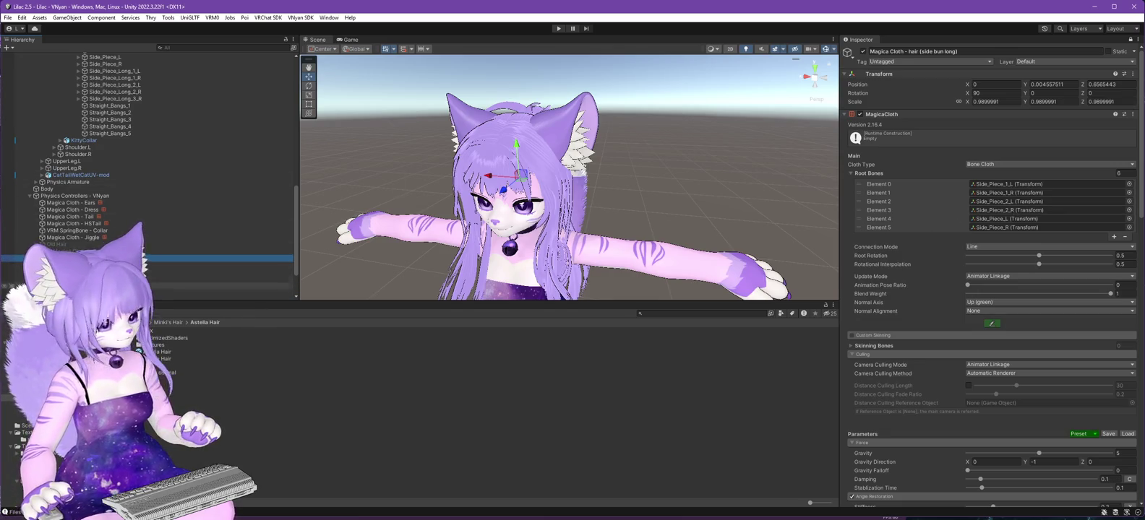
{"action": "left_click", "coordinate": [1130, 40]}
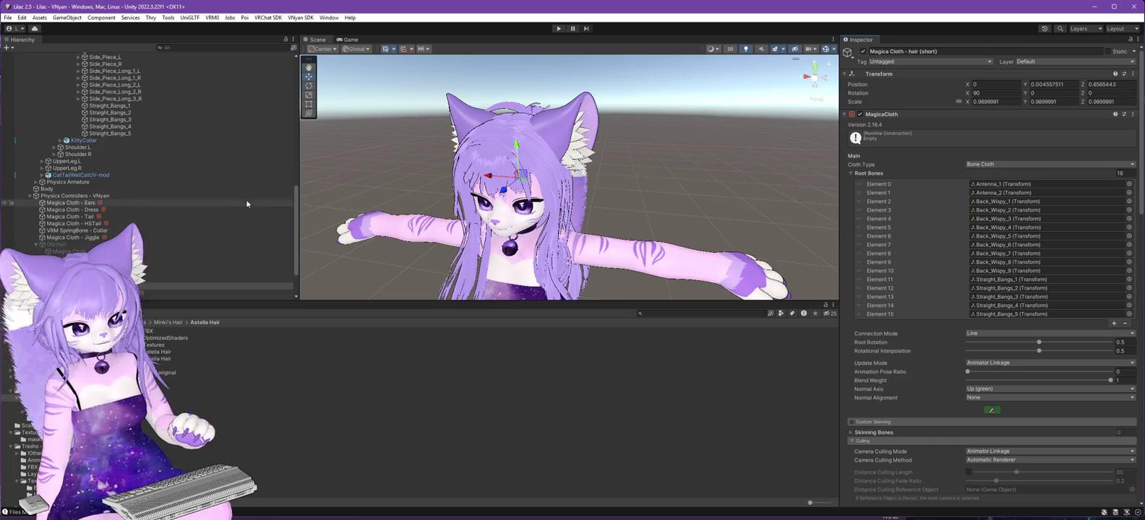
Select Straight_Bangs_1 and frame a frontal close-up of the avatar's head.
{"action": "left_click", "coordinate": [110, 106]}
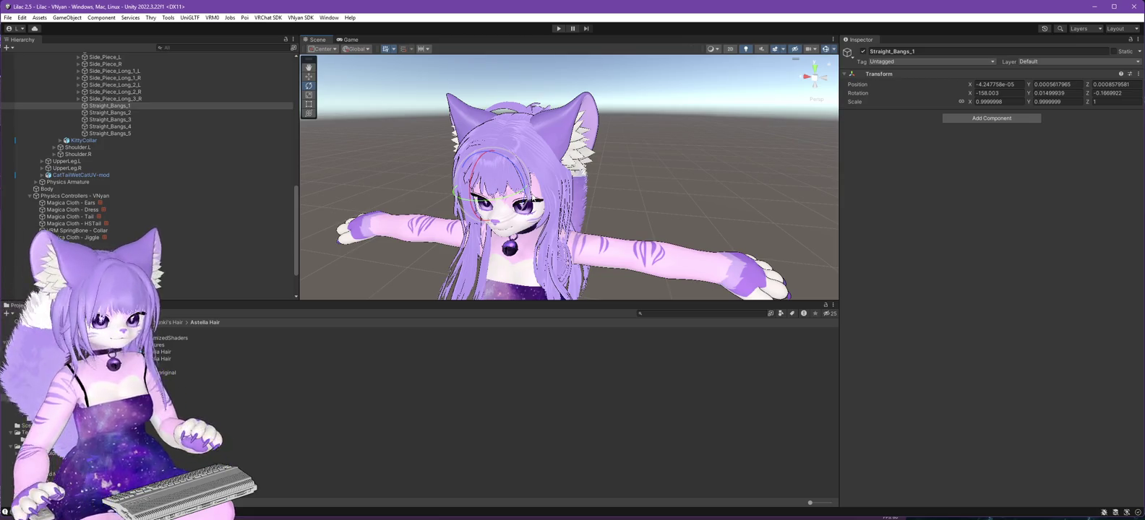
{"action": "scroll", "coordinate": [375, 143], "scroll_direction": "up", "scroll_amount": 3}
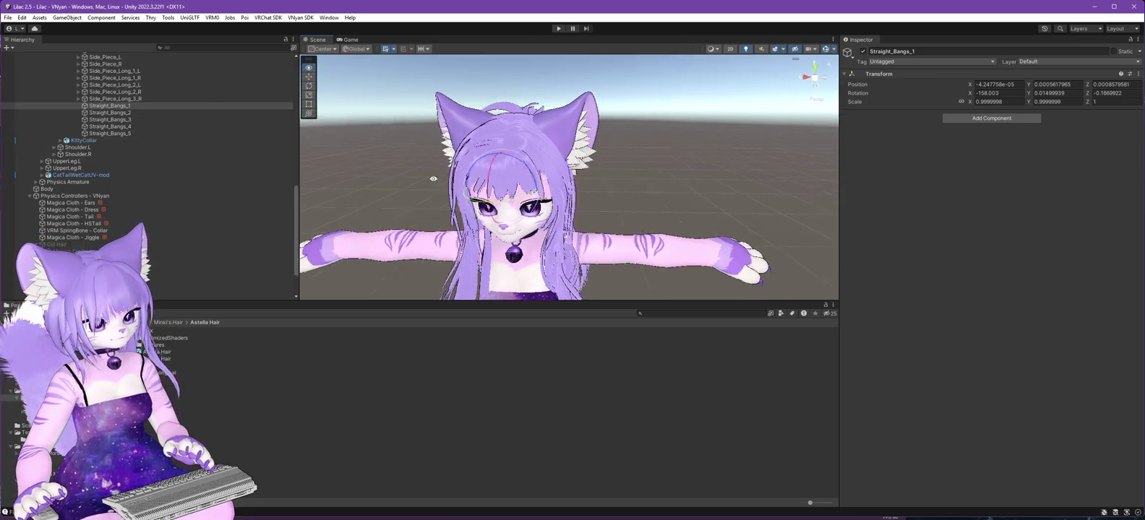
{"action": "mouse_move", "coordinate": [375, 142]}
{"action": "left_mouse_down"}
{"action": "mouse_move", "coordinate": [454, 168]}
{"action": "mouse_move", "coordinate": [442, 159]}
{"action": "mouse_move", "coordinate": [434, 179]}
{"action": "left_mouse_up"}
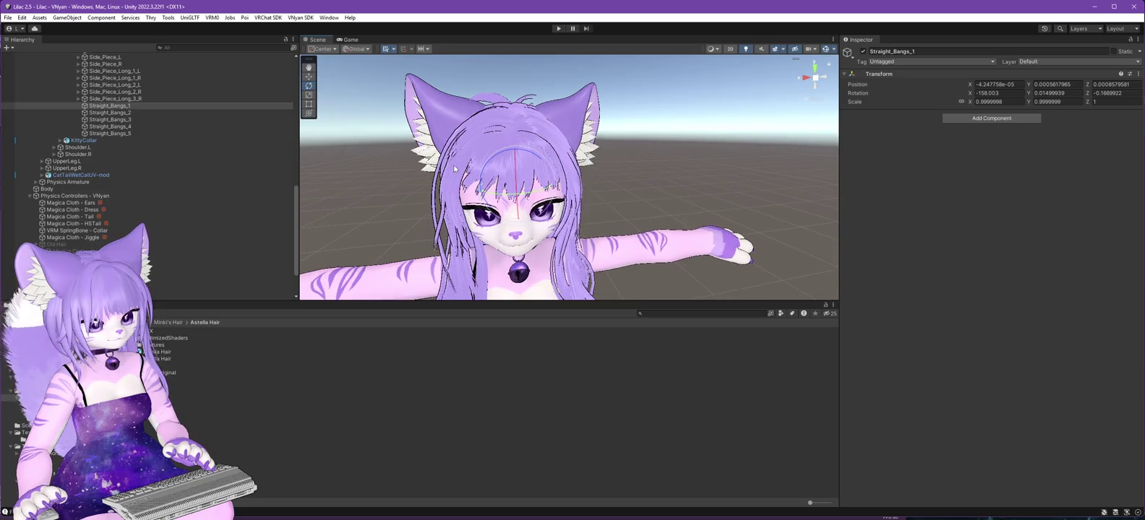
{"action": "scroll", "coordinate": [454, 168], "scroll_direction": "up", "scroll_amount": 2}
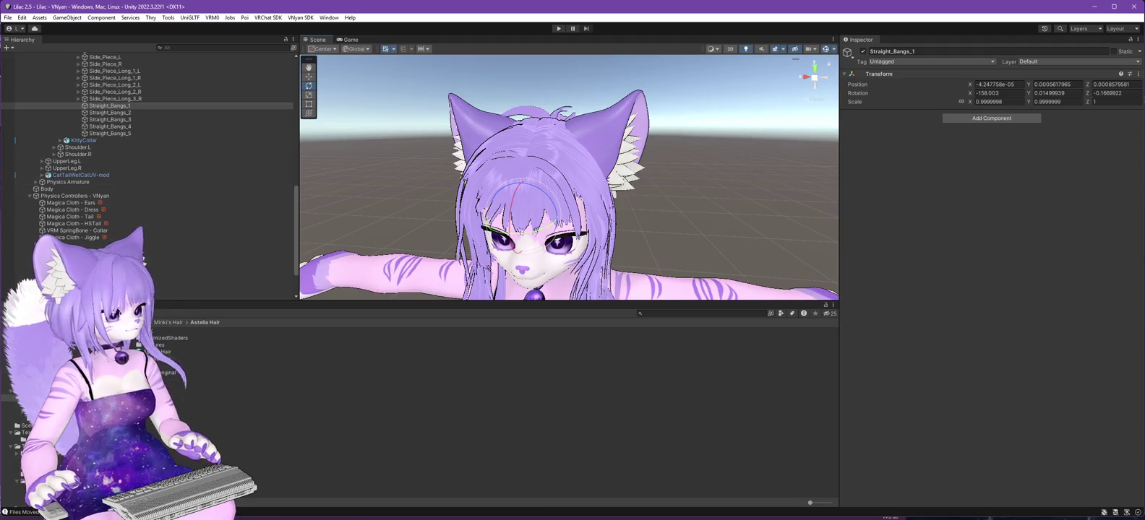
{"action": "key", "text": "alt+Tab"}
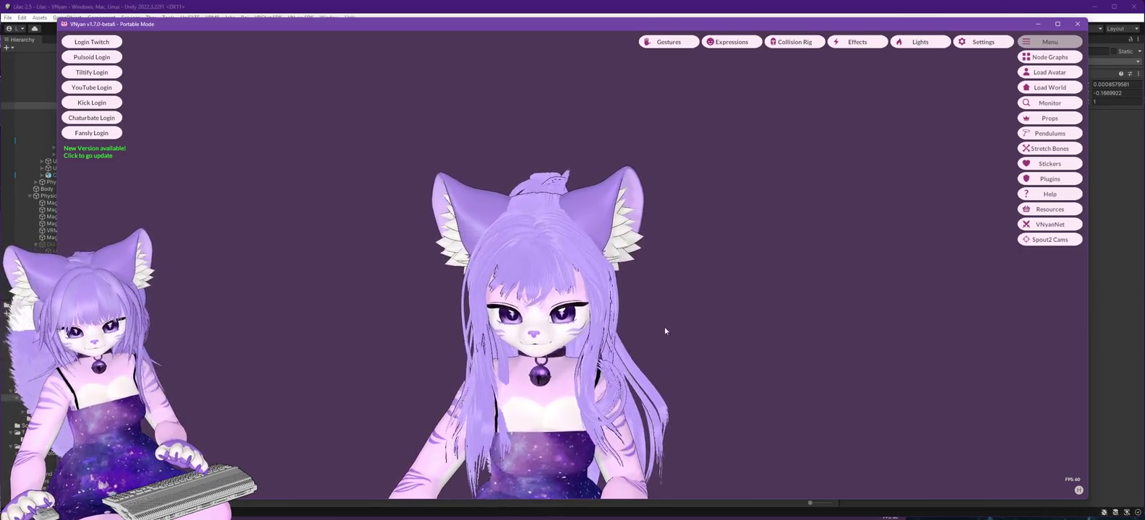
{"action": "left_click_drag", "start_coordinate": [687, 339], "coordinate": [539, 339]}
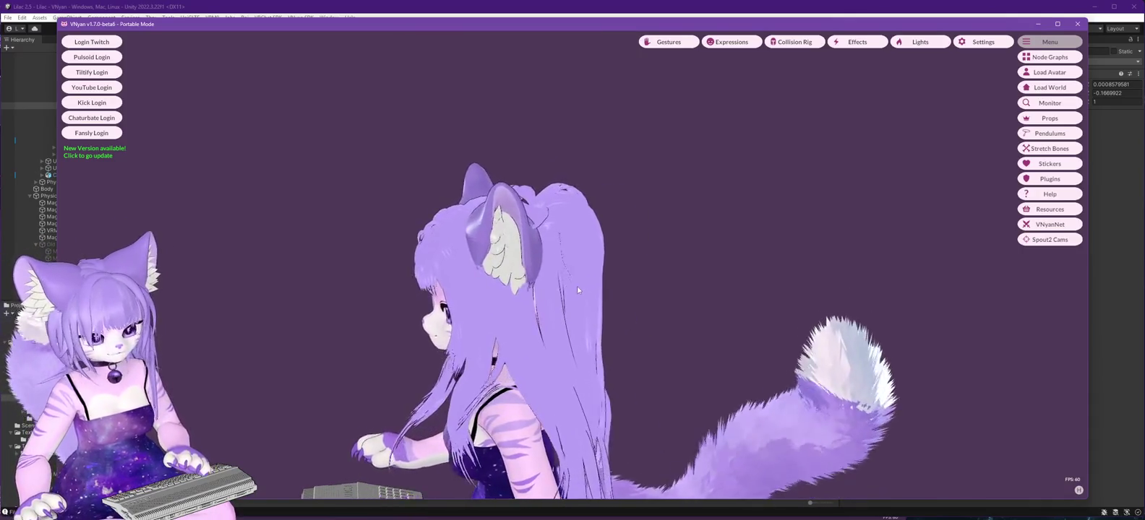
{"action": "mouse_move", "coordinate": [631, 266]}
{"action": "left_mouse_down"}
{"action": "mouse_move", "coordinate": [586, 386]}
{"action": "mouse_move", "coordinate": [517, 382]}
{"action": "left_mouse_up"}
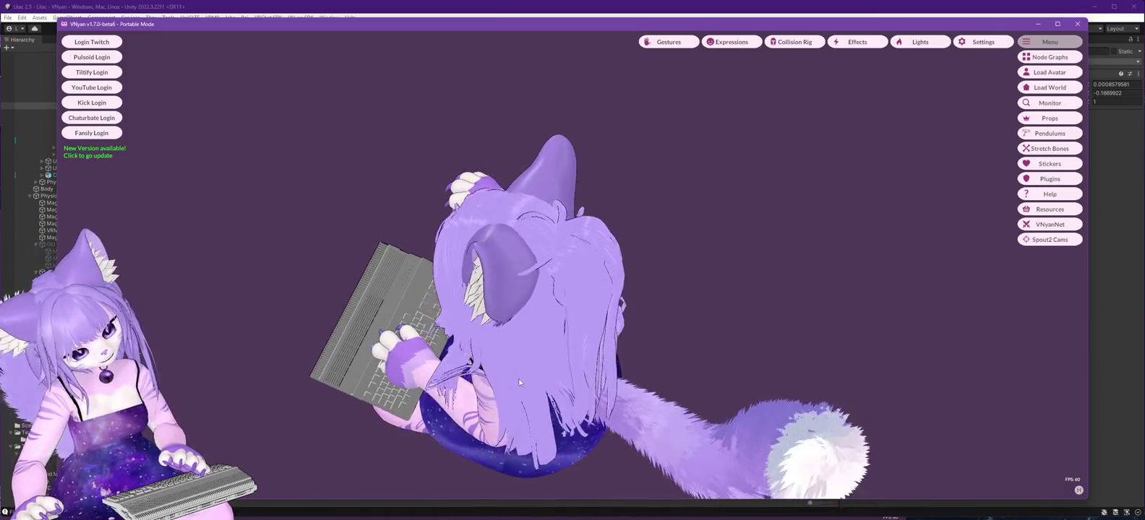
{"action": "mouse_move", "coordinate": [518, 383]}
{"action": "left_mouse_down"}
{"action": "mouse_move", "coordinate": [644, 289]}
{"action": "mouse_move", "coordinate": [703, 316]}
{"action": "left_mouse_up"}
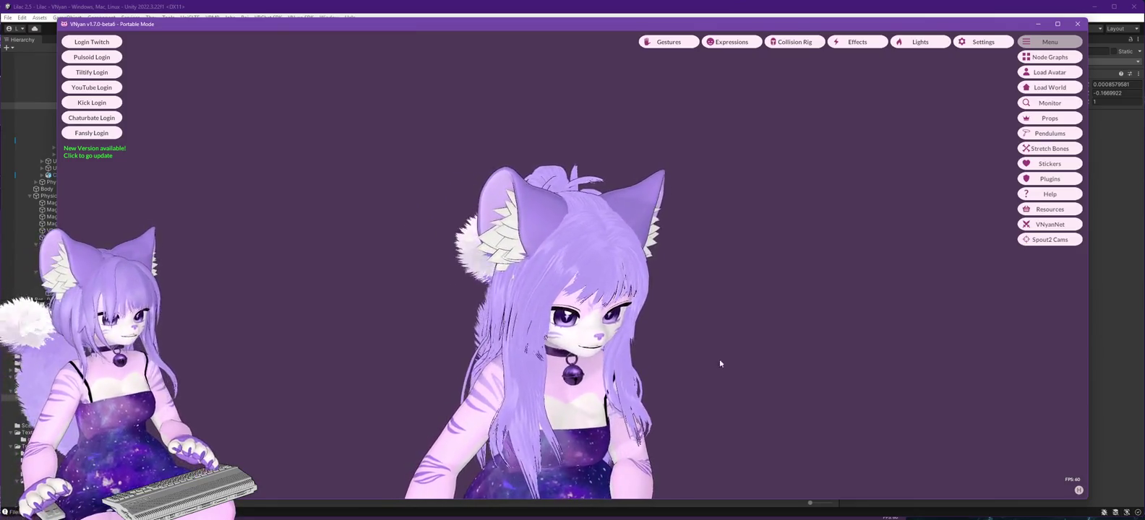
{"action": "mouse_move", "coordinate": [725, 366]}
{"action": "left_mouse_down"}
{"action": "mouse_move", "coordinate": [626, 344]}
{"action": "mouse_move", "coordinate": [795, 317]}
{"action": "left_mouse_up"}
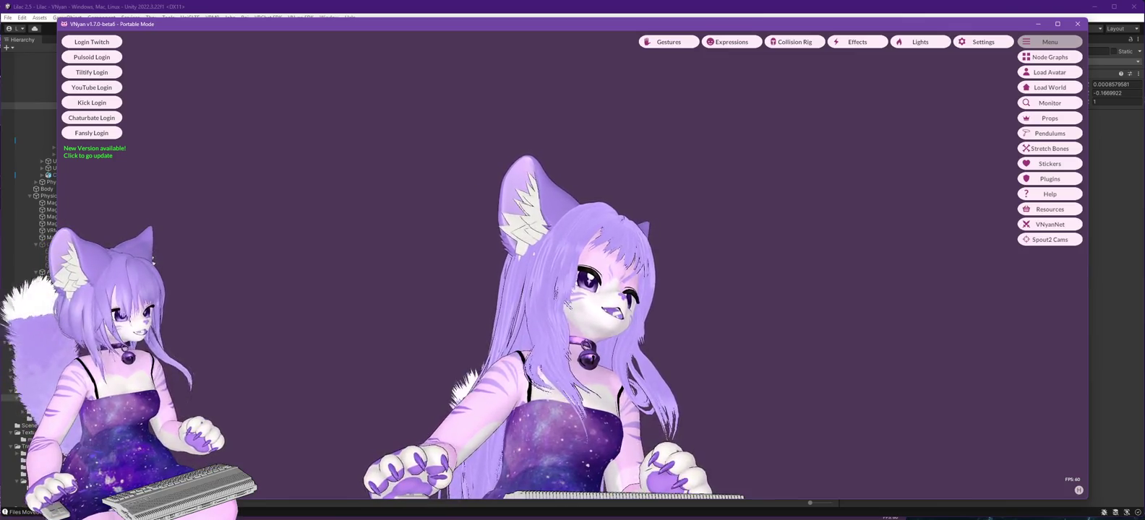
Show the long-hair cloth's root bones, then select Astella_Hair_Root.
{"action": "key", "text": "alt+Tab"}
{"action": "scroll", "coordinate": [144, 174], "scroll_direction": "down", "scroll_amount": 3}
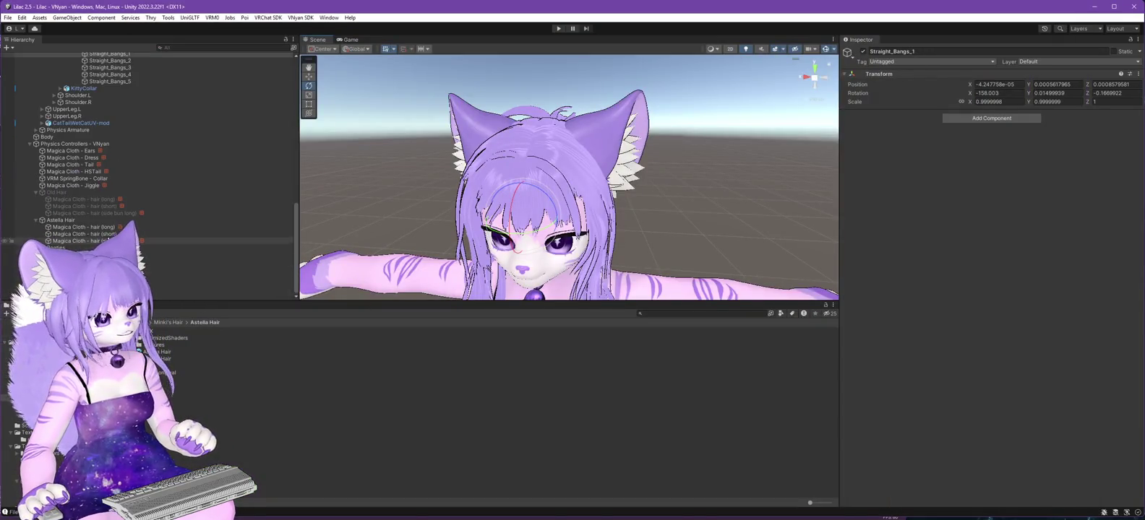
{"action": "left_click", "coordinate": [99, 227]}
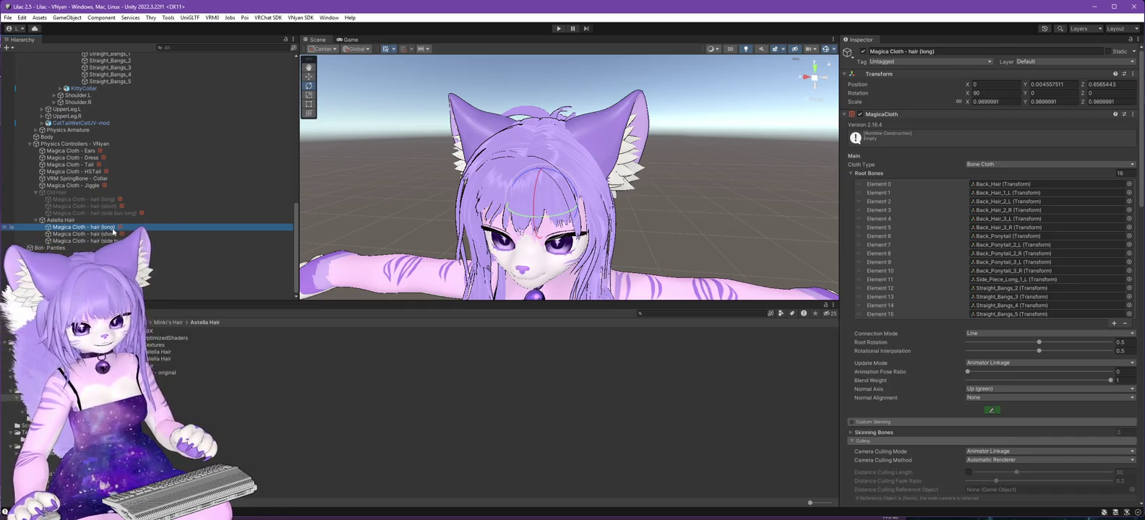
{"action": "scroll", "coordinate": [122, 198], "scroll_direction": "up", "scroll_amount": 10}
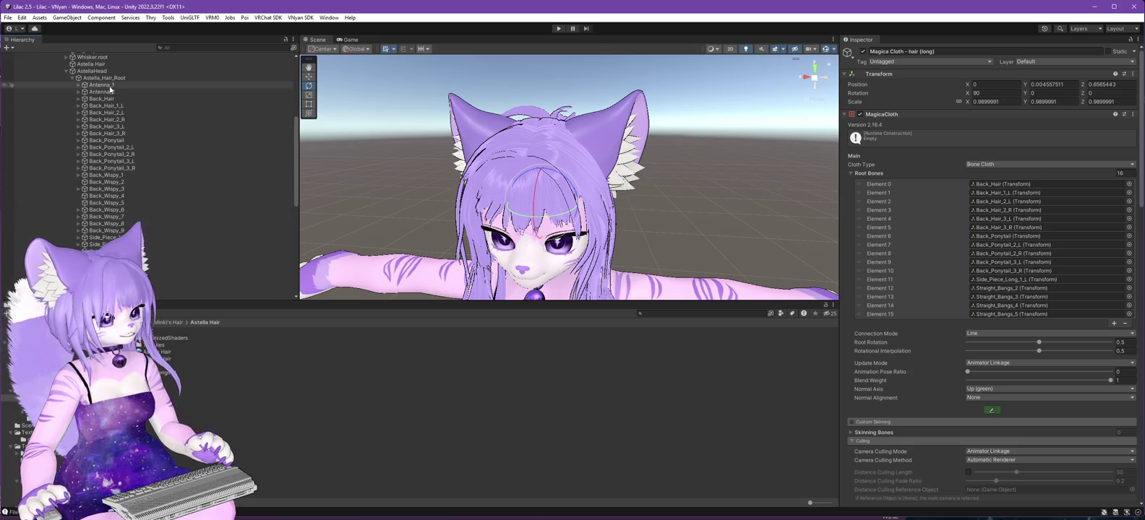
{"action": "left_click", "coordinate": [107, 79]}
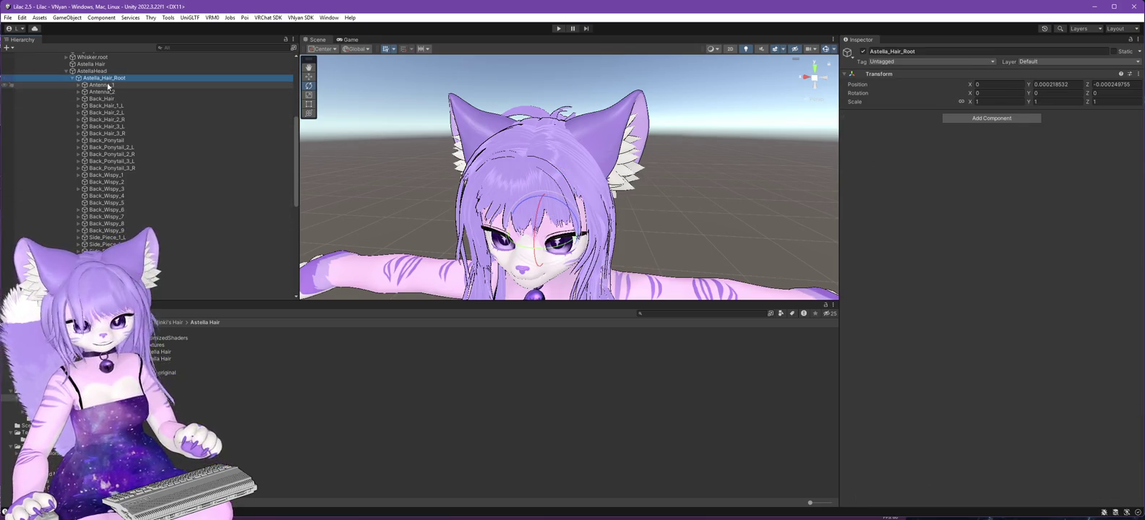
Step through the hair bones from Antenna_1 down to the Straight_Bangs bones.
{"action": "left_click", "coordinate": [109, 85]}
{"action": "key", "text": "Down"}
{"action": "key", "text": "Down"}
{"action": "key", "text": "Down"}
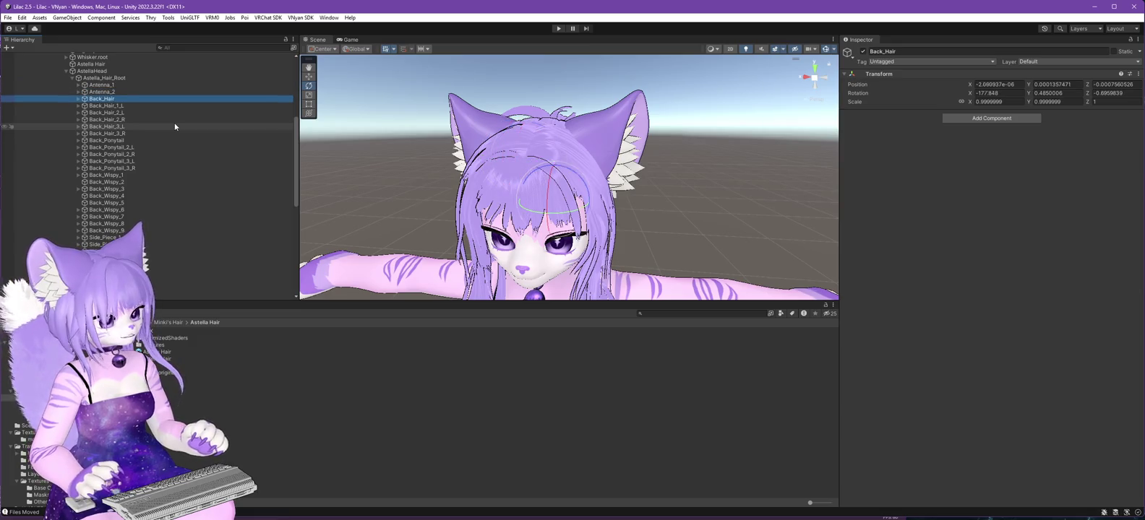
{"action": "key", "text": "Down"}
{"action": "key", "text": "Down"}
{"action": "key", "text": "Down"}
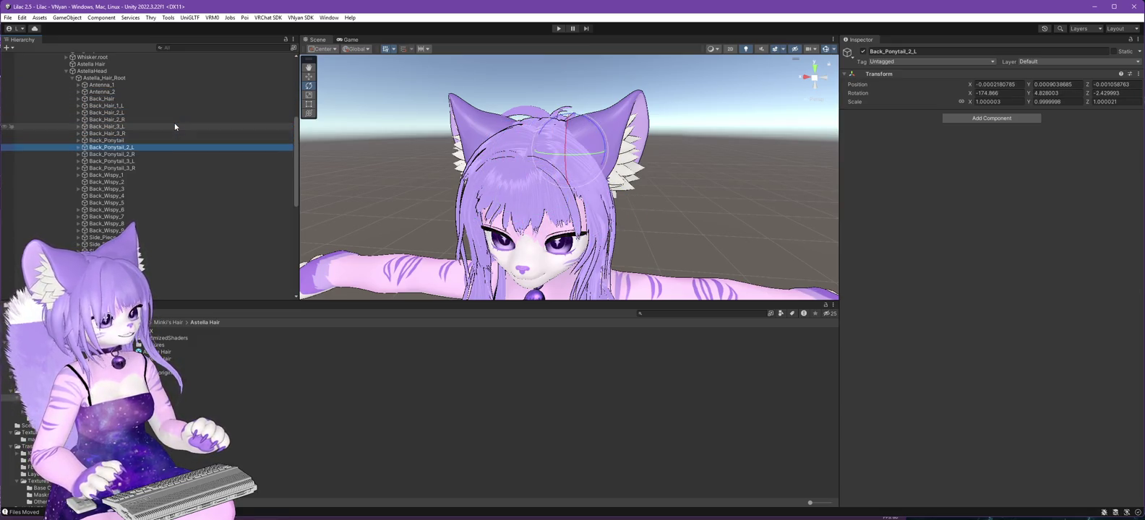
{"action": "key", "text": "Down"}
{"action": "key", "text": "Down"}
{"action": "key", "text": "Down"}
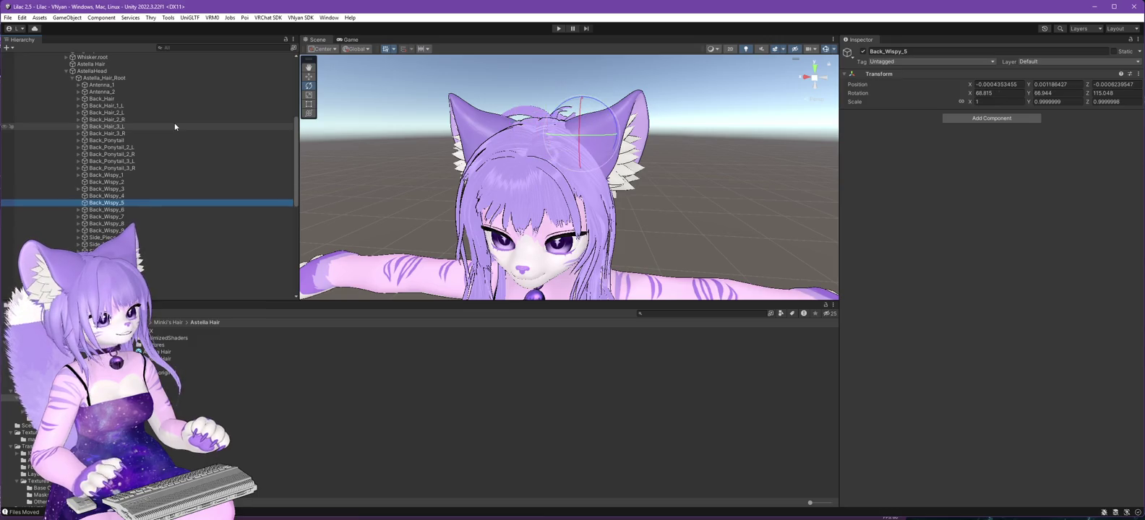
{"action": "key", "text": "Down"}
{"action": "key", "text": "Down"}
{"action": "key", "text": "Down"}
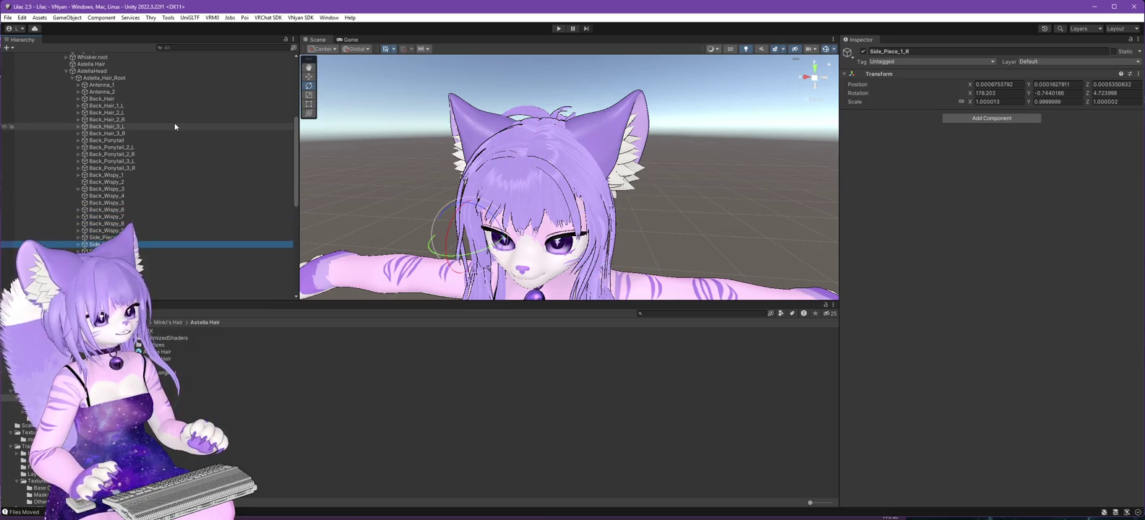
{"action": "key", "text": "Down"}
{"action": "key", "text": "Down"}
{"action": "key", "text": "Down"}
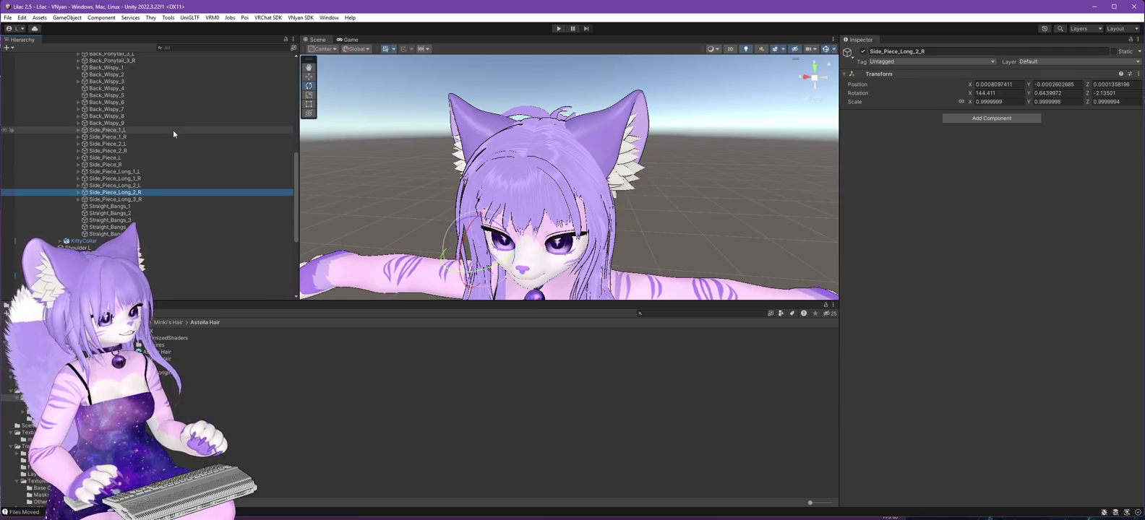
{"action": "key", "text": "Down"}
{"action": "key", "text": "Down"}
{"action": "key", "text": "Down"}
{"action": "key", "text": "Down"}
{"action": "key", "text": "Down"}
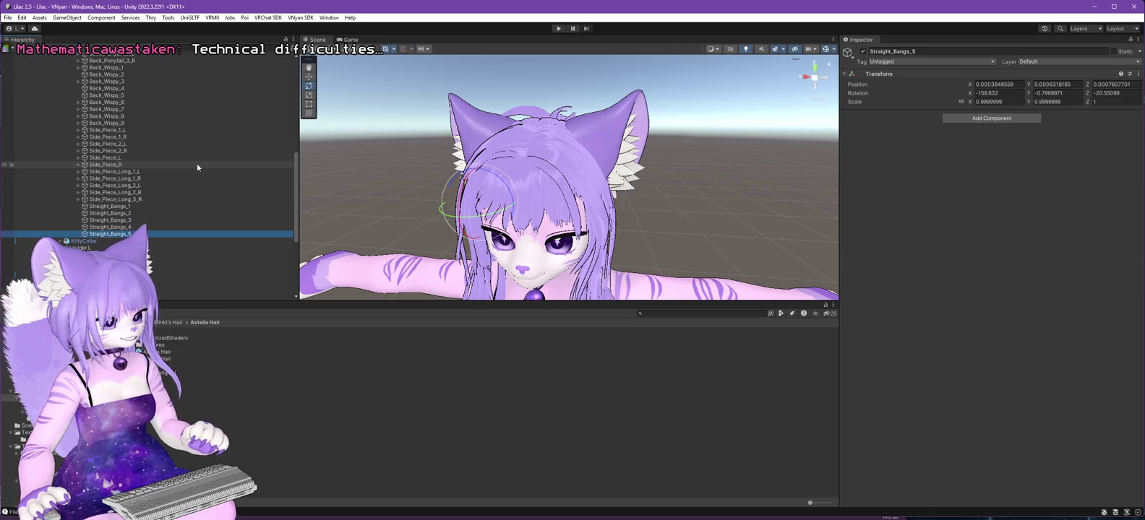
Compare the root bones of the long-hair, side bun and short-hair cloths.
{"action": "scroll", "coordinate": [144, 173], "scroll_direction": "down", "scroll_amount": 5}
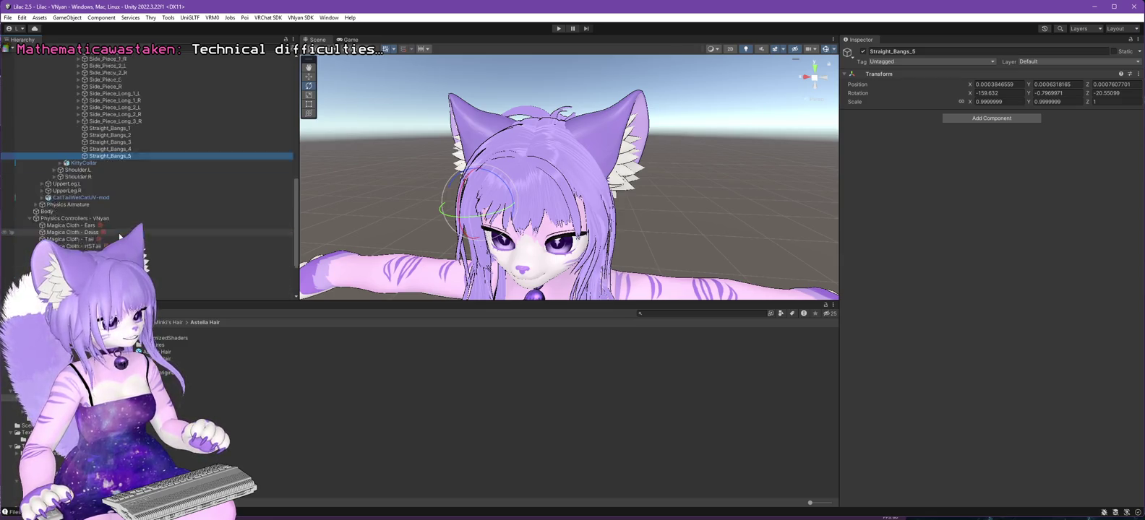
{"action": "left_click", "coordinate": [202, 275]}
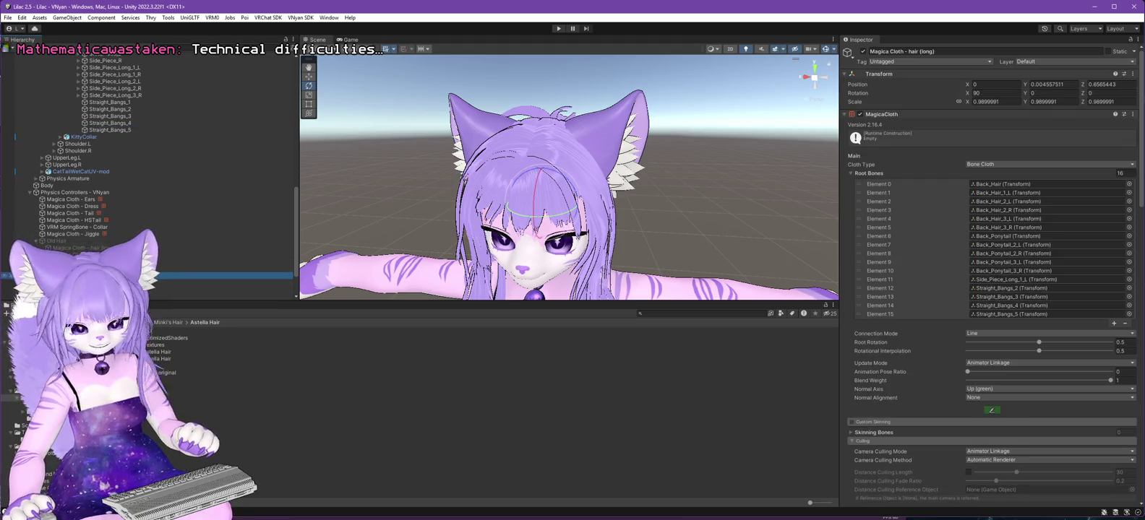
{"action": "left_click", "coordinate": [203, 289]}
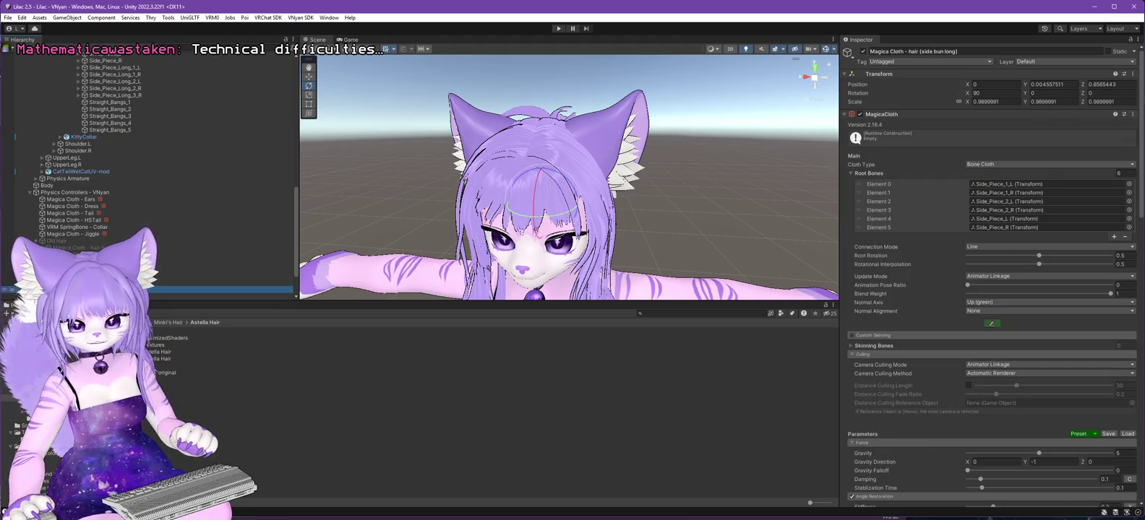
{"action": "left_click", "coordinate": [202, 282]}
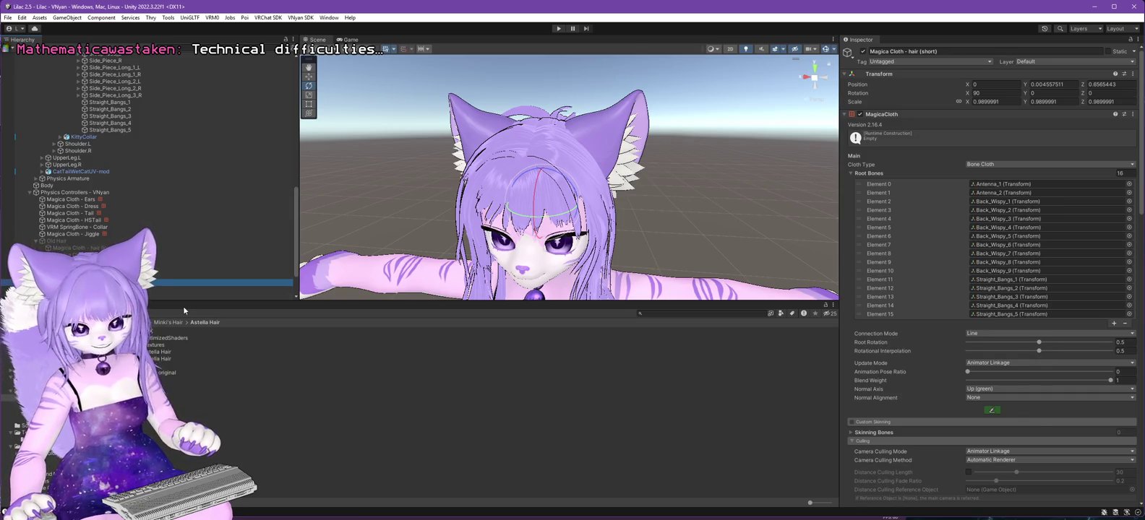
{"action": "left_click", "coordinate": [202, 289]}
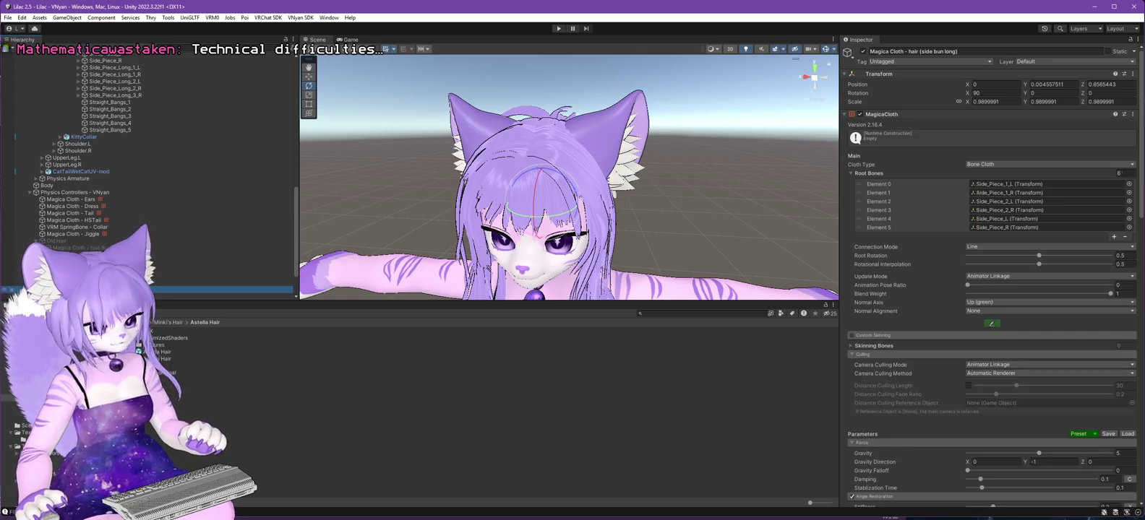
{"action": "left_click", "coordinate": [202, 275]}
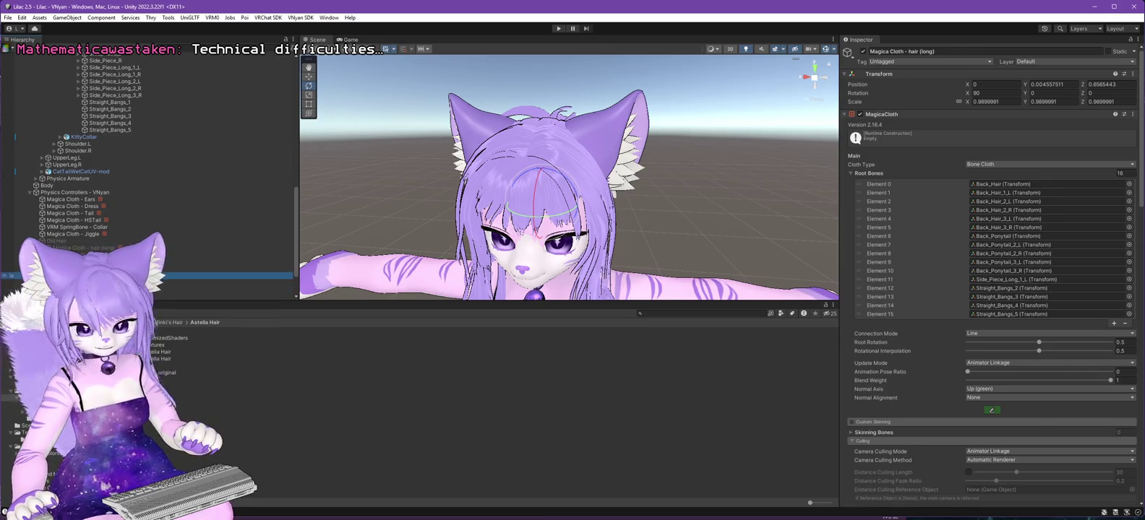
Assign Side_Piece_Long_1_R, 2_L, 2_R and 3_R to long-hair root bone Elements 12–15.
{"action": "left_click", "coordinate": [1009, 287]}
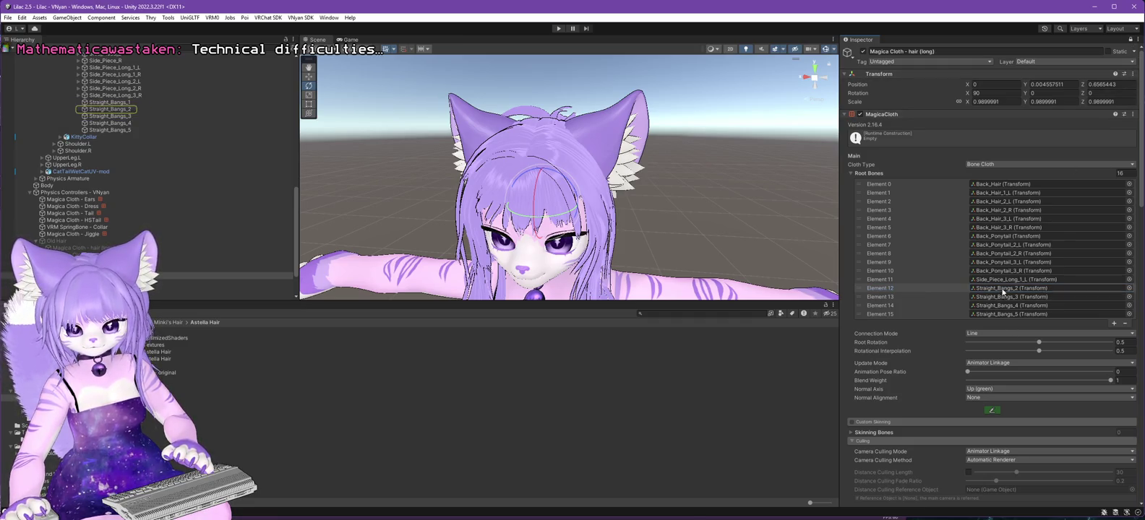
{"action": "scroll", "coordinate": [144, 144], "scroll_direction": "up", "scroll_amount": 3}
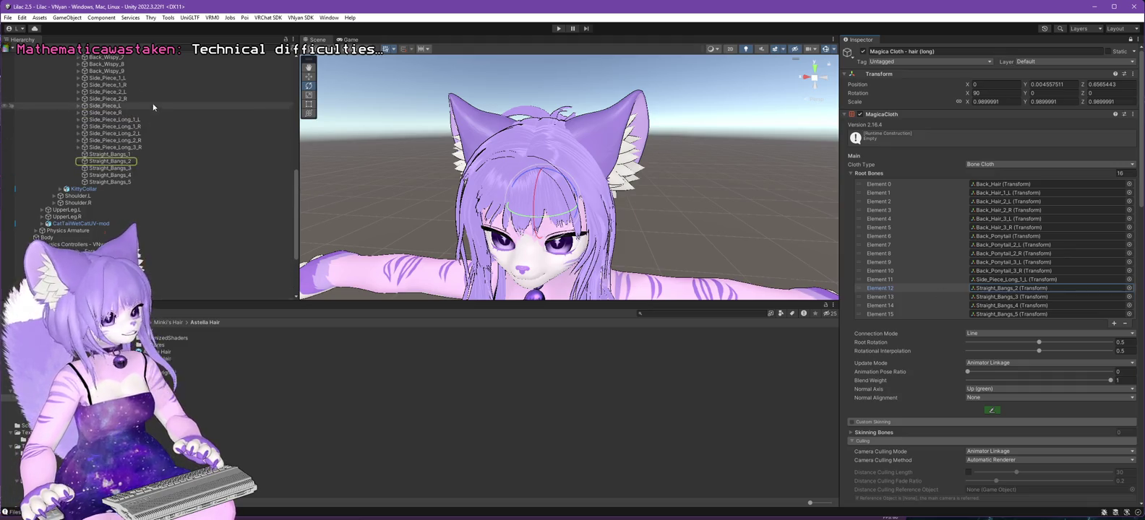
{"action": "left_click", "coordinate": [123, 127]}
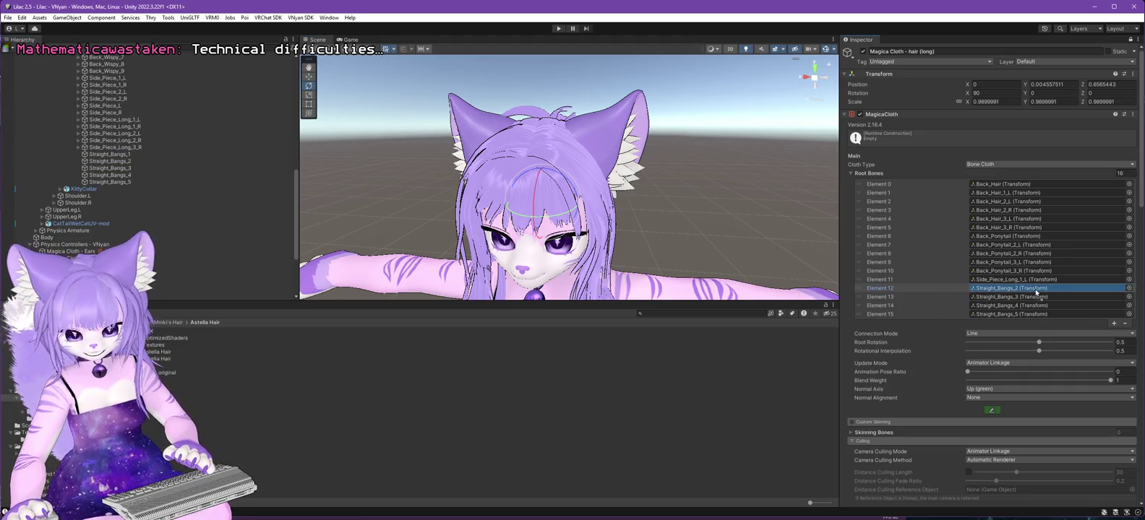
{"action": "left_click_drag", "start_coordinate": [124, 134], "coordinate": [721, 195]}
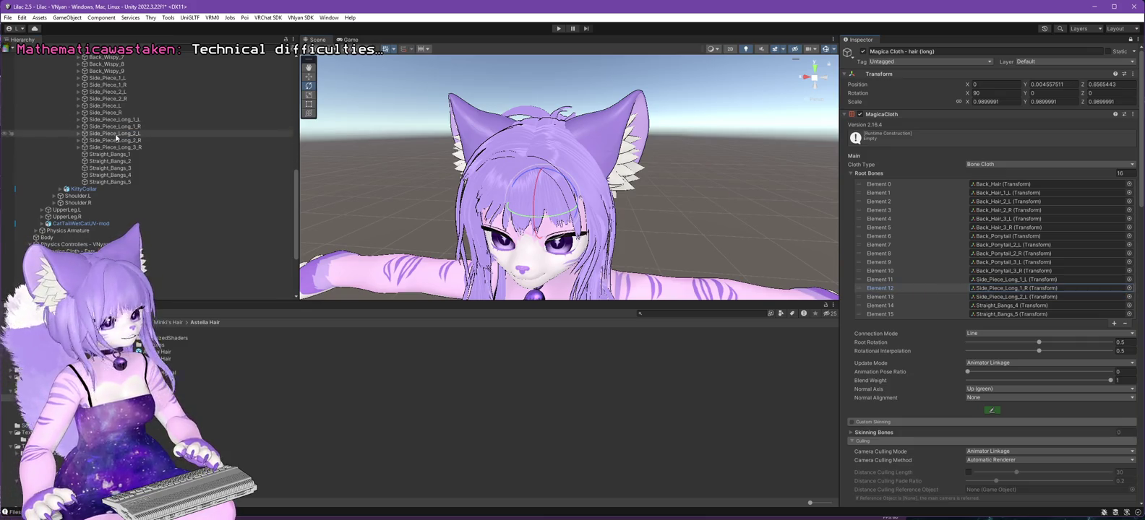
{"action": "mouse_move", "coordinate": [122, 141]}
{"action": "left_mouse_down"}
{"action": "mouse_move", "coordinate": [1051, 253]}
{"action": "mouse_move", "coordinate": [1017, 310]}
{"action": "left_mouse_up"}
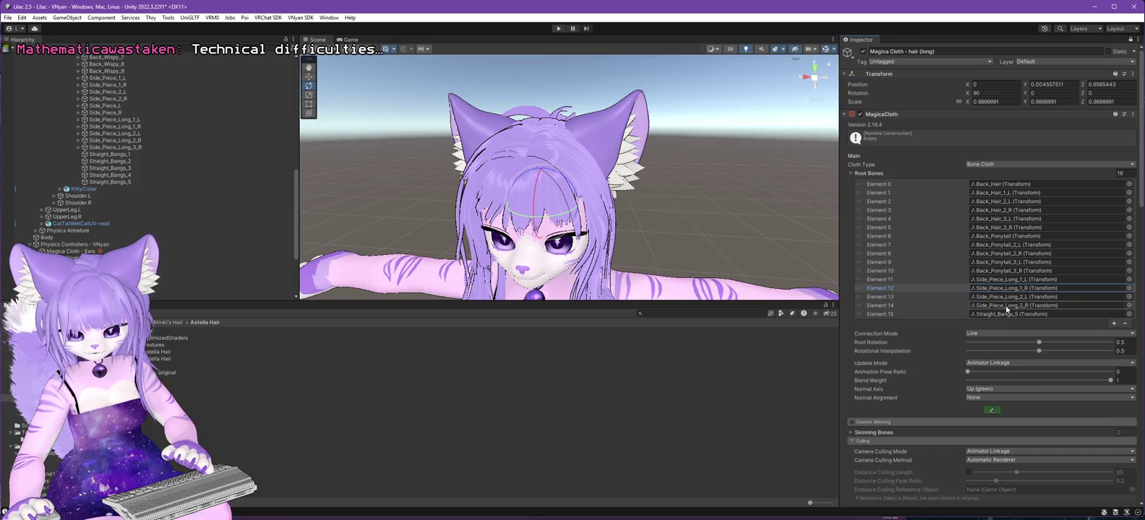
{"action": "left_click_drag", "start_coordinate": [123, 151], "coordinate": [1083, 332]}
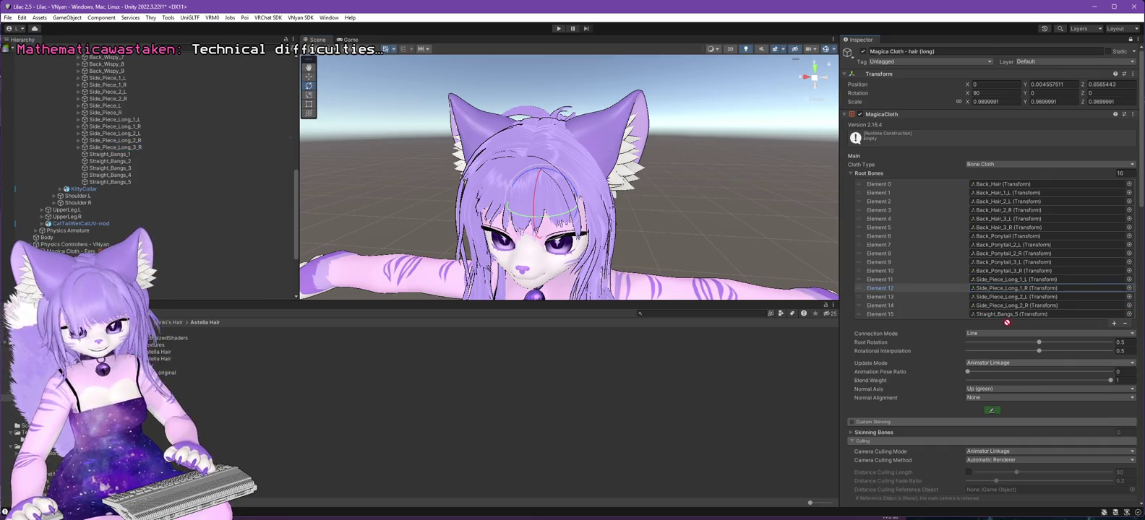
Select the Lilac 2.5.3 avatar root, dismissing an accidentally opened menu.
{"action": "scroll", "coordinate": [145, 138], "scroll_direction": "up", "scroll_amount": 5}
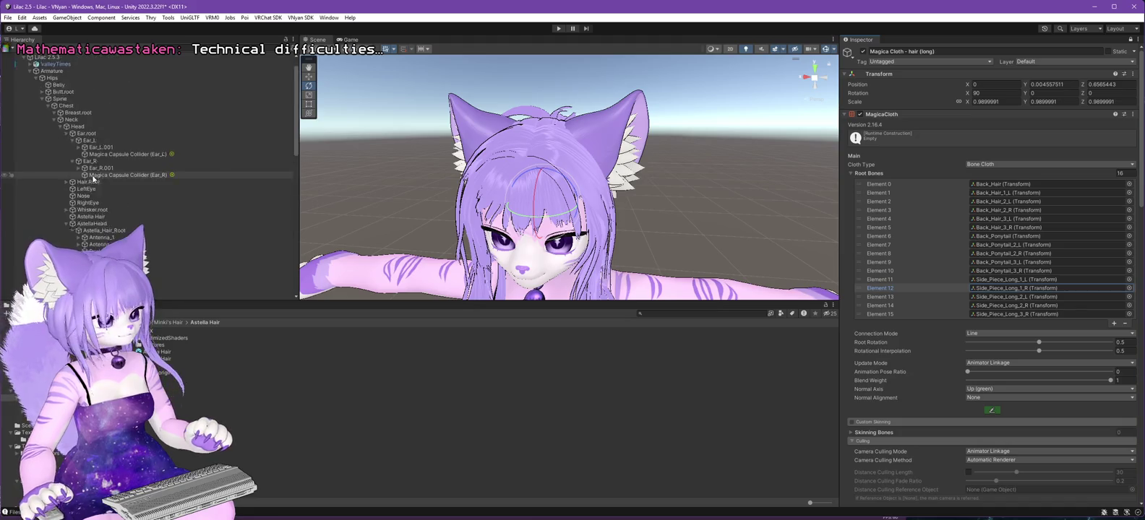
{"action": "left_click", "coordinate": [7, 18]}
{"action": "key", "text": "Escape"}
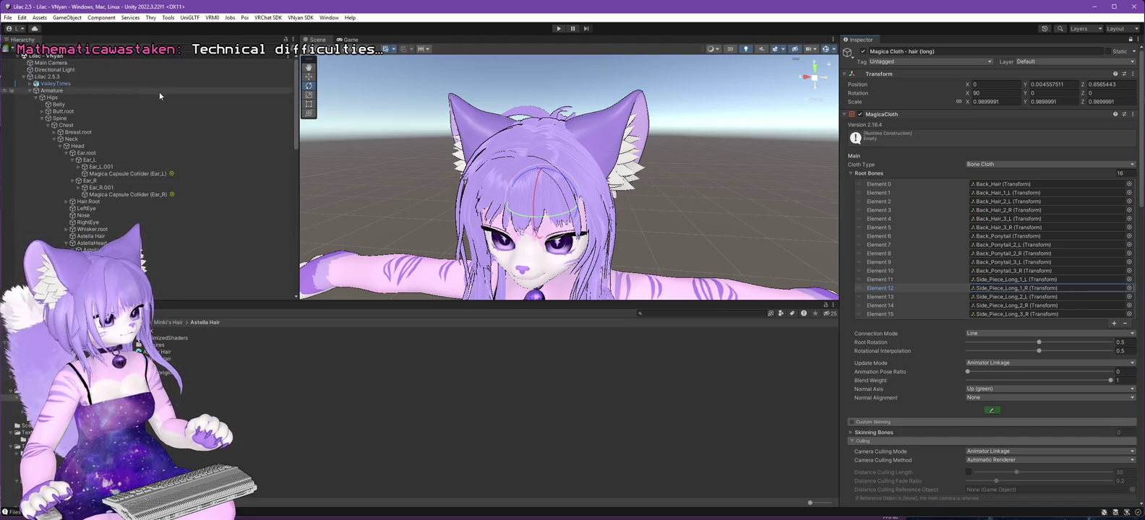
{"action": "left_click", "coordinate": [51, 77]}
Re-export the avatar as a VSFAvatar, replacing Lilac 2.6.0.vsfavatar.
{"action": "left_click", "coordinate": [309, 18]}
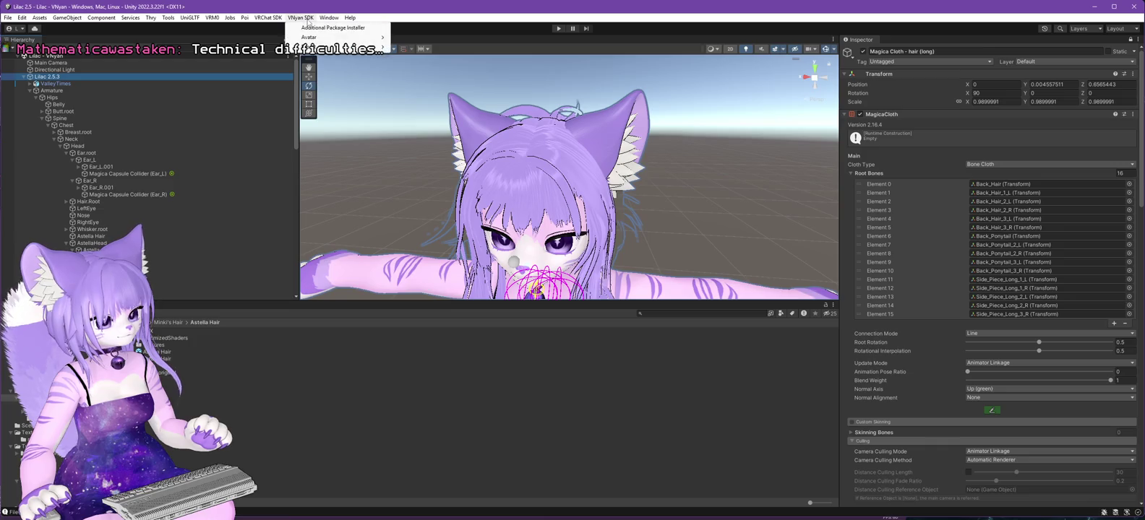
{"action": "mouse_move", "coordinate": [317, 39]}
{"action": "left_click", "coordinate": [429, 47]}
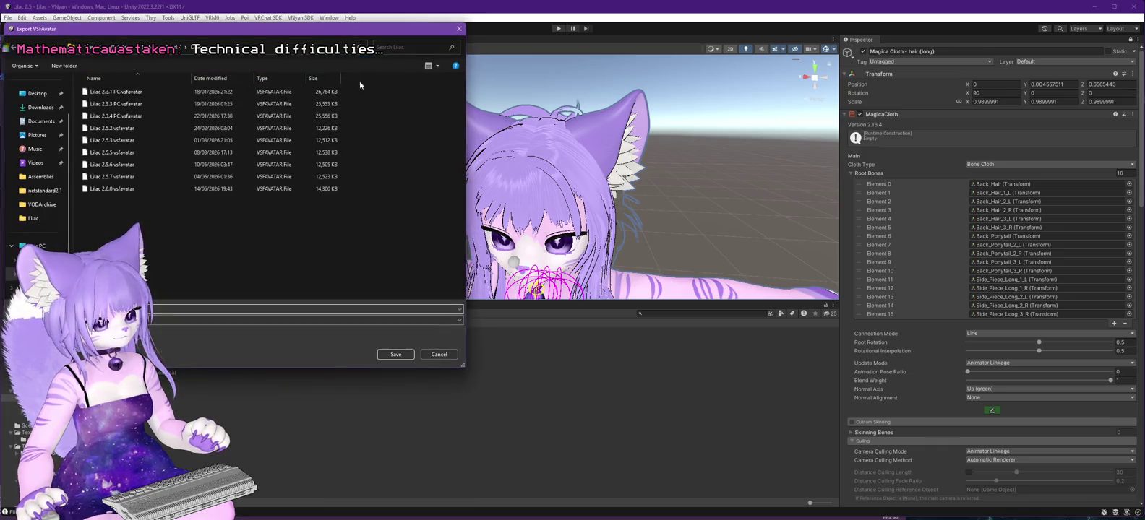
{"action": "left_click", "coordinate": [395, 354]}
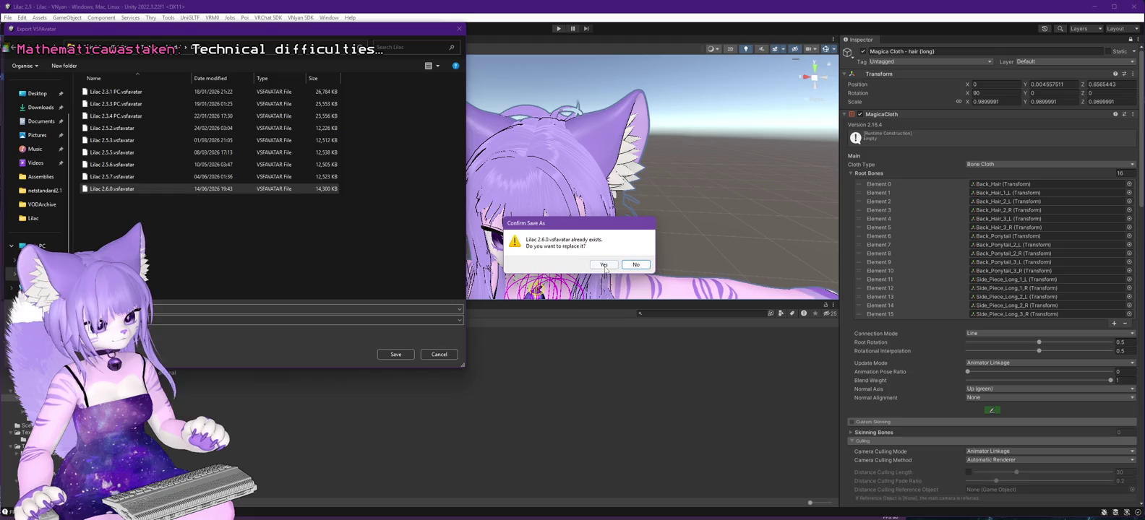
{"action": "left_click", "coordinate": [604, 266]}
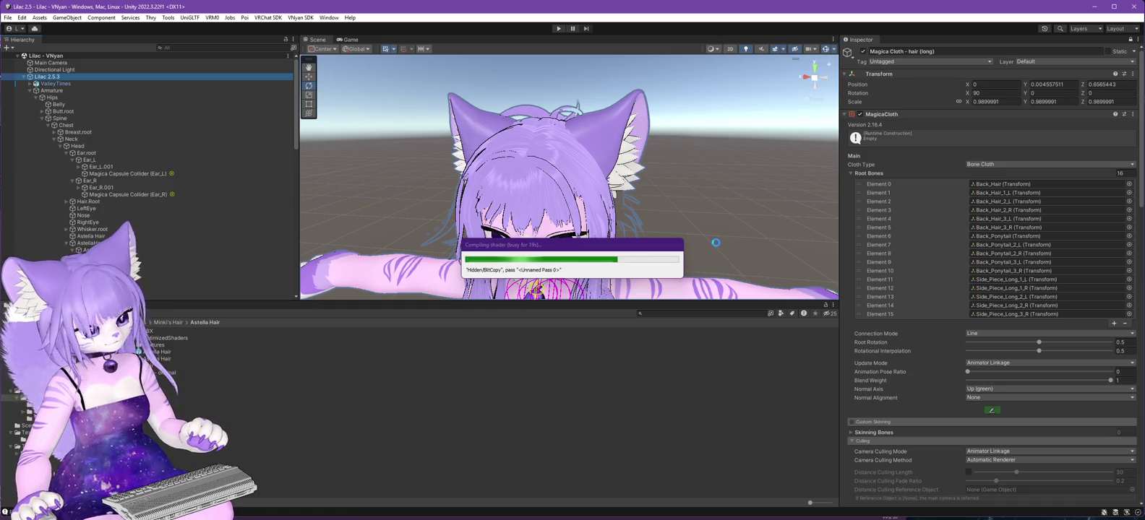
Dismiss the export notice and load Lilac 2.6.0.vsfavatar in VNyan to test its hair.
{"action": "left_click", "coordinate": [638, 282]}
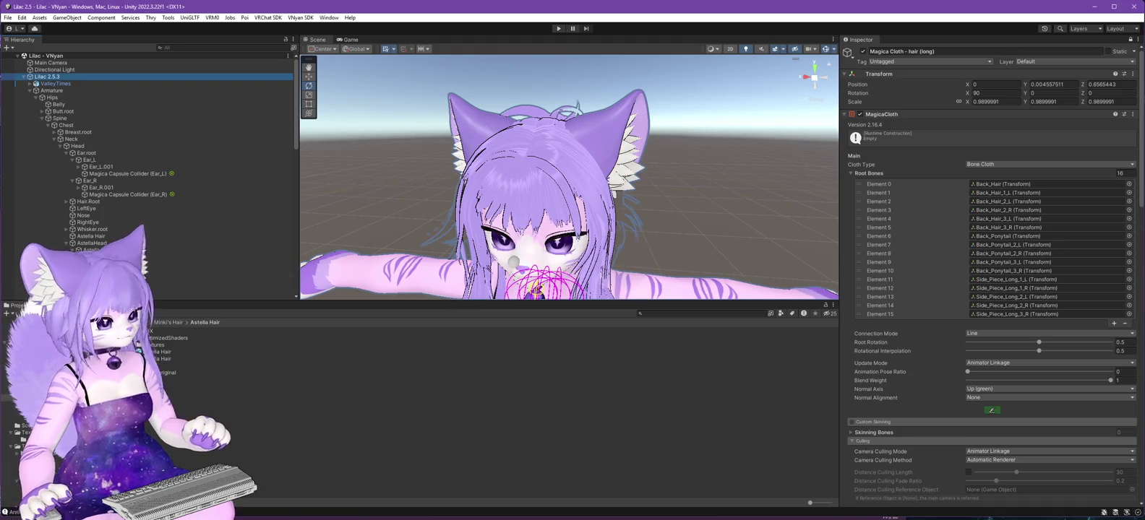
{"action": "key", "text": "alt+Tab"}
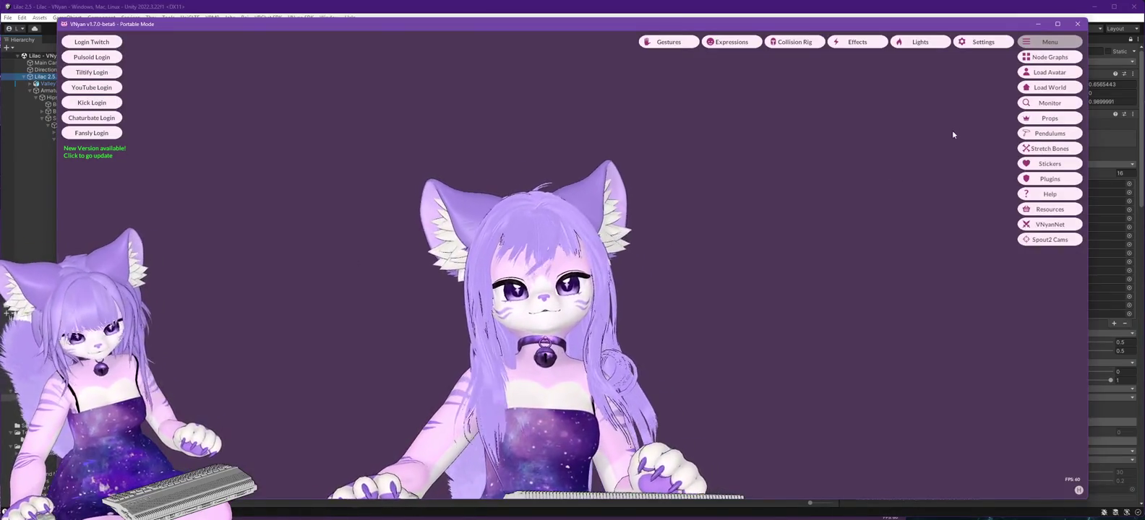
{"action": "left_click", "coordinate": [1026, 73]}
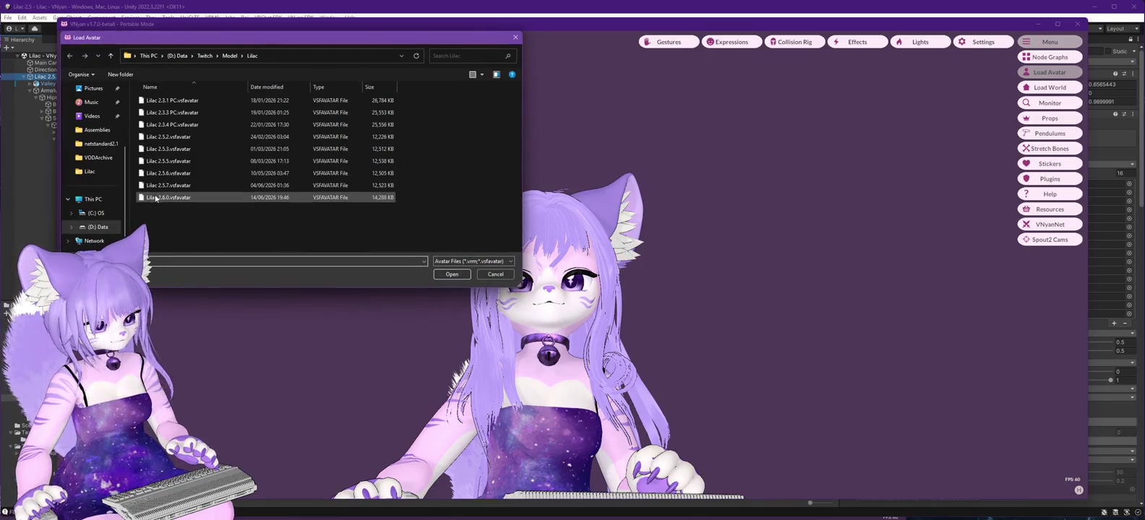
{"action": "double_click", "coordinate": [155, 197]}
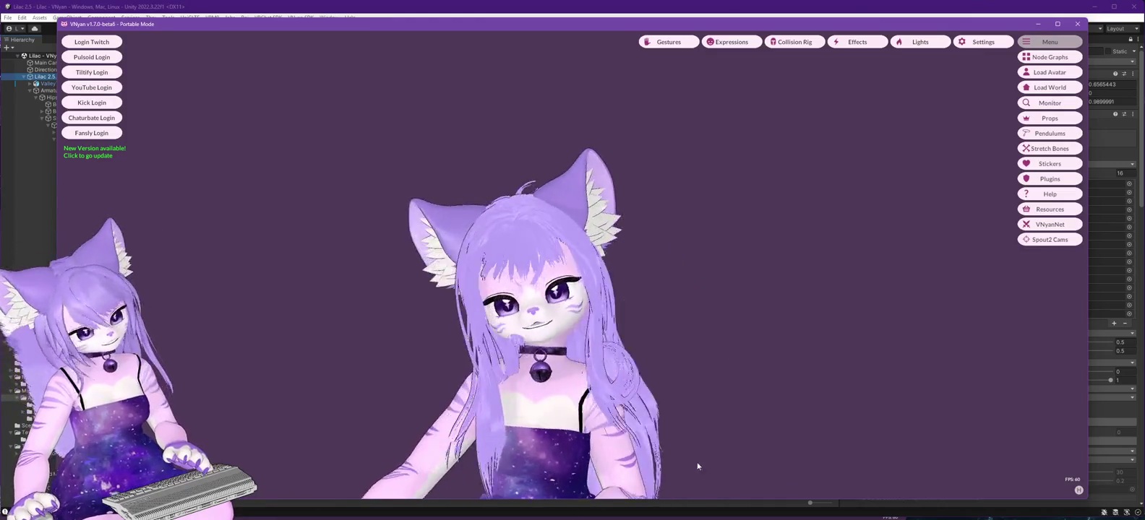
{"action": "key", "text": "alt+Tab"}
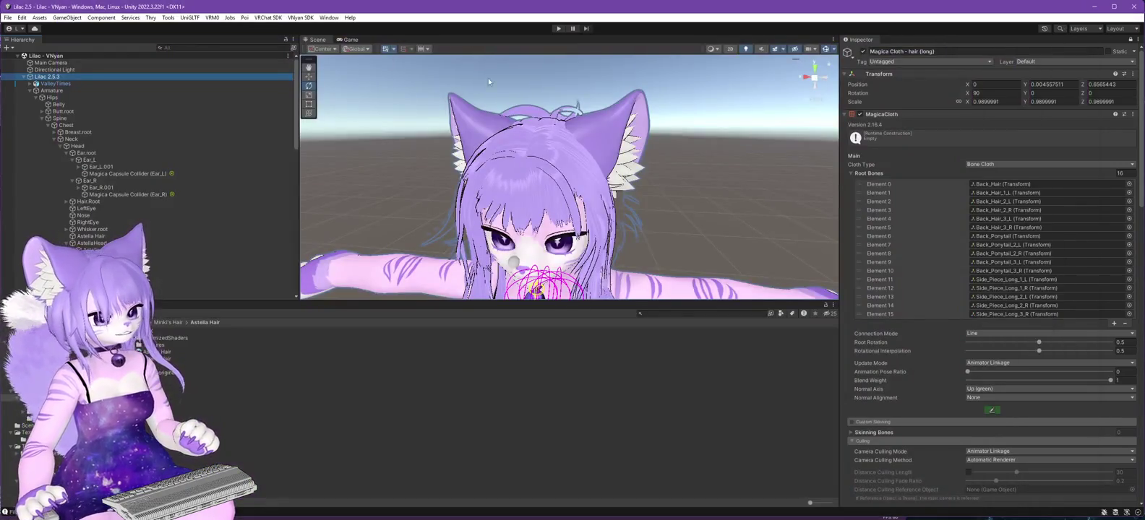
{"action": "left_click", "coordinate": [558, 29]}
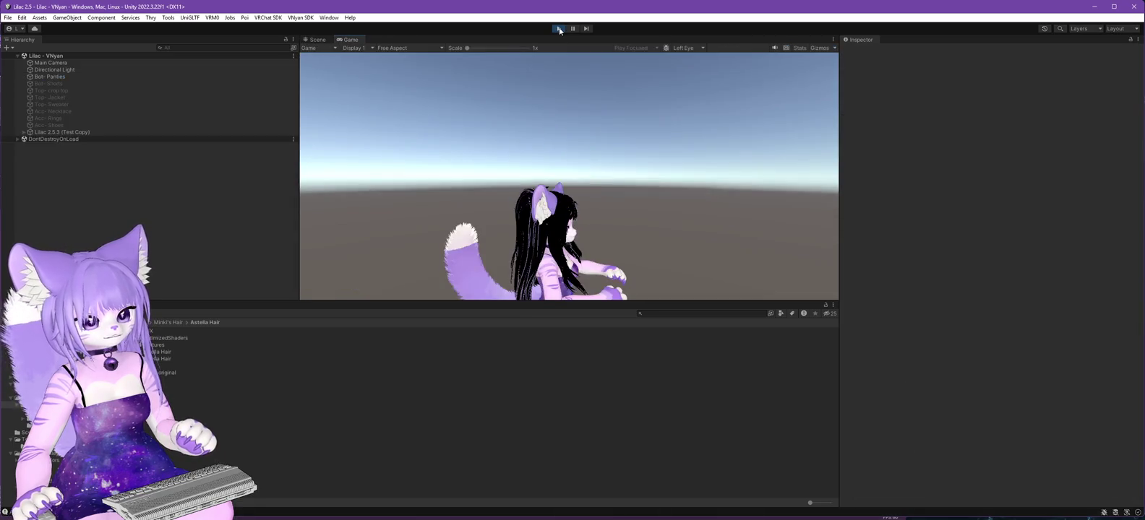
{"action": "left_click", "coordinate": [559, 29]}
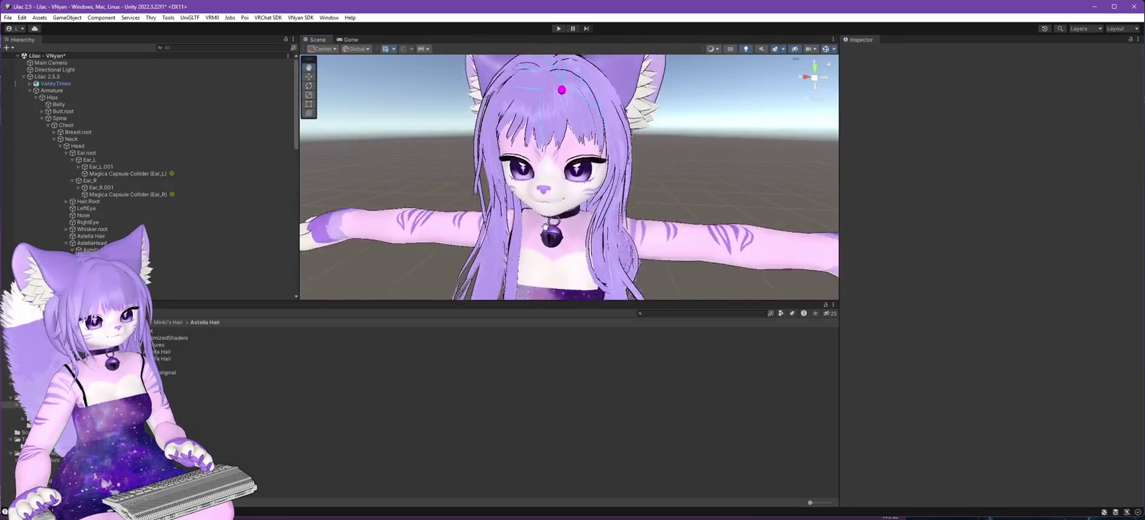
{"action": "left_click_drag", "start_coordinate": [503, 190], "coordinate": [564, 199]}
{"action": "left_click", "coordinate": [569, 203]}
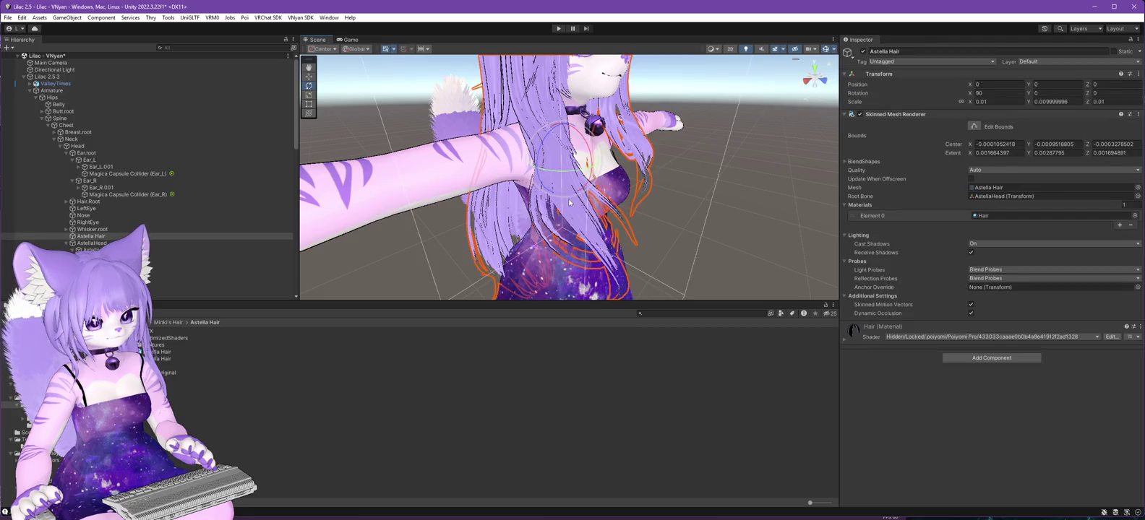
{"action": "scroll", "coordinate": [151, 246], "scroll_direction": "down", "scroll_amount": 10}
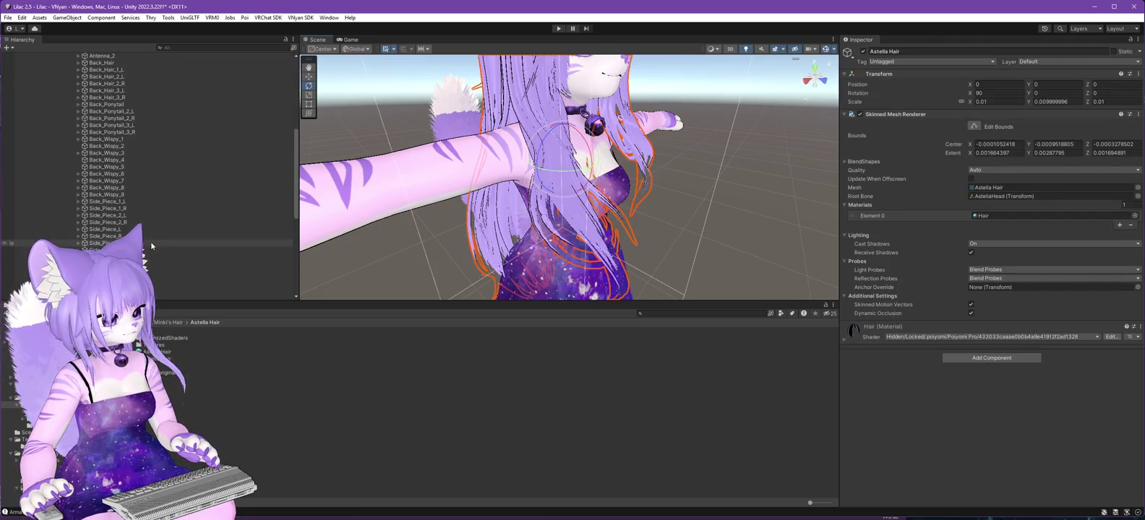
{"action": "left_click", "coordinate": [109, 257]}
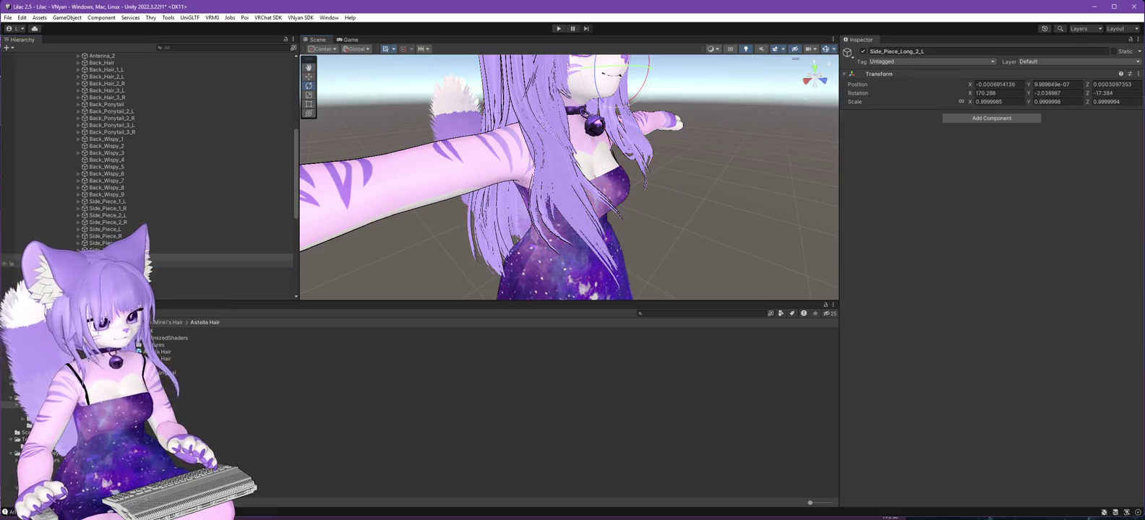
{"action": "mouse_move", "coordinate": [434, 217]}
{"action": "left_mouse_down"}
{"action": "mouse_move", "coordinate": [342, 197]}
{"action": "mouse_move", "coordinate": [396, 173]}
{"action": "mouse_move", "coordinate": [420, 257]}
{"action": "mouse_move", "coordinate": [609, 262]}
{"action": "mouse_move", "coordinate": [662, 204]}
{"action": "mouse_move", "coordinate": [662, 239]}
{"action": "left_mouse_up"}
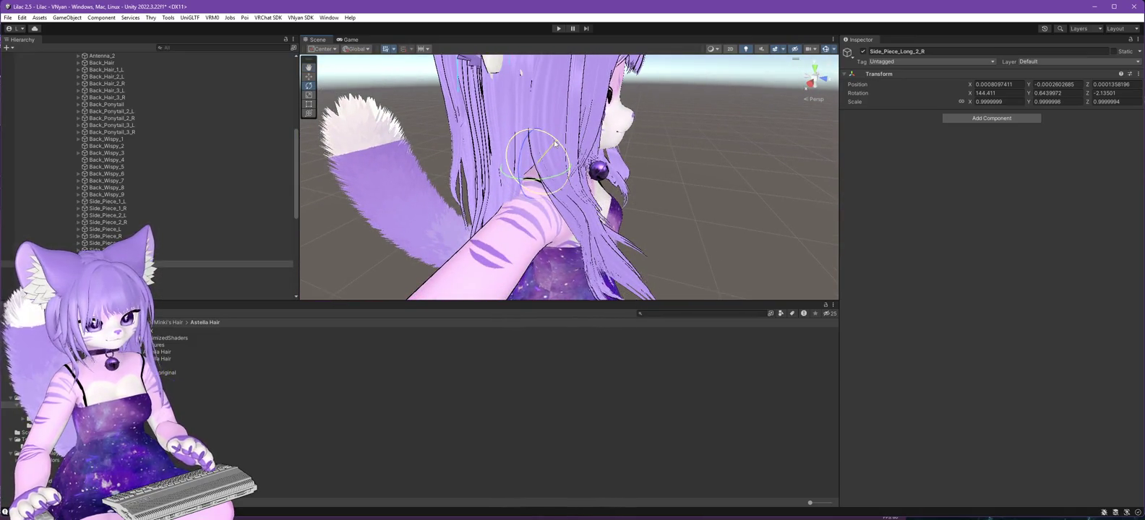
{"action": "left_click_drag", "start_coordinate": [554, 144], "coordinate": [534, 126]}
{"action": "key", "text": "ctrl+z"}
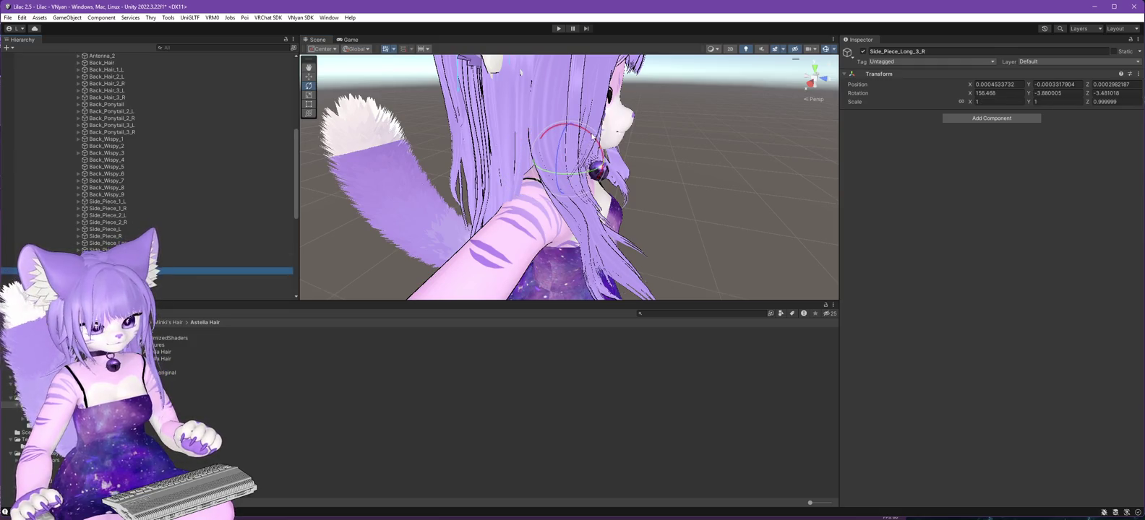
{"action": "left_click_drag", "start_coordinate": [592, 136], "coordinate": [566, 109]}
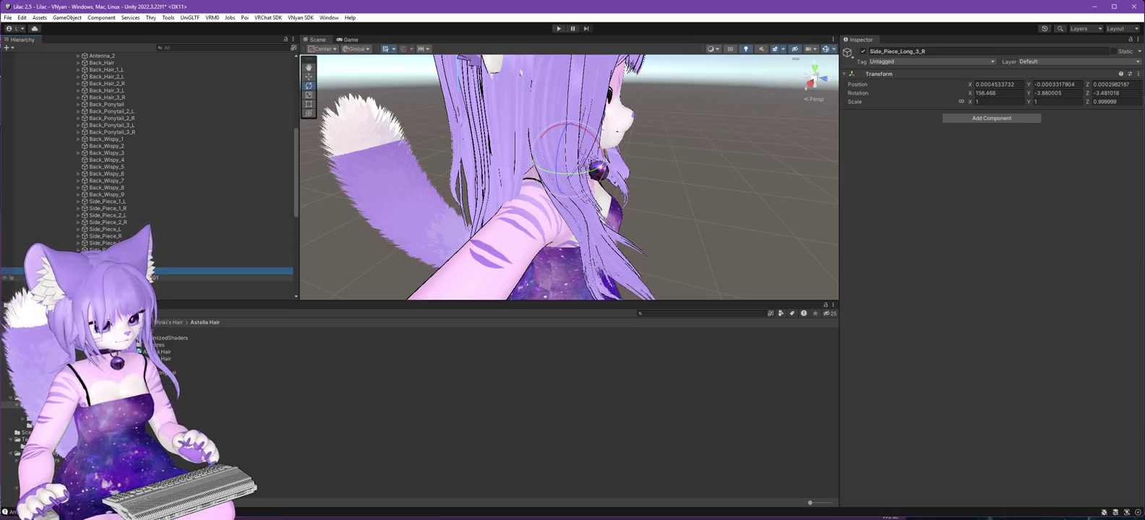
{"action": "left_click", "coordinate": [596, 235]}
{"action": "mouse_move", "coordinate": [676, 176]}
{"action": "left_mouse_down"}
{"action": "mouse_move", "coordinate": [690, 199]}
{"action": "mouse_move", "coordinate": [633, 206]}
{"action": "left_mouse_up"}
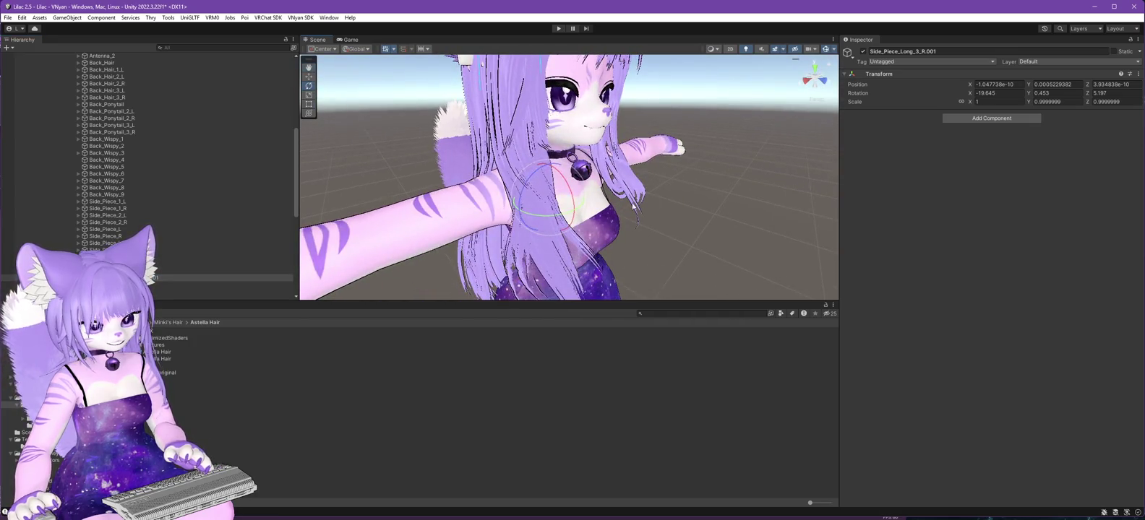
{"action": "left_click", "coordinate": [156, 271]}
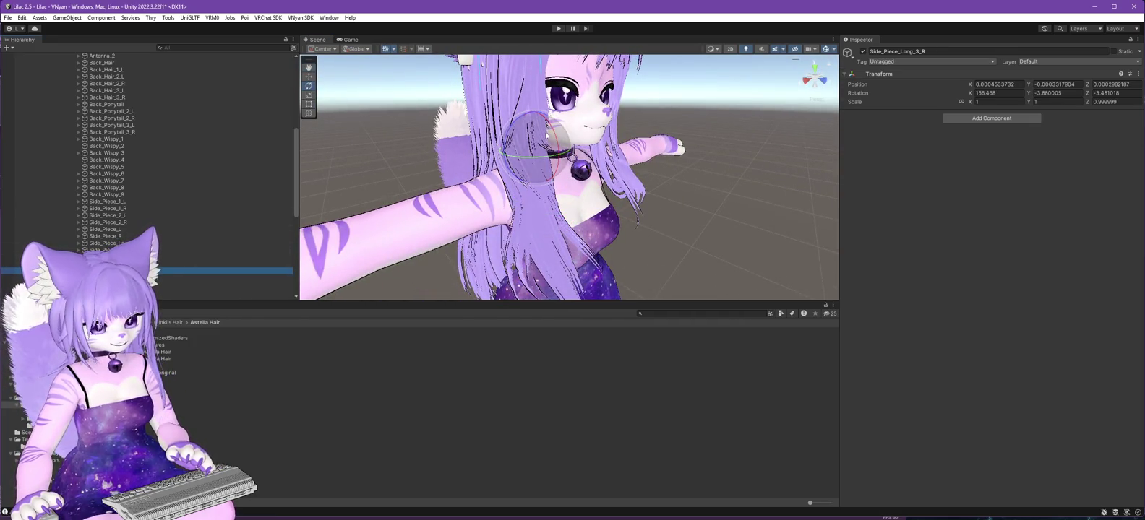
{"action": "left_click_drag", "start_coordinate": [551, 130], "coordinate": [544, 105]}
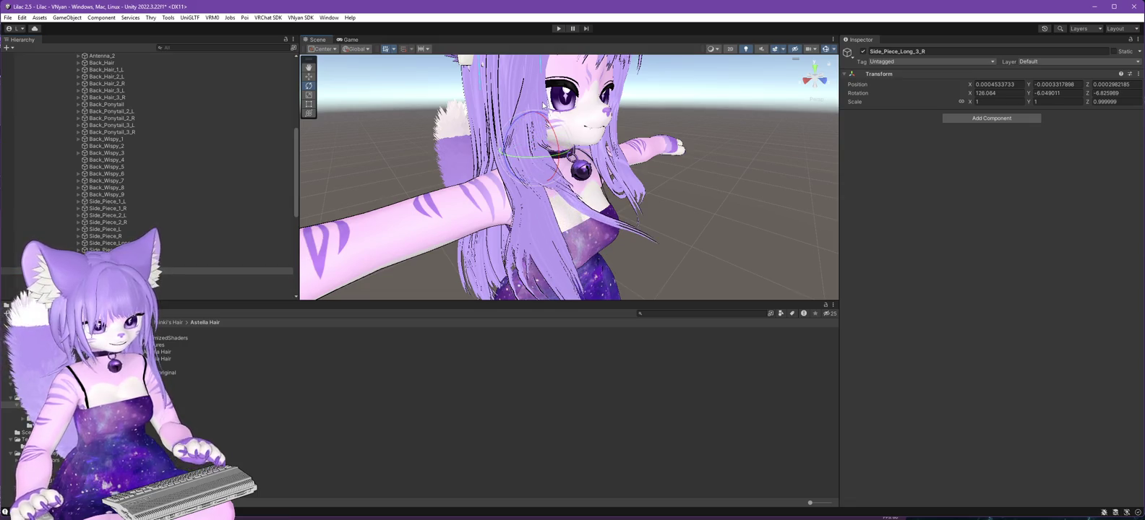
{"action": "key", "text": "ctrl+z"}
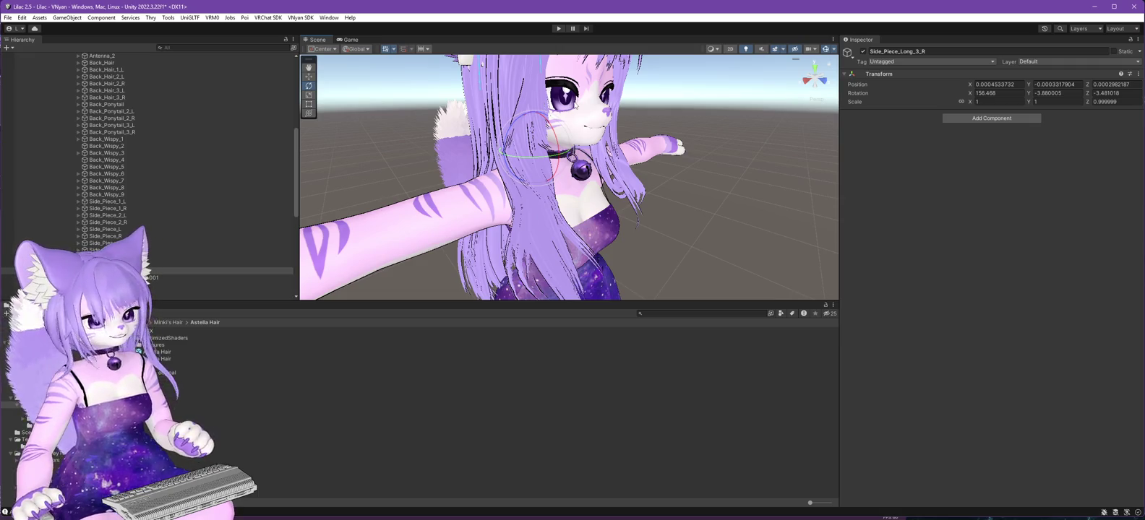
{"action": "mouse_move", "coordinate": [698, 149]}
{"action": "left_mouse_down"}
{"action": "mouse_move", "coordinate": [692, 192]}
{"action": "mouse_move", "coordinate": [736, 173]}
{"action": "mouse_move", "coordinate": [673, 175]}
{"action": "left_mouse_up"}
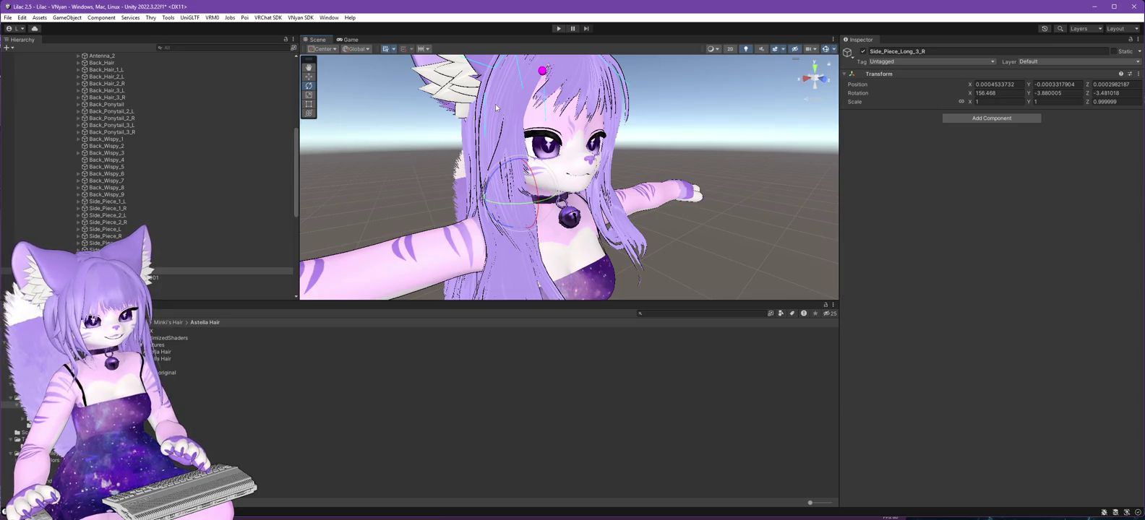
{"action": "left_click_drag", "start_coordinate": [716, 129], "coordinate": [708, 181]}
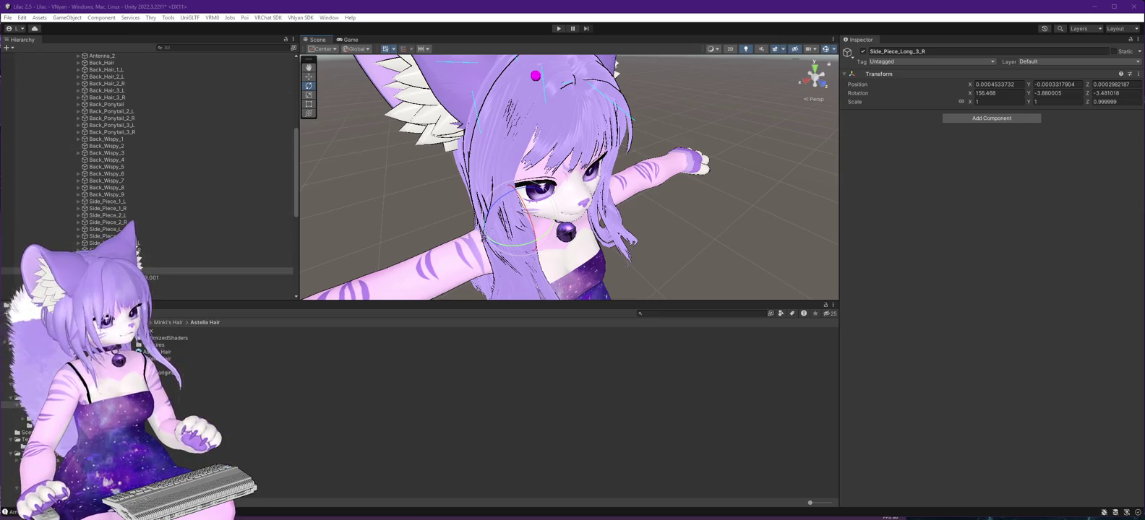
Show Astella Hair from the FBX folder in File Explorer and copy the folder's full path.
{"action": "left_click", "coordinate": [22, 412]}
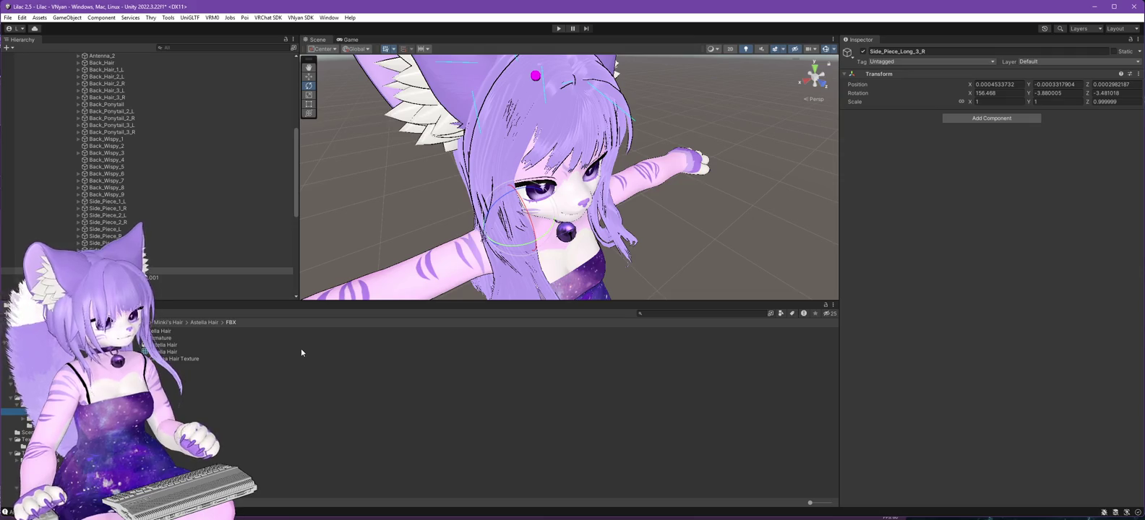
{"action": "right_click", "coordinate": [155, 330]}
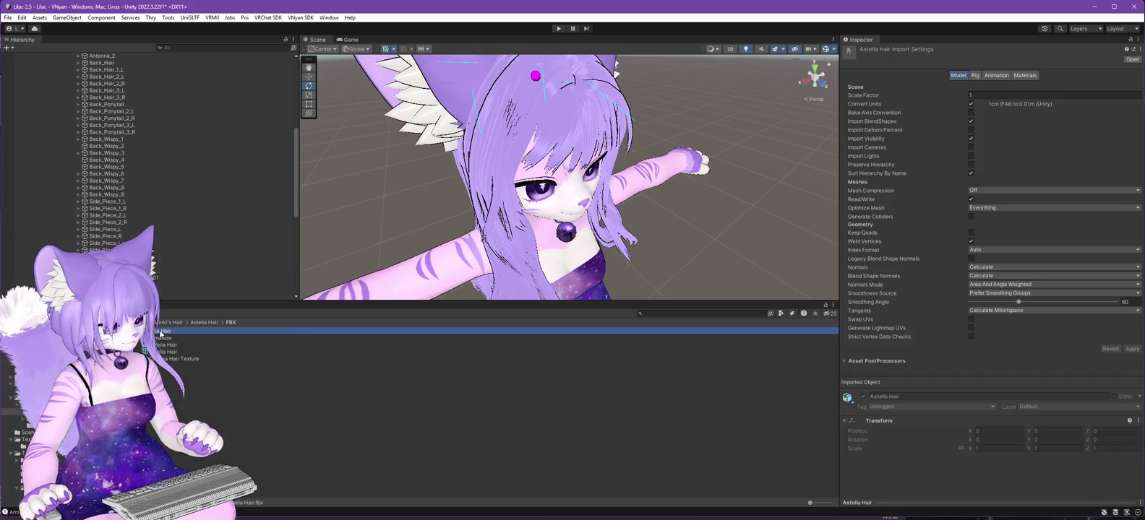
{"action": "left_click", "coordinate": [199, 36]}
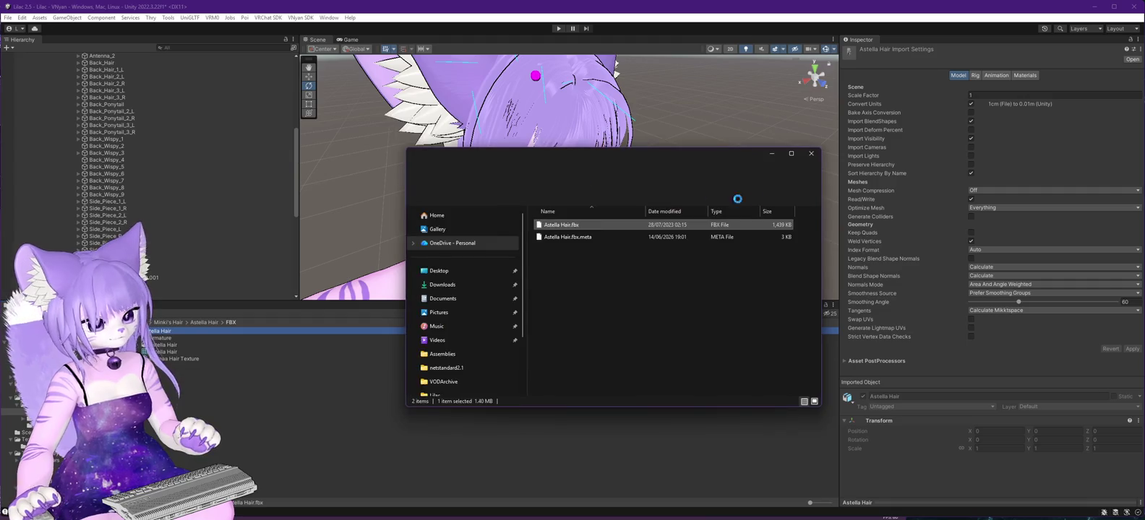
{"action": "left_click", "coordinate": [695, 177]}
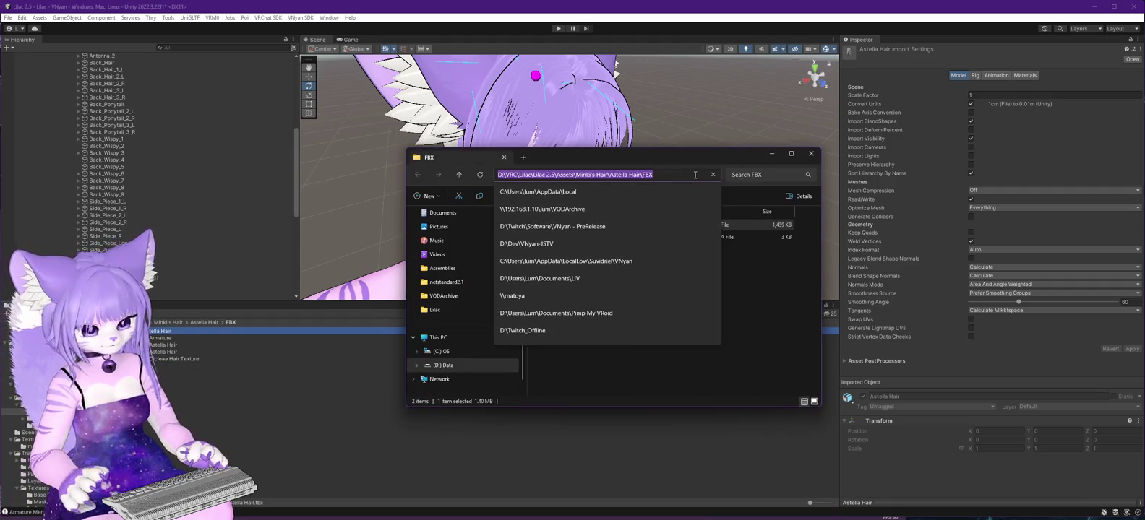
{"action": "left_click", "coordinate": [697, 153]}
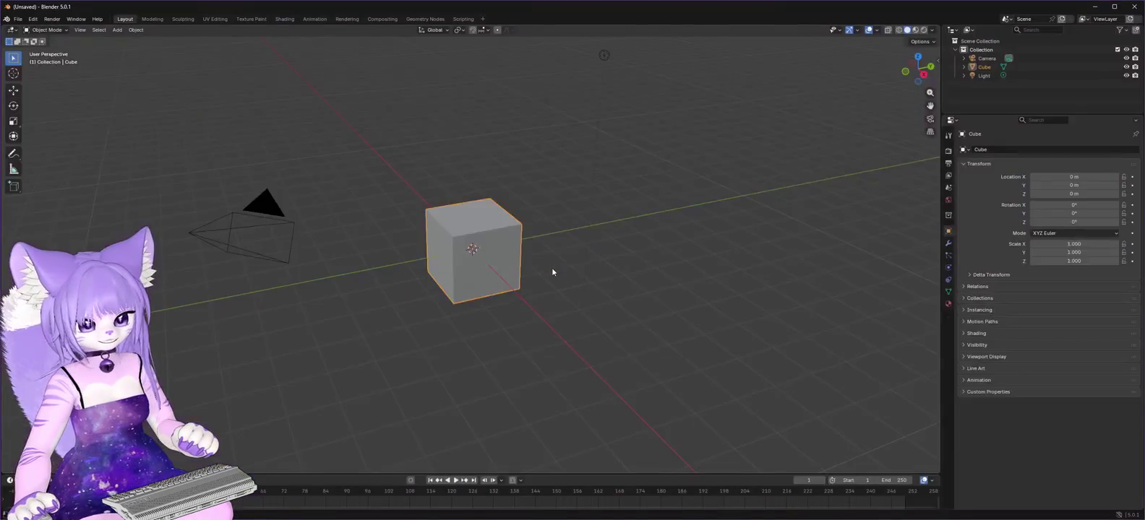
Delete the default cube and import Astella Hair.fbx from the pasted FBX folder path.
{"action": "left_click", "coordinate": [476, 226]}
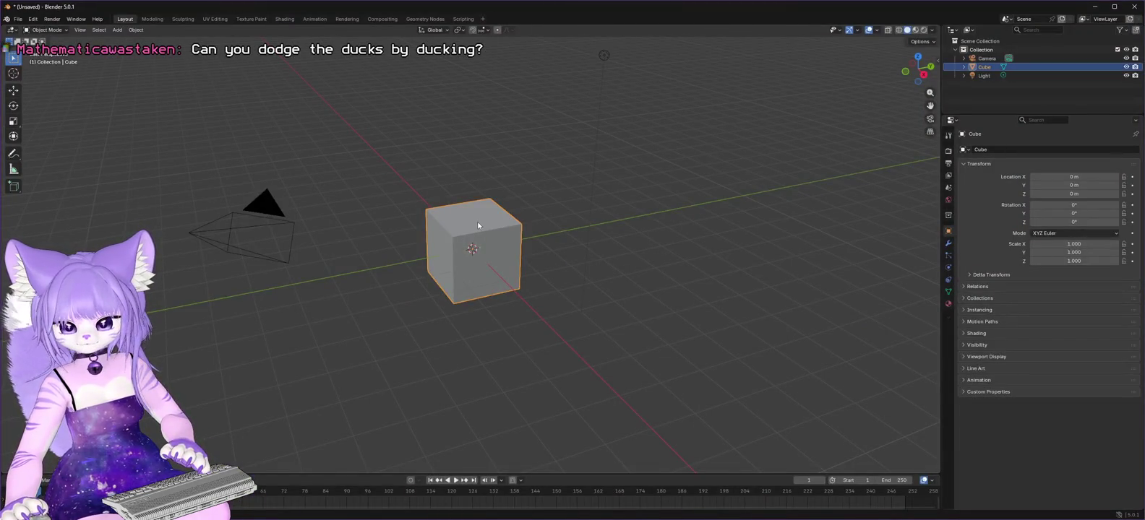
{"action": "key", "text": "Delete"}
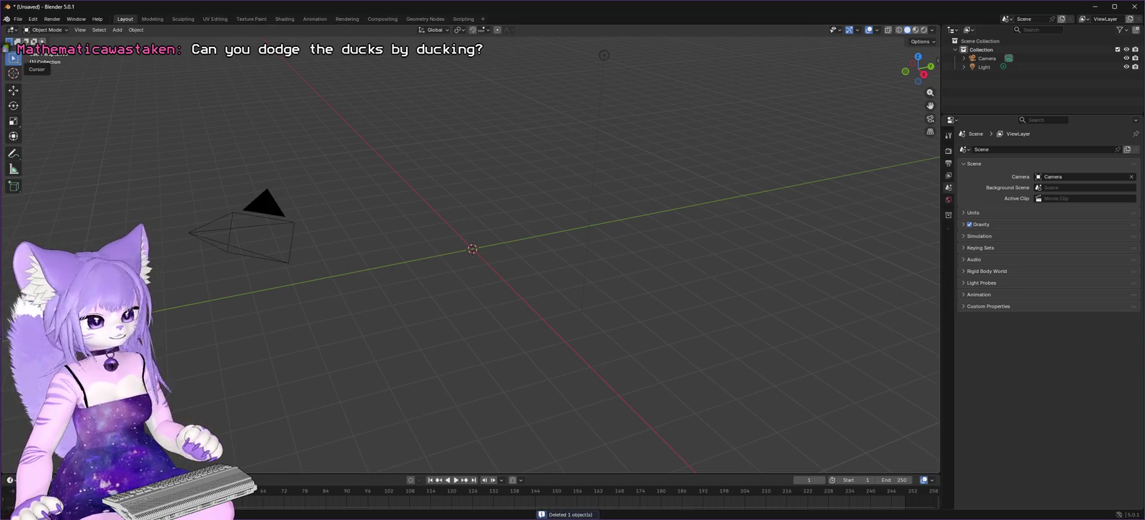
{"action": "left_click", "coordinate": [18, 20]}
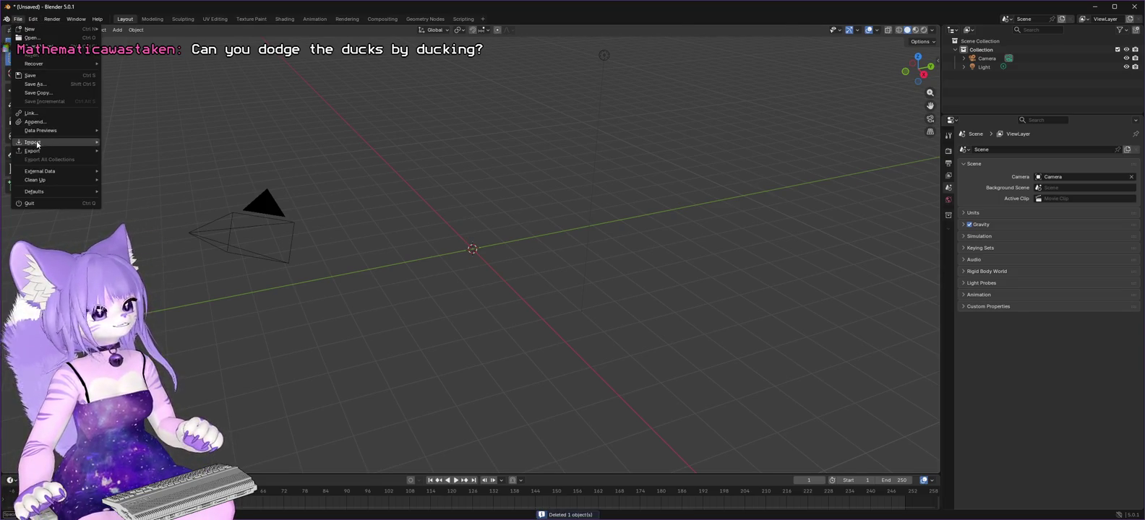
{"action": "mouse_move", "coordinate": [33, 142]}
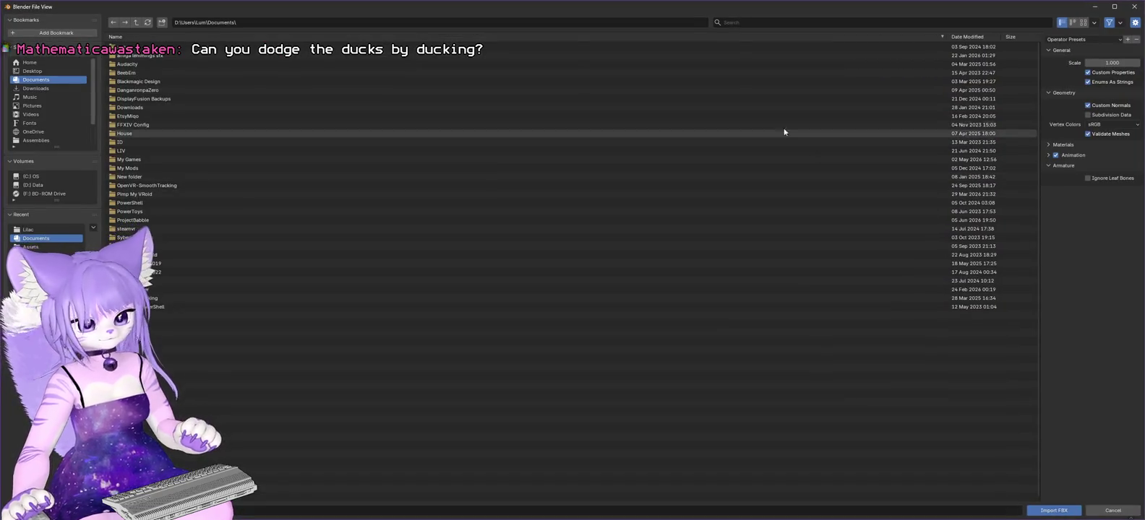
{"action": "left_click", "coordinate": [276, 21]}
{"action": "type", "text": "D:\\VRC\\Lilac\\Lilac 2.5\\Assets\\Minki's Hair\\Stella Hair\\FBX"}
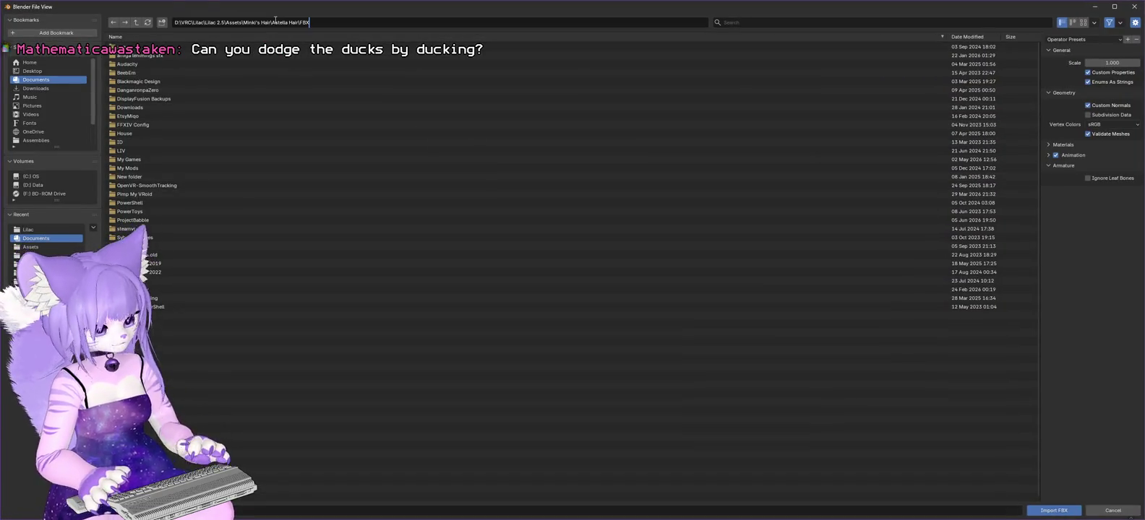
{"action": "key", "text": "Return"}
{"action": "double_click", "coordinate": [143, 50]}
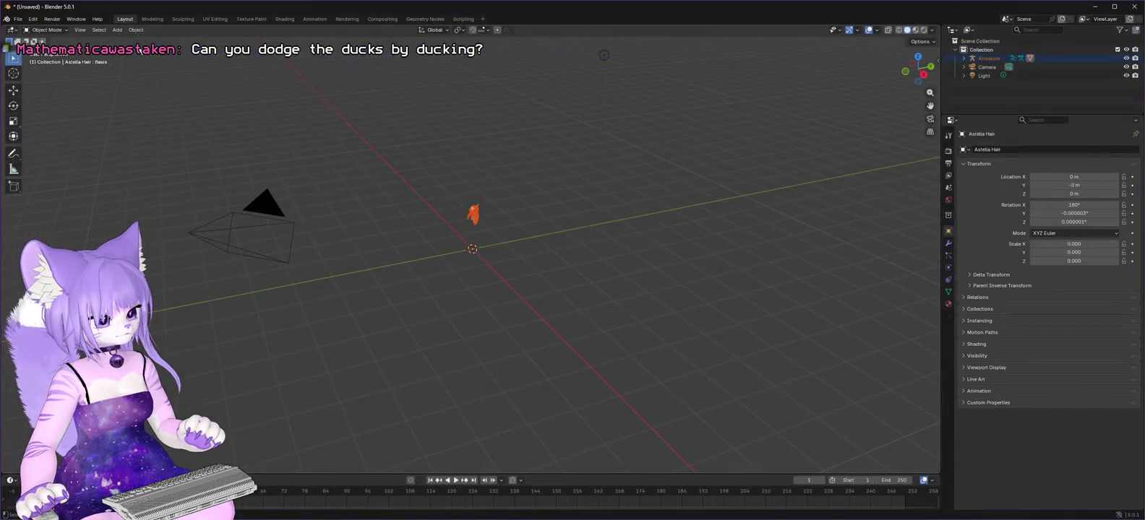
Frame the imported hair and view it from top, front and a tilted perspective.
{"action": "key", "text": "KP_Decimal"}
{"action": "key", "text": "KP_7"}
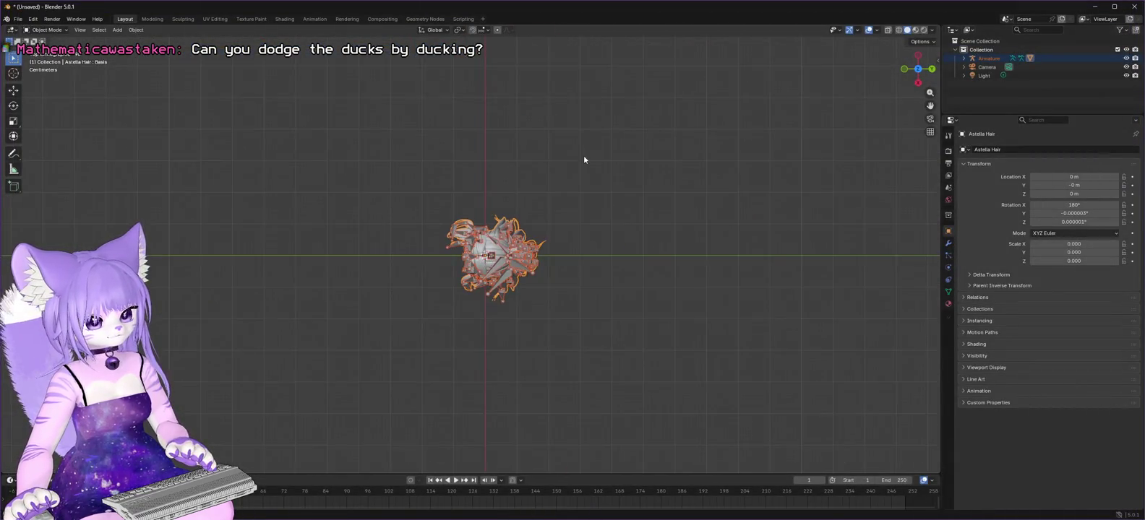
{"action": "left_click", "coordinate": [916, 72]}
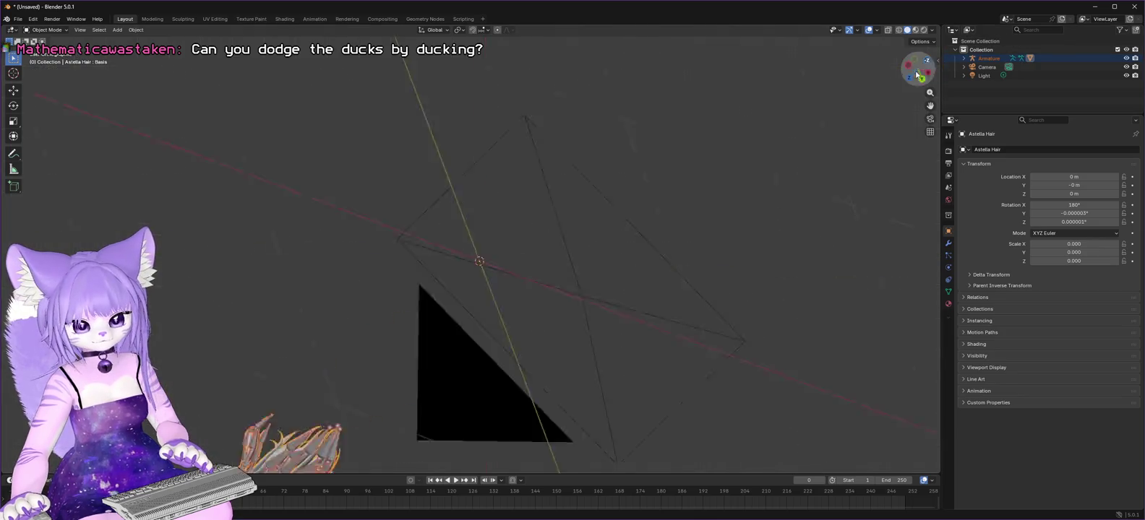
{"action": "left_click", "coordinate": [917, 83]}
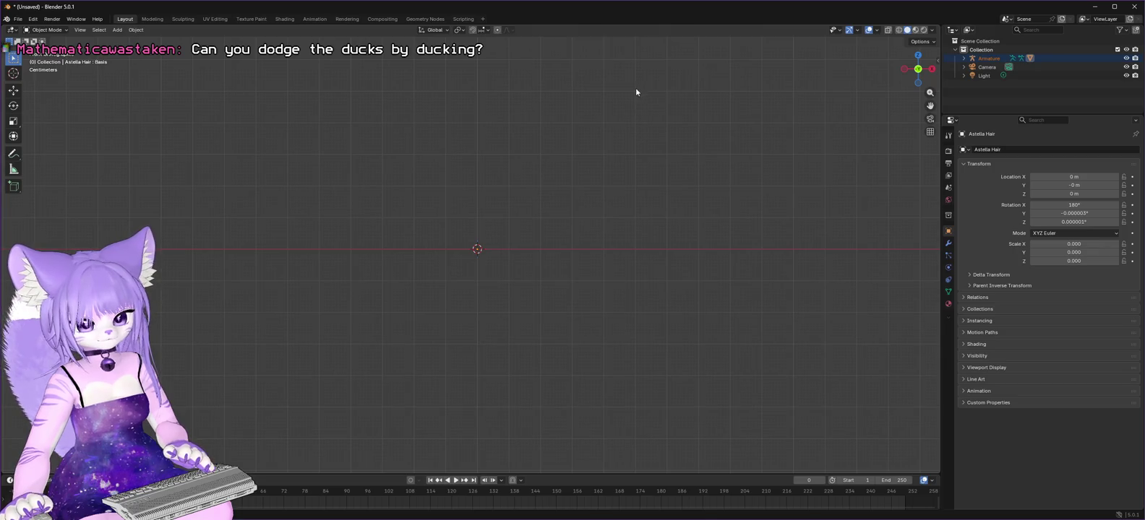
{"action": "mouse_move", "coordinate": [567, 186]}
{"action": "left_mouse_down"}
{"action": "mouse_move", "coordinate": [552, 238]}
{"action": "mouse_move", "coordinate": [586, 131]}
{"action": "mouse_move", "coordinate": [545, 210]}
{"action": "mouse_move", "coordinate": [561, 182]}
{"action": "mouse_move", "coordinate": [526, 400]}
{"action": "mouse_move", "coordinate": [511, 377]}
{"action": "left_mouse_up"}
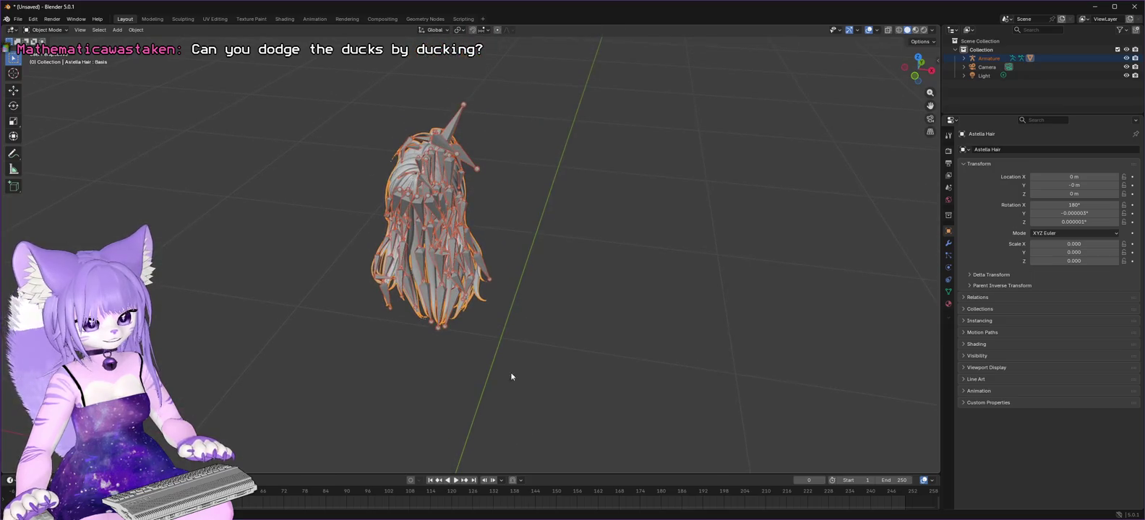
{"action": "scroll", "coordinate": [540, 248], "scroll_direction": "up", "scroll_amount": 5}
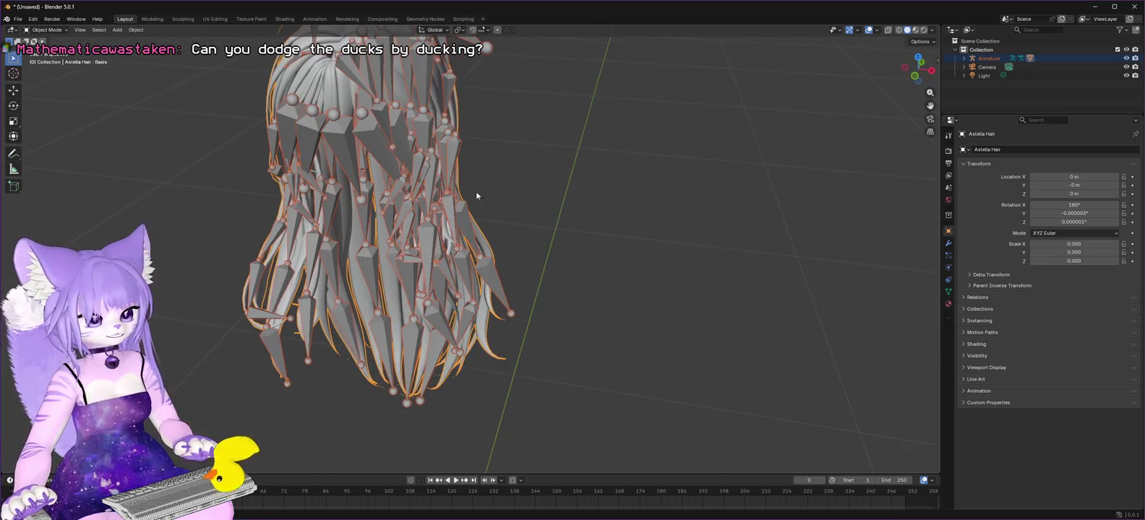
Orbit and zoom in closely on the hair bones, then return to VNyan.
{"action": "left_click_drag", "start_coordinate": [508, 210], "coordinate": [376, 205]}
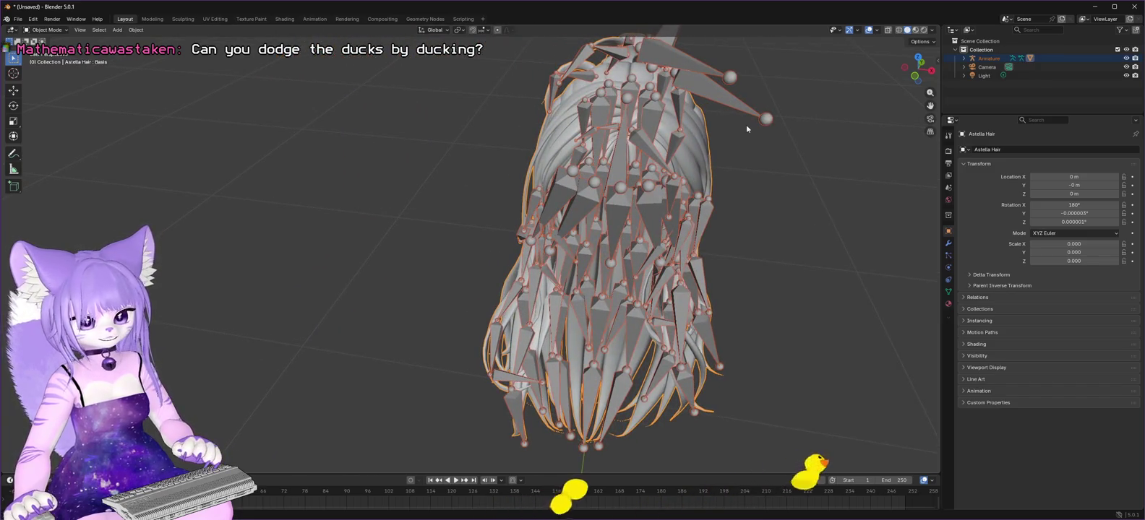
{"action": "right_click", "coordinate": [568, 240]}
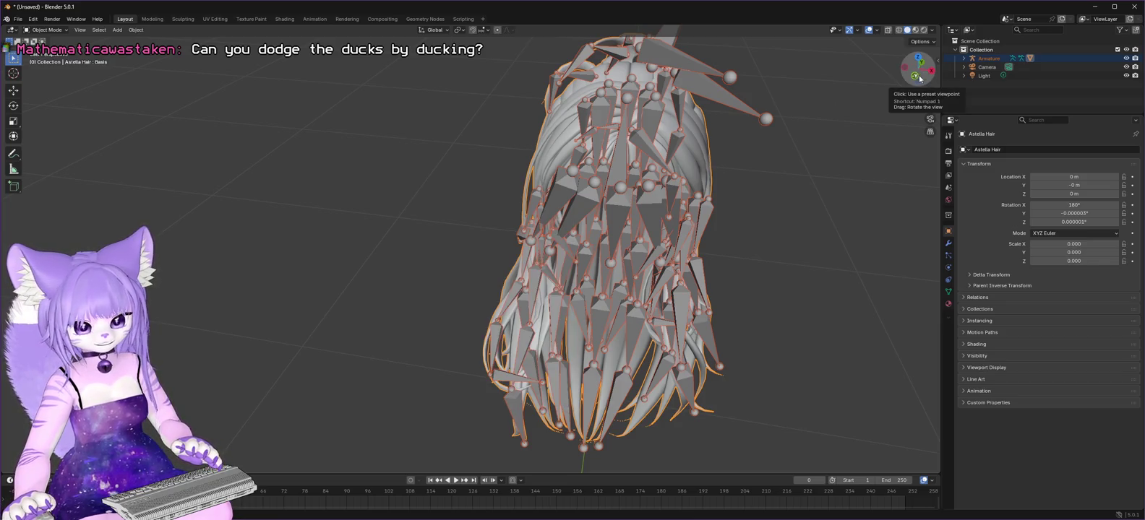
{"action": "left_click_drag", "start_coordinate": [915, 78], "coordinate": [595, 166]}
{"action": "scroll", "coordinate": [594, 165], "scroll_direction": "up", "scroll_amount": 4}
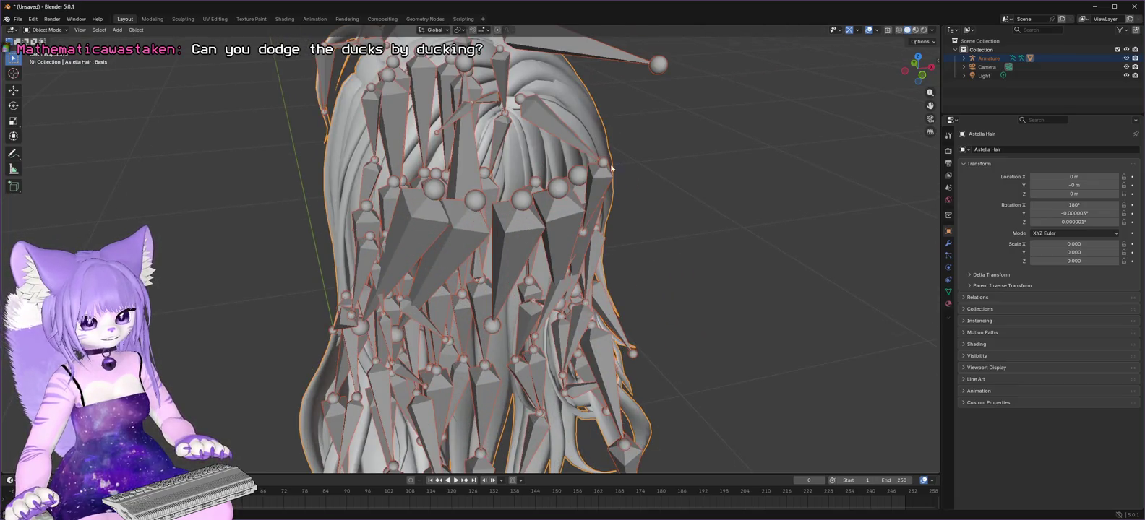
{"action": "left_click_drag", "start_coordinate": [918, 71], "coordinate": [907, 76]}
{"action": "scroll", "coordinate": [863, 240], "scroll_direction": "up", "scroll_amount": 4}
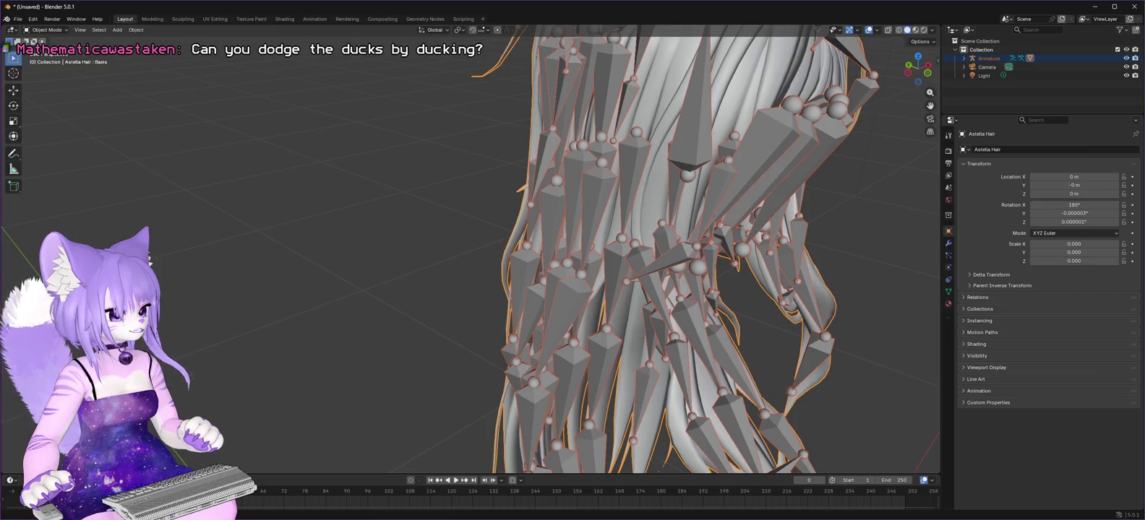
{"action": "key", "text": "alt+Tab"}
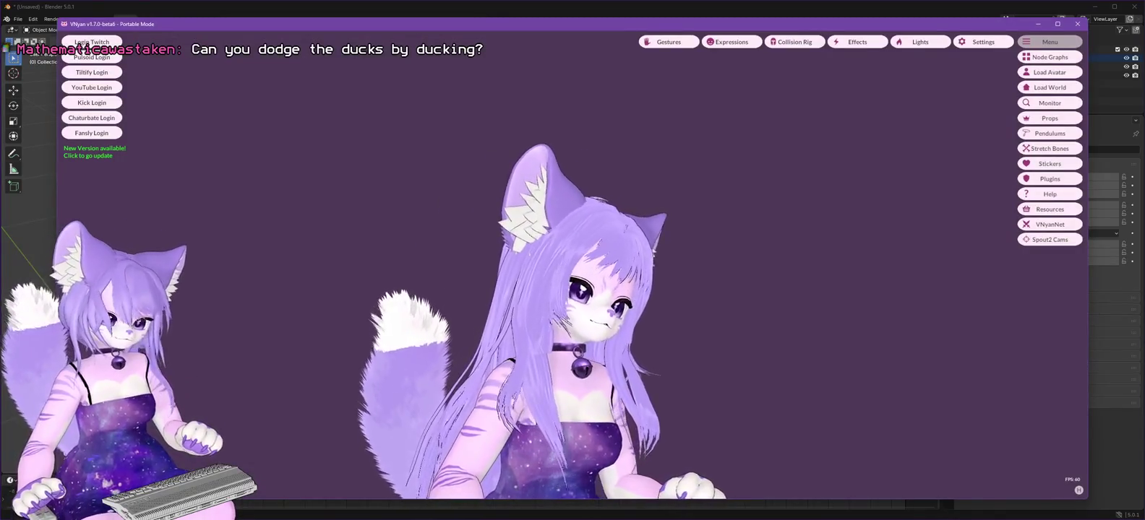
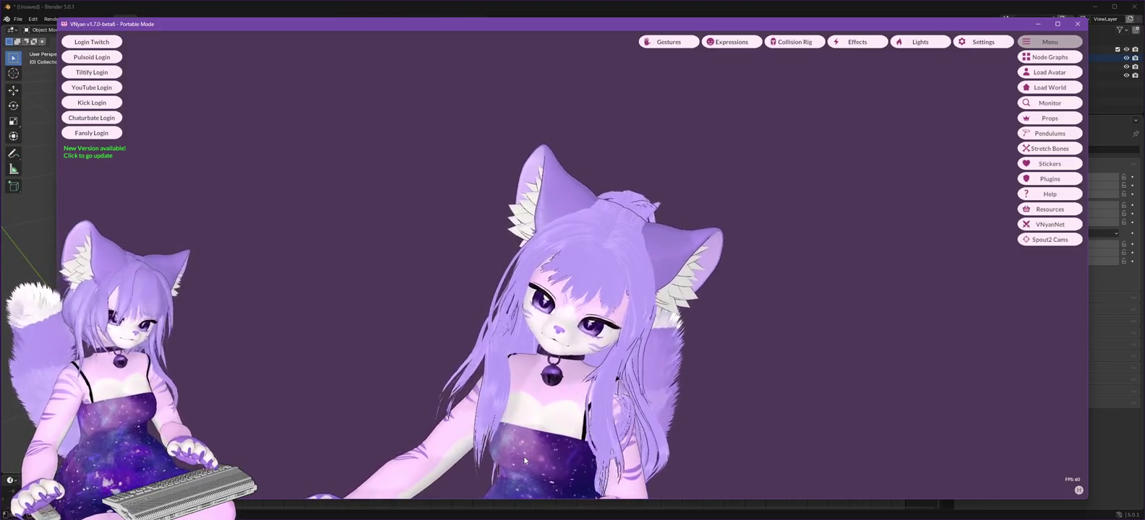
Bring Blender in front of VNyan and zoom out its viewport on the hair armature.
{"action": "left_click", "coordinate": [281, 8]}
{"action": "scroll", "coordinate": [465, 172], "scroll_direction": "down", "scroll_amount": 5}
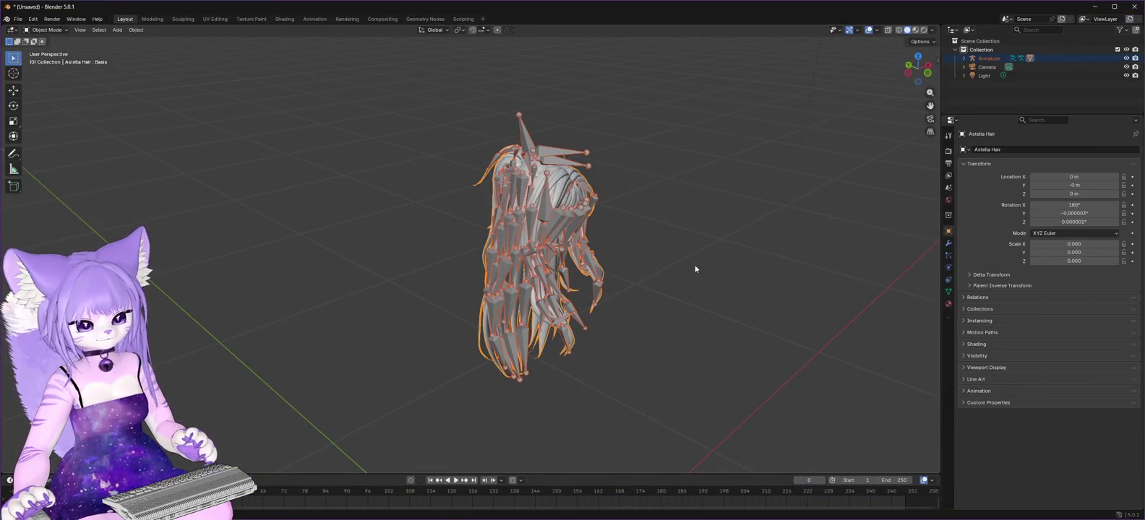
Orbit and zoom in on the hair armature to view its front and left side.
{"action": "mouse_move", "coordinate": [916, 70]}
{"action": "left_mouse_down"}
{"action": "mouse_move", "coordinate": [889, 71]}
{"action": "mouse_move", "coordinate": [937, 70]}
{"action": "left_mouse_up"}
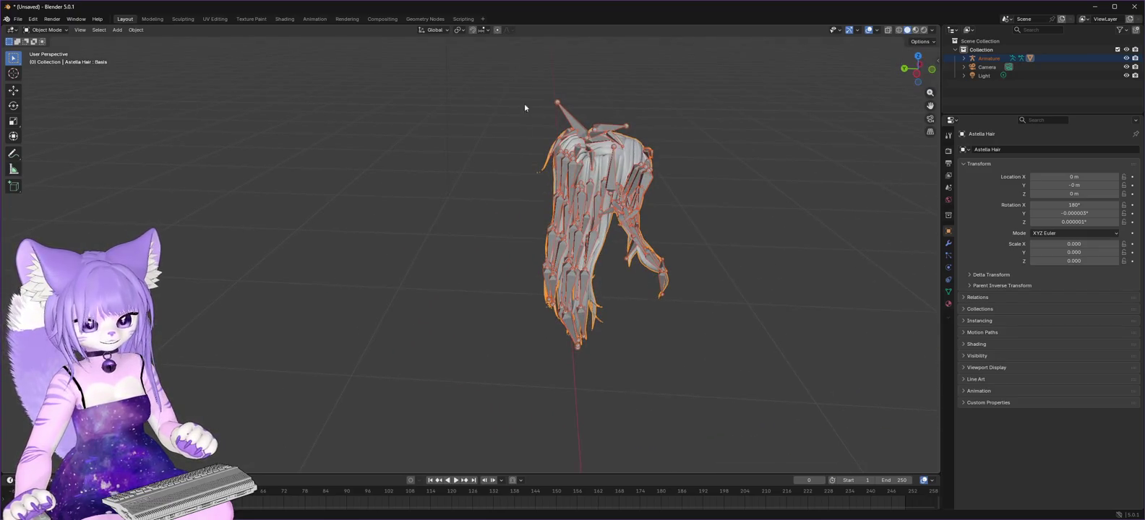
{"action": "scroll", "coordinate": [650, 196], "scroll_direction": "up", "scroll_amount": 3}
{"action": "left_click_drag", "start_coordinate": [806, 105], "coordinate": [574, 177]}
{"action": "scroll", "coordinate": [524, 178], "scroll_direction": "up", "scroll_amount": 2}
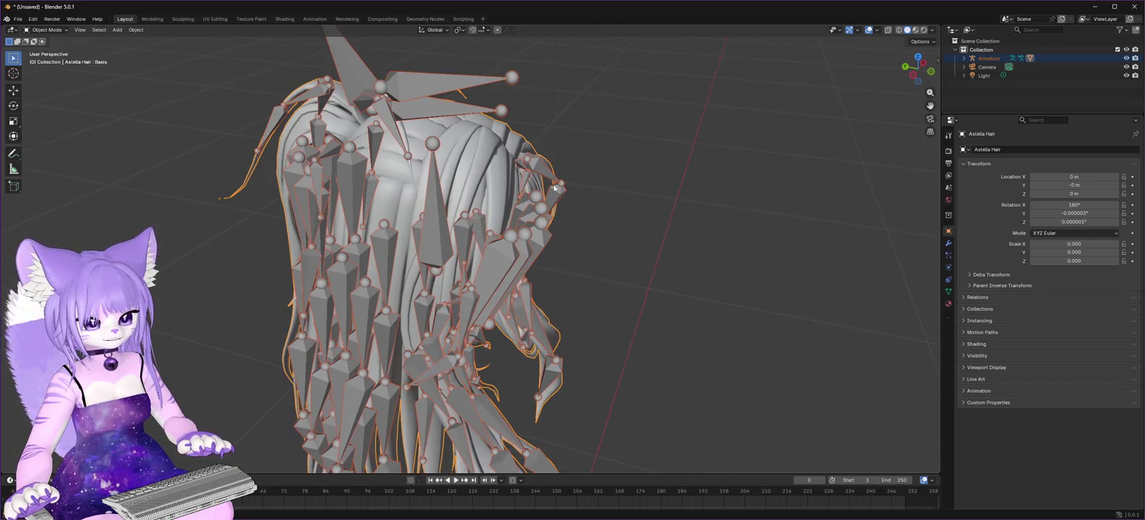
Switch the hair into Edit Mode, then return it to Object Mode.
{"action": "left_click", "coordinate": [64, 30]}
{"action": "left_click", "coordinate": [51, 49]}
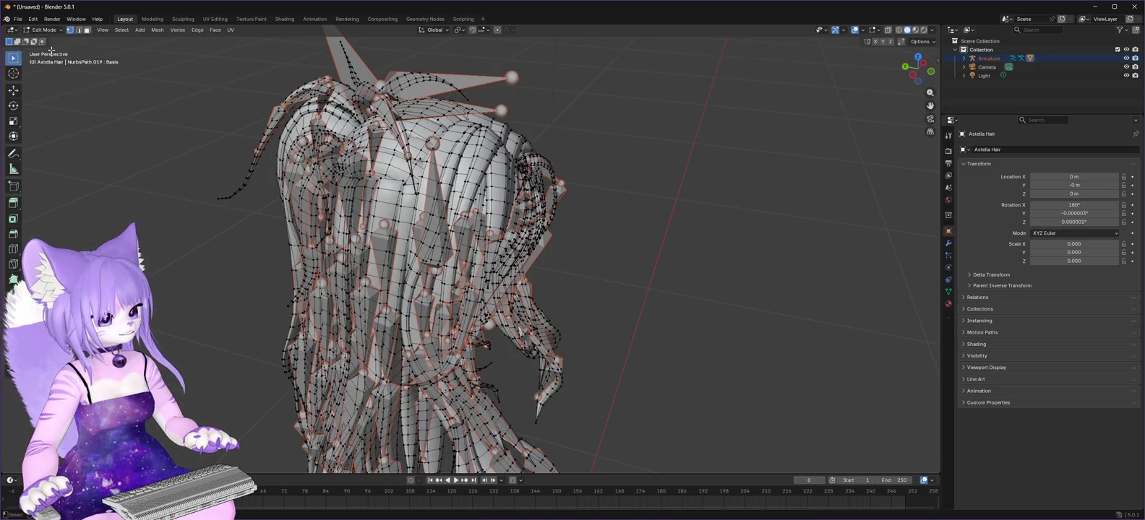
{"action": "left_click", "coordinate": [45, 31]}
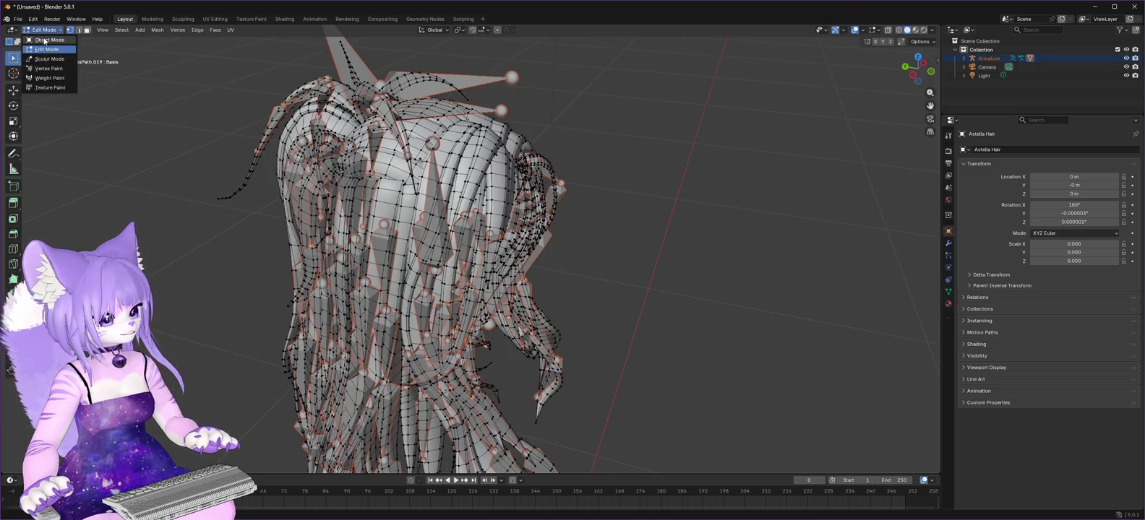
{"action": "left_click", "coordinate": [44, 39]}
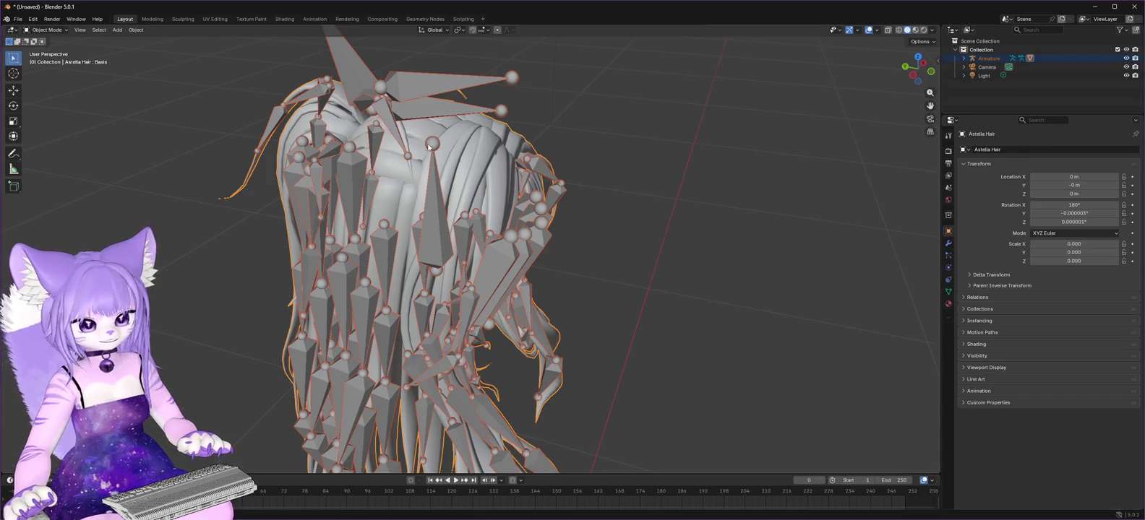
Select the whole collection and expand Armature to show Pose, Armature and Astella Hair.
{"action": "left_click", "coordinate": [979, 50]}
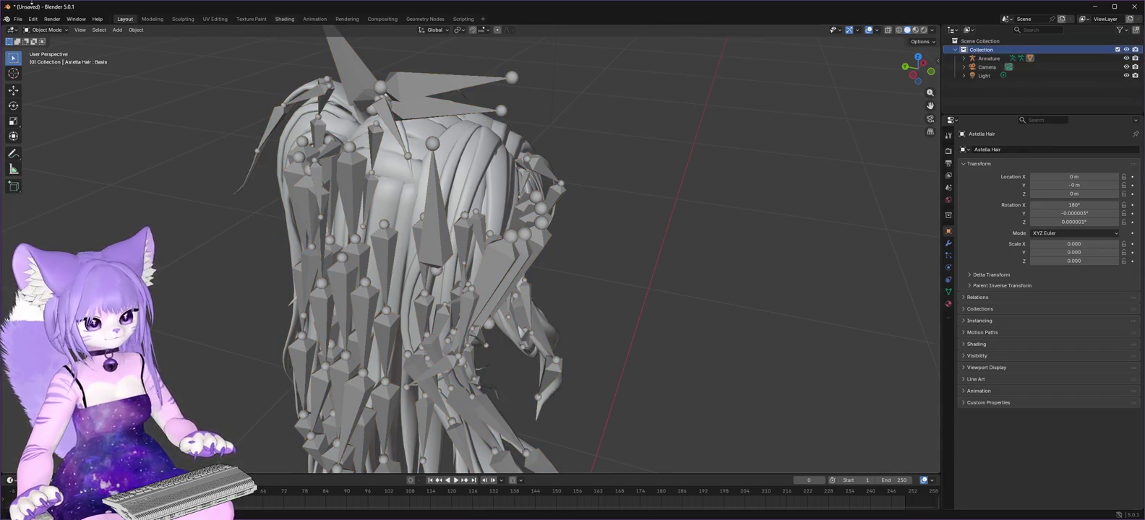
{"action": "left_click", "coordinate": [49, 31]}
{"action": "mouse_move", "coordinate": [136, 30]}
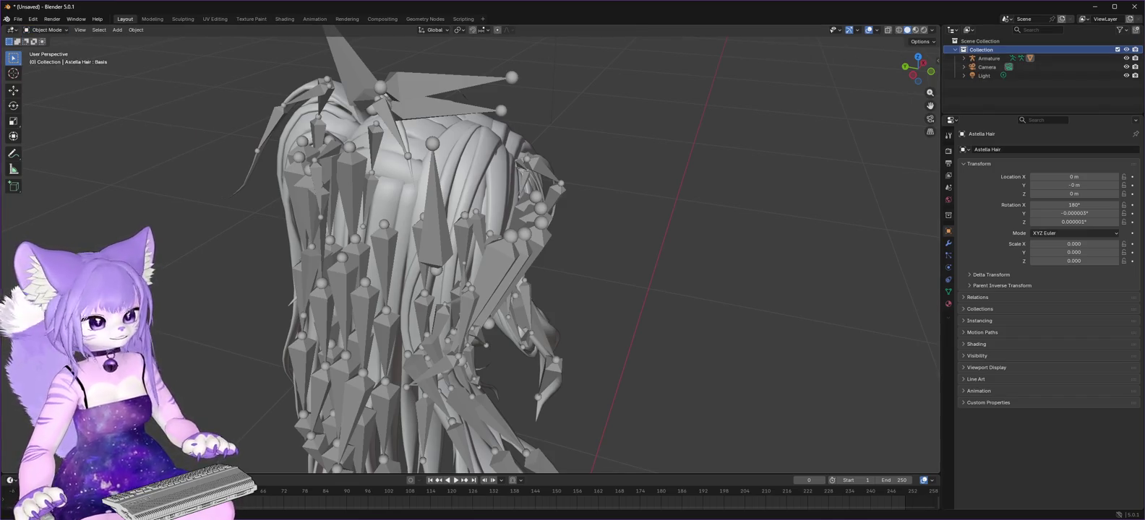
{"action": "left_click", "coordinate": [42, 33]}
{"action": "mouse_move", "coordinate": [509, 30]}
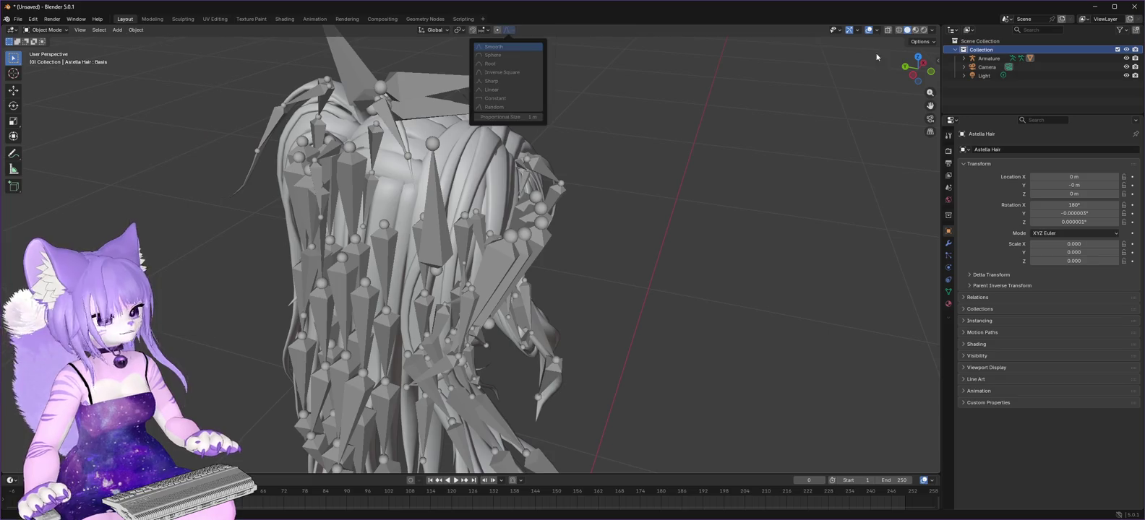
{"action": "left_click", "coordinate": [963, 59]}
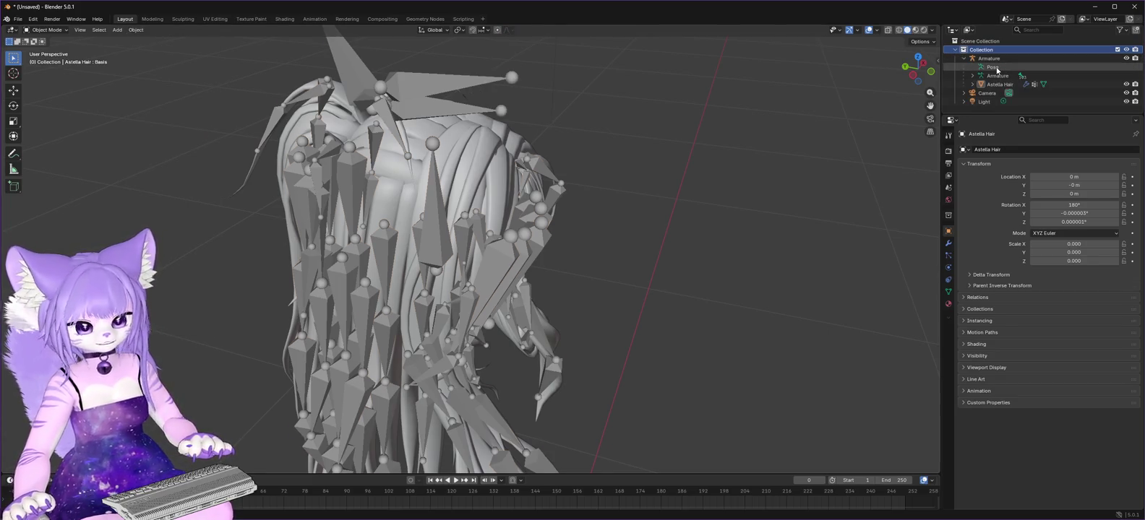
Make the Armature the active object and switch it to Pose Mode.
{"action": "left_click", "coordinate": [996, 68]}
{"action": "left_click", "coordinate": [56, 31]}
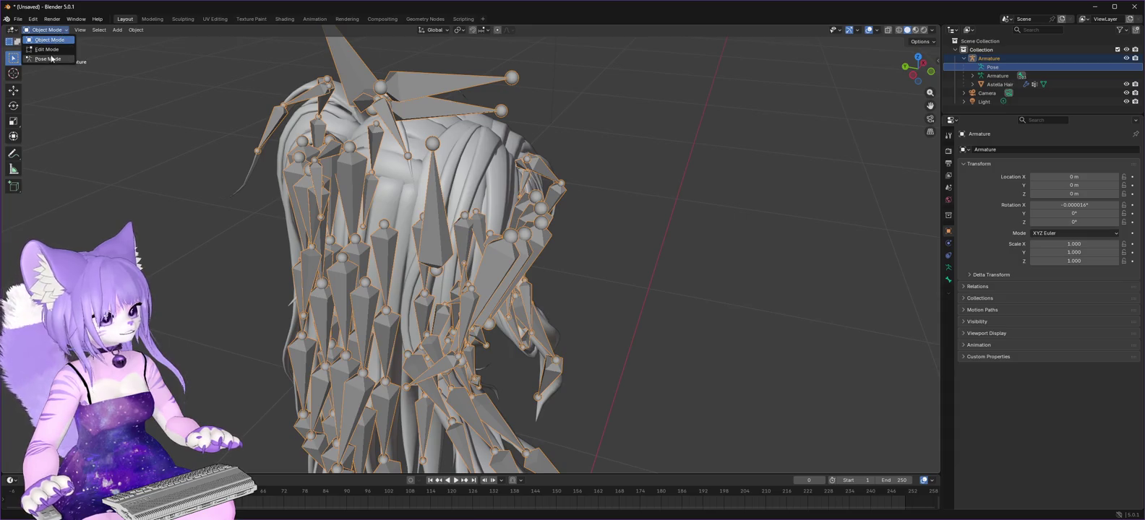
{"action": "left_click", "coordinate": [51, 58]}
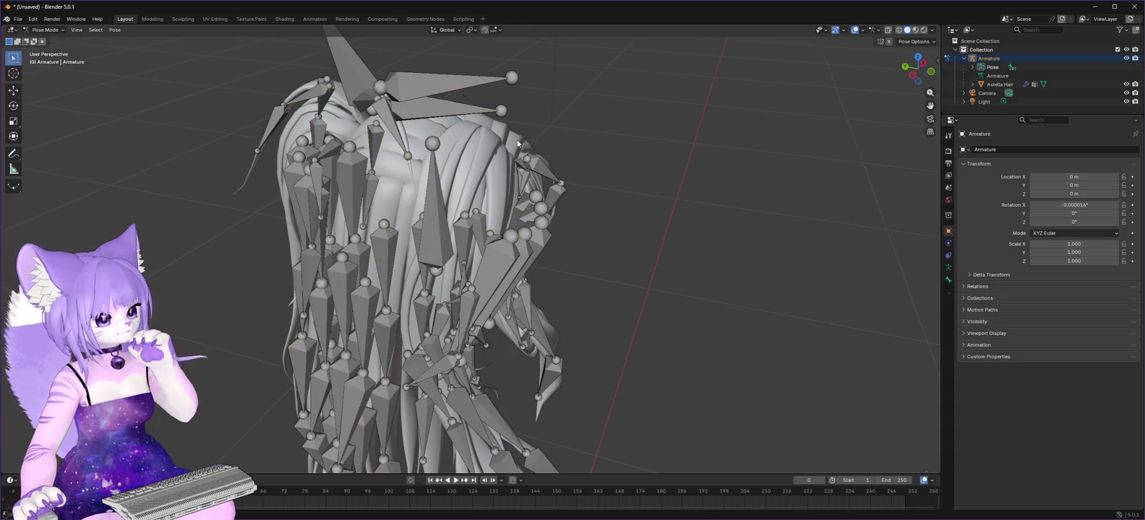
Expand Pose > Head > Astella_Hair_Root to reveal the Straight_Bangs bones, orbiting around the rig.
{"action": "left_click", "coordinate": [973, 85]}
{"action": "left_click", "coordinate": [973, 85]}
{"action": "left_click", "coordinate": [973, 67]}
{"action": "left_click", "coordinate": [981, 76]}
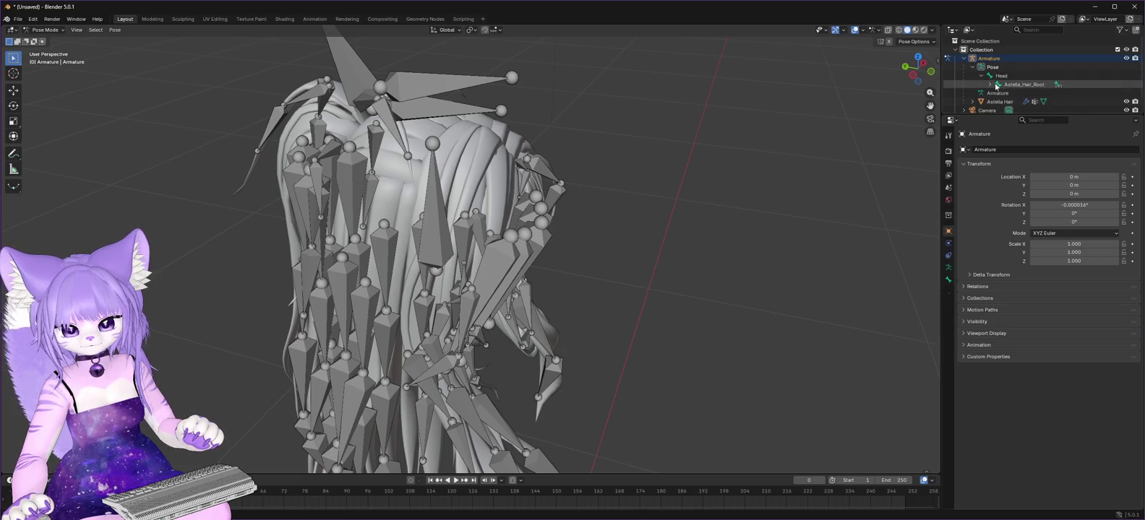
{"action": "left_click", "coordinate": [990, 85]}
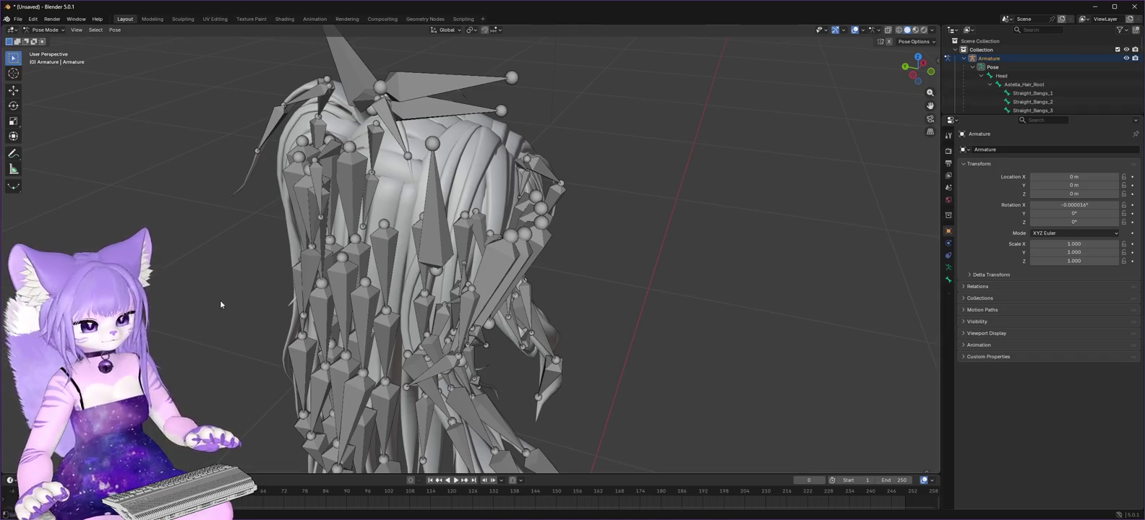
{"action": "left_click_drag", "start_coordinate": [911, 79], "coordinate": [752, 82]}
{"action": "scroll", "coordinate": [506, 174], "scroll_direction": "up", "scroll_amount": 5}
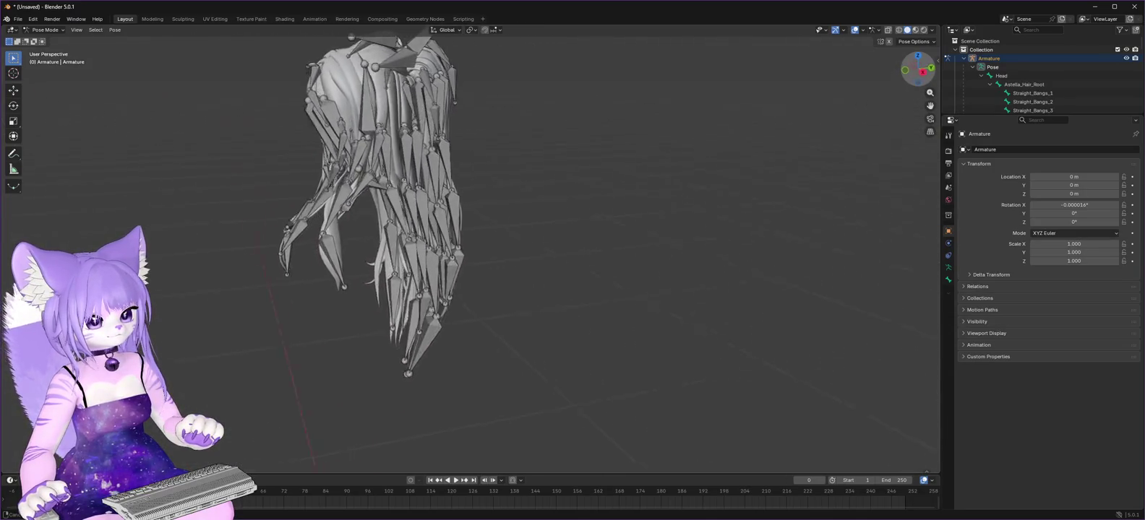
{"action": "mouse_move", "coordinate": [470, 253]}
{"action": "left_mouse_down"}
{"action": "mouse_move", "coordinate": [504, 255]}
{"action": "mouse_move", "coordinate": [487, 241]}
{"action": "left_mouse_up"}
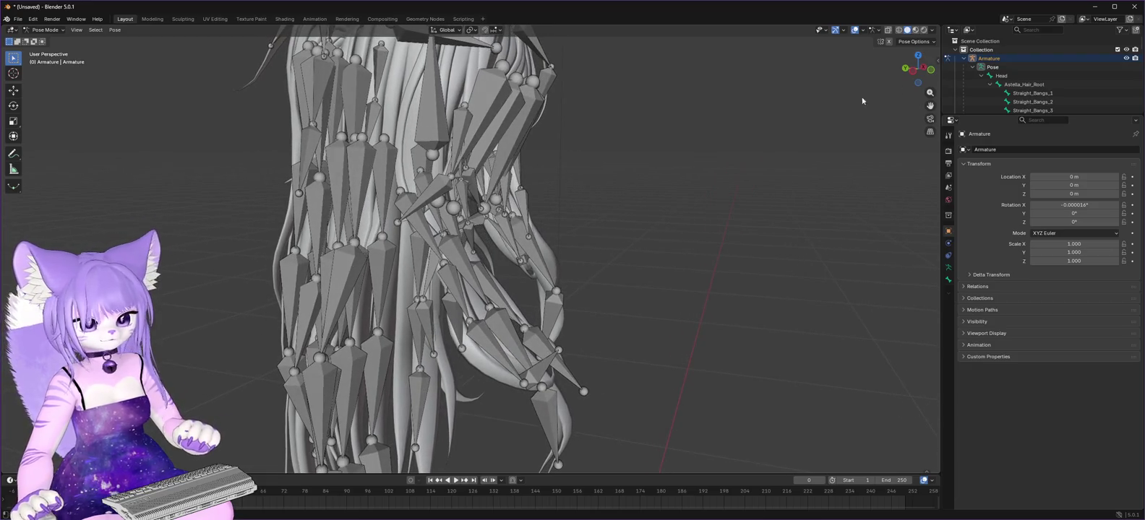
Check Side_Piece_1_L, 2_L, R and Long_1_R in turn, identifying the strand as Side_Piece_Long_2_R.
{"action": "left_click", "coordinate": [405, 200]}
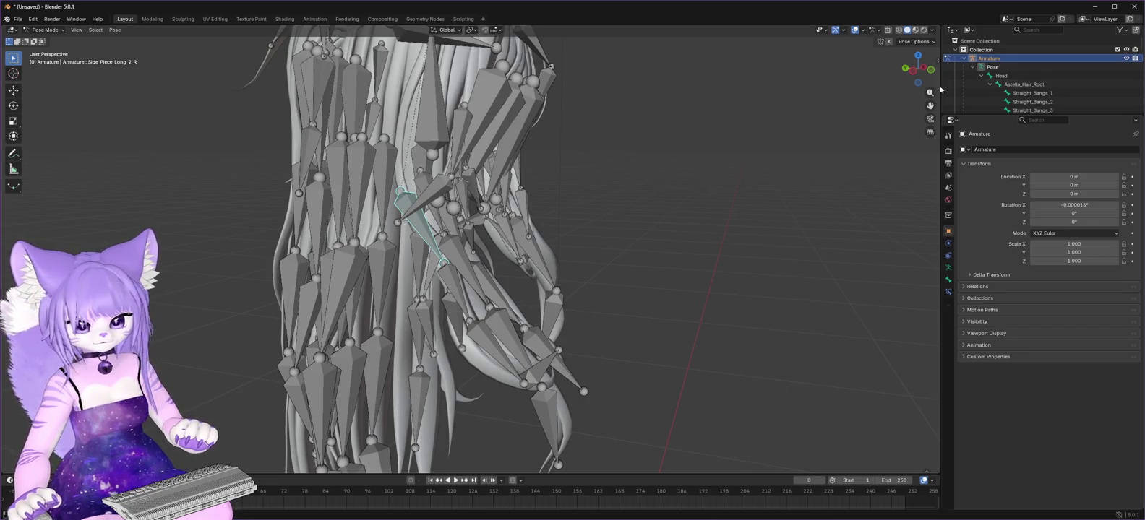
{"action": "scroll", "coordinate": [1041, 79], "scroll_direction": "down", "scroll_amount": 10}
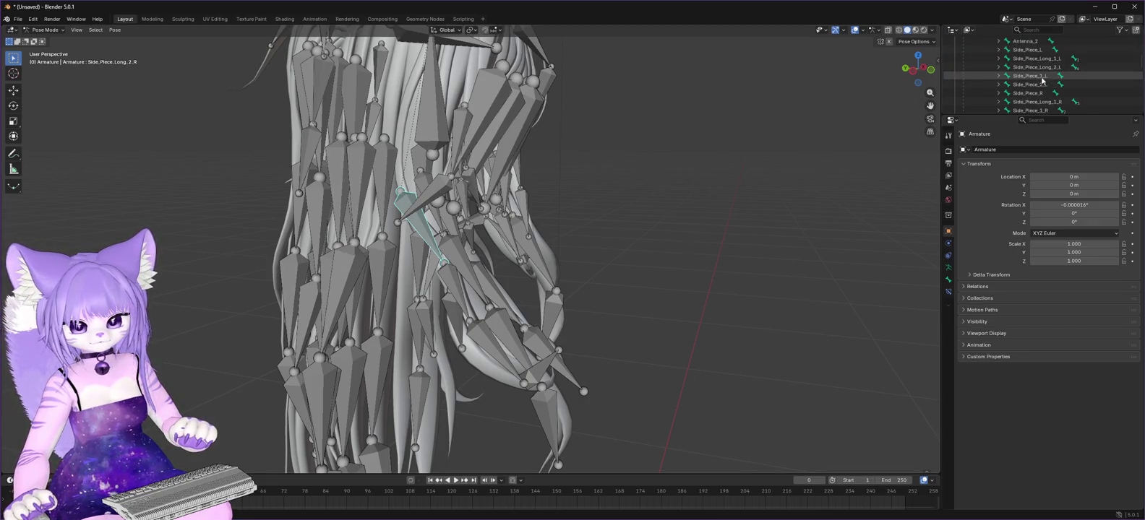
{"action": "left_click", "coordinate": [1033, 76]}
{"action": "left_click", "coordinate": [1033, 84]}
{"action": "left_click", "coordinate": [1036, 94]}
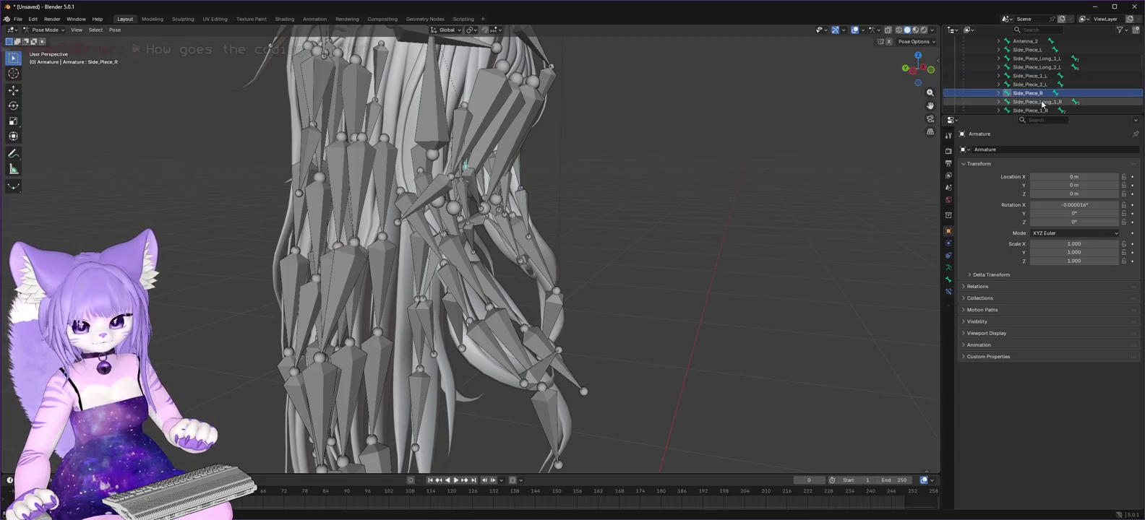
{"action": "left_click", "coordinate": [1042, 103]}
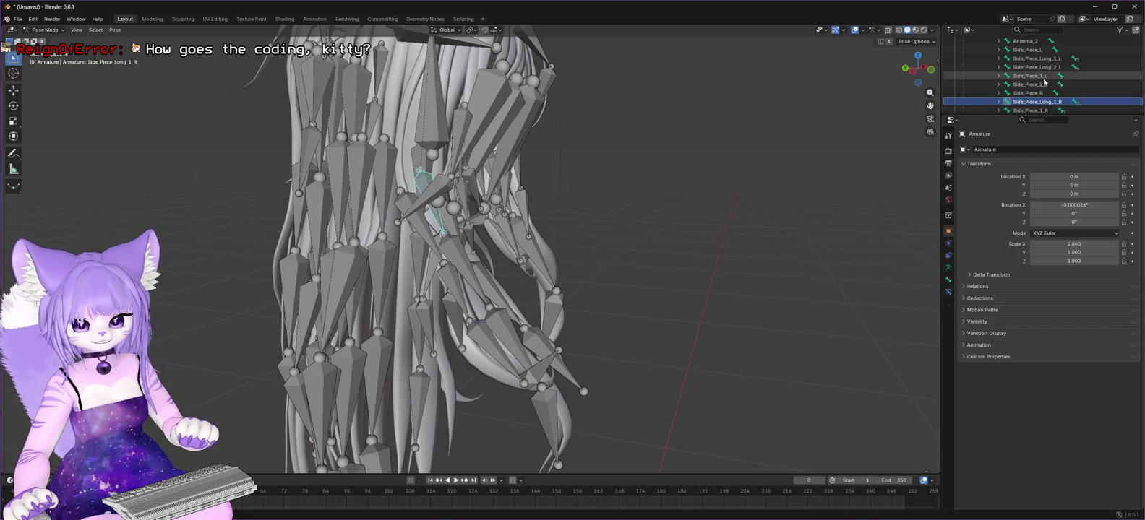
{"action": "scroll", "coordinate": [1077, 86], "scroll_direction": "down", "scroll_amount": 2}
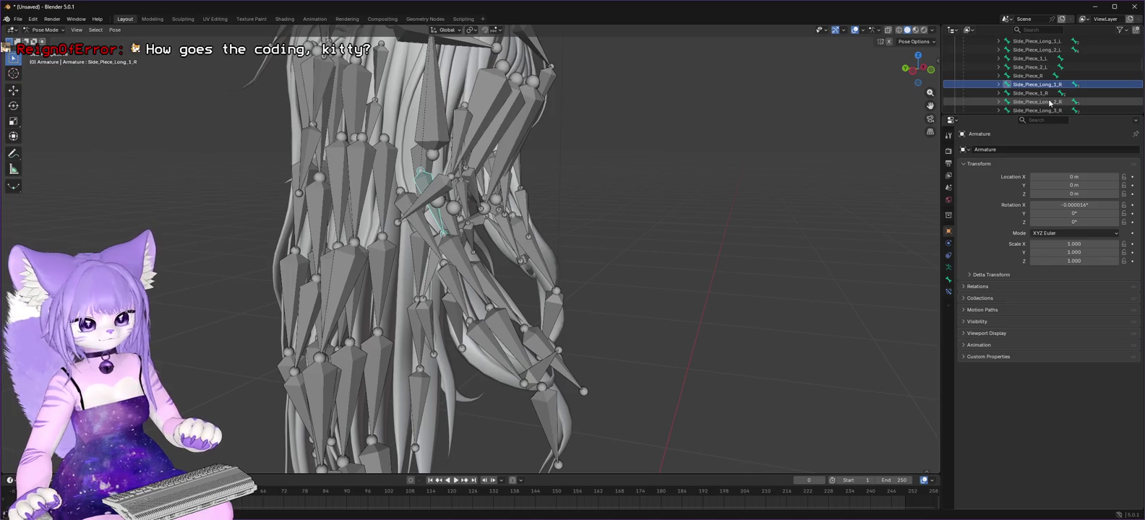
{"action": "left_click", "coordinate": [1050, 103]}
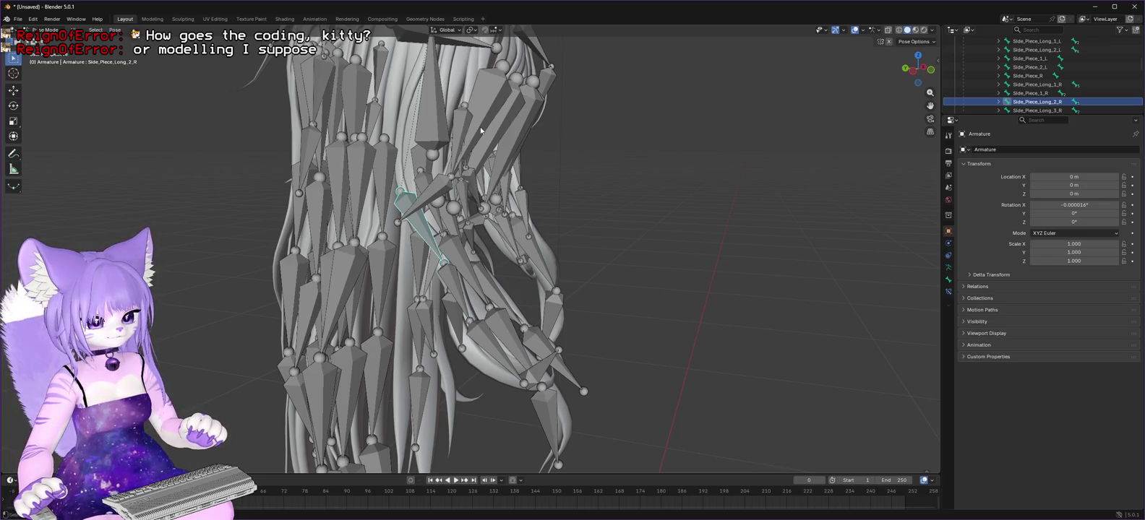
Return to Unity and select the Astella Hair and Physics Controllers - VNyan objects.
{"action": "left_click", "coordinate": [1095, 7]}
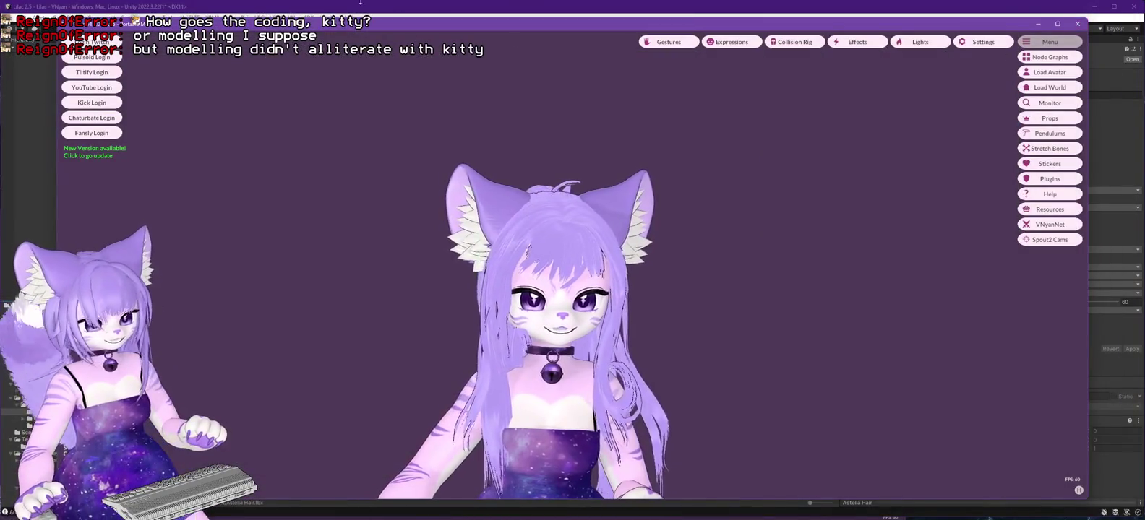
{"action": "key", "text": "alt+Tab"}
{"action": "scroll", "coordinate": [144, 181], "scroll_direction": "down", "scroll_amount": 10}
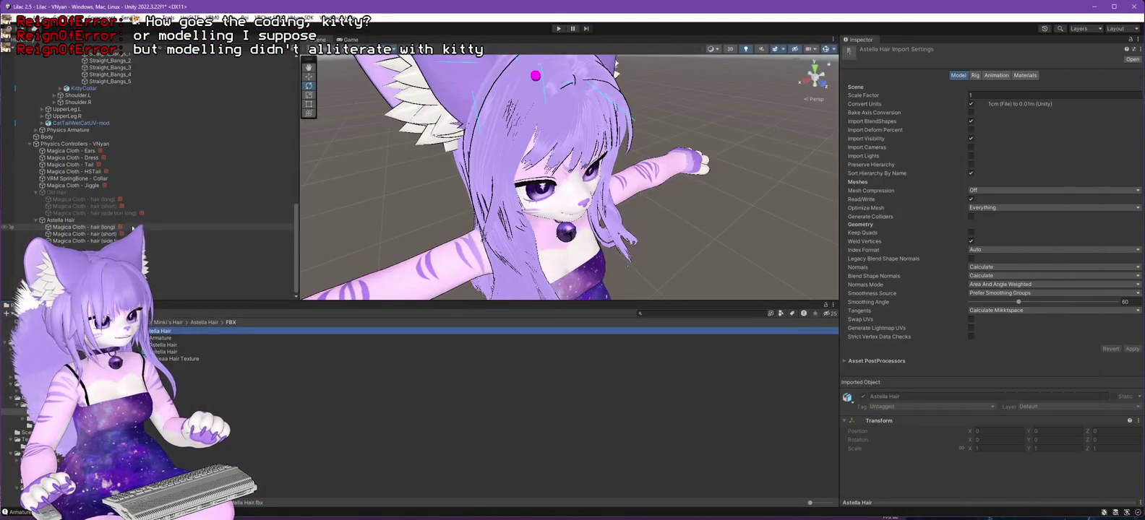
{"action": "left_click", "coordinate": [50, 220]}
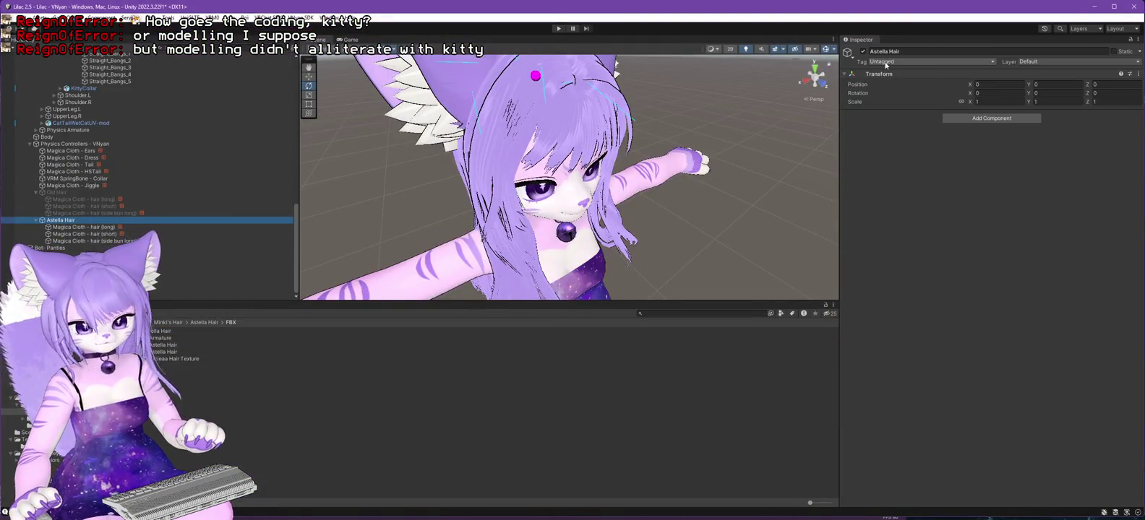
{"action": "left_click", "coordinate": [864, 53]}
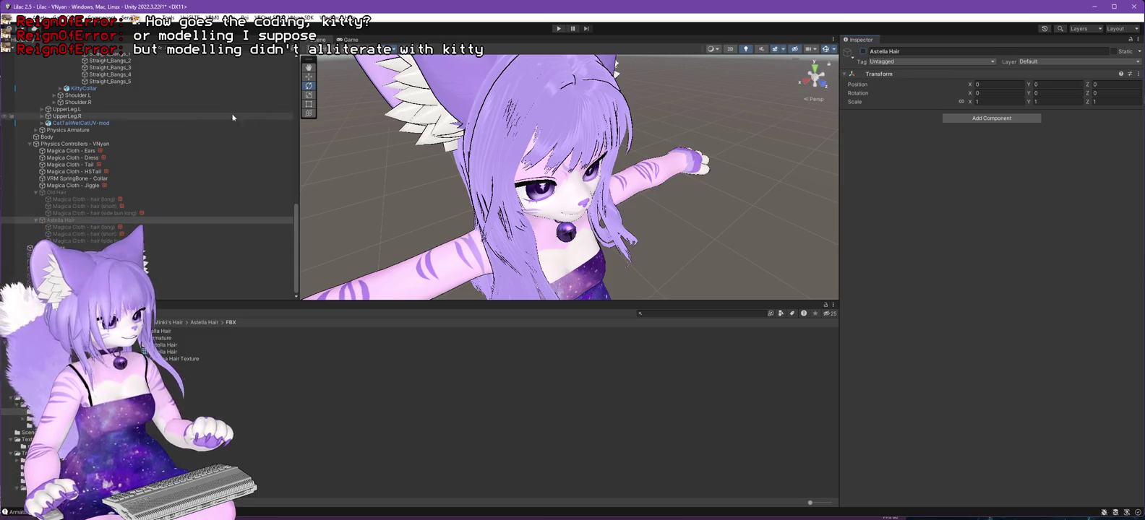
{"action": "left_click", "coordinate": [55, 144]}
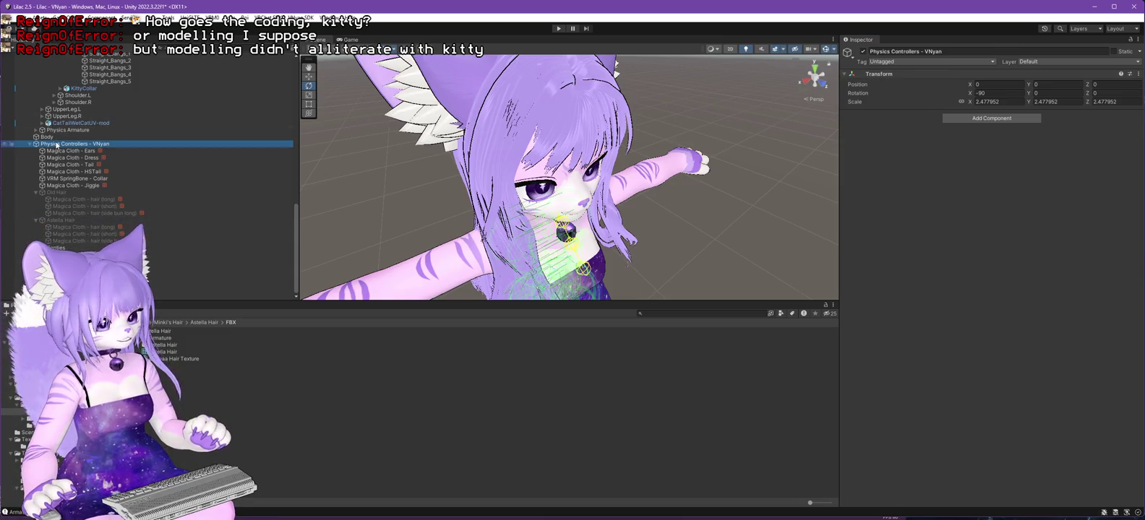
Orbit to a side-rear view of the avatar and hide the Astella hair in the scene.
{"action": "mouse_move", "coordinate": [514, 226]}
{"action": "left_mouse_down"}
{"action": "mouse_move", "coordinate": [513, 144]}
{"action": "mouse_move", "coordinate": [529, 149]}
{"action": "mouse_move", "coordinate": [341, 180]}
{"action": "mouse_move", "coordinate": [424, 201]}
{"action": "left_mouse_up"}
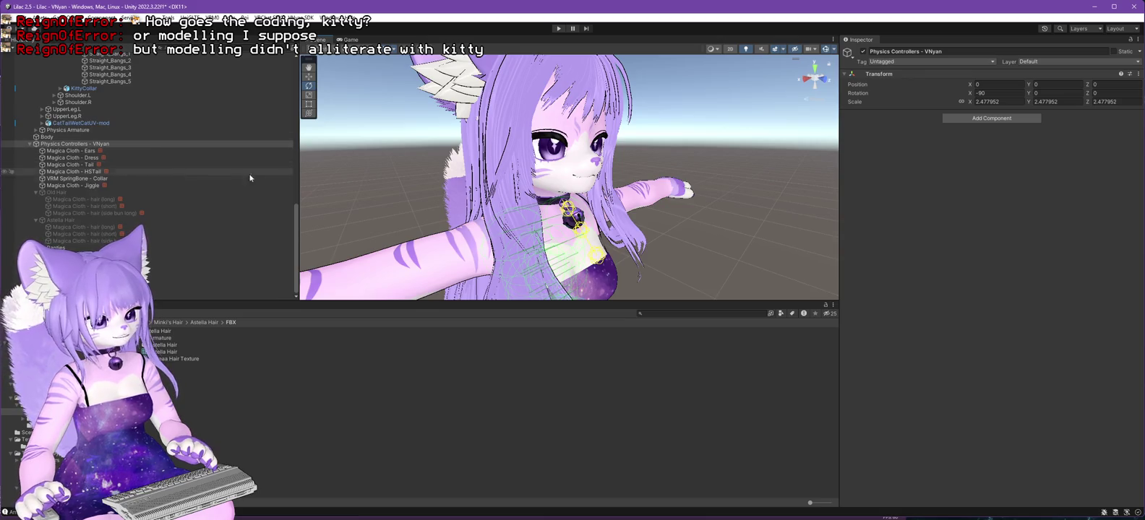
{"action": "key", "text": "alt"}
{"action": "left_click_drag", "start_coordinate": [402, 185], "coordinate": [463, 186]}
{"action": "scroll", "coordinate": [175, 171], "scroll_direction": "up", "scroll_amount": 10}
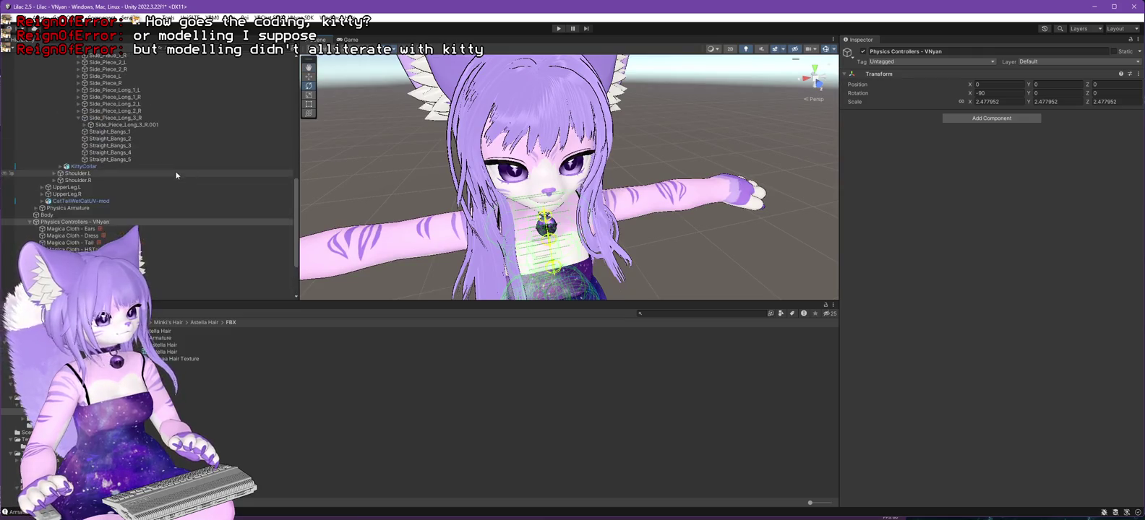
{"action": "scroll", "coordinate": [176, 170], "scroll_direction": "up", "scroll_amount": 8}
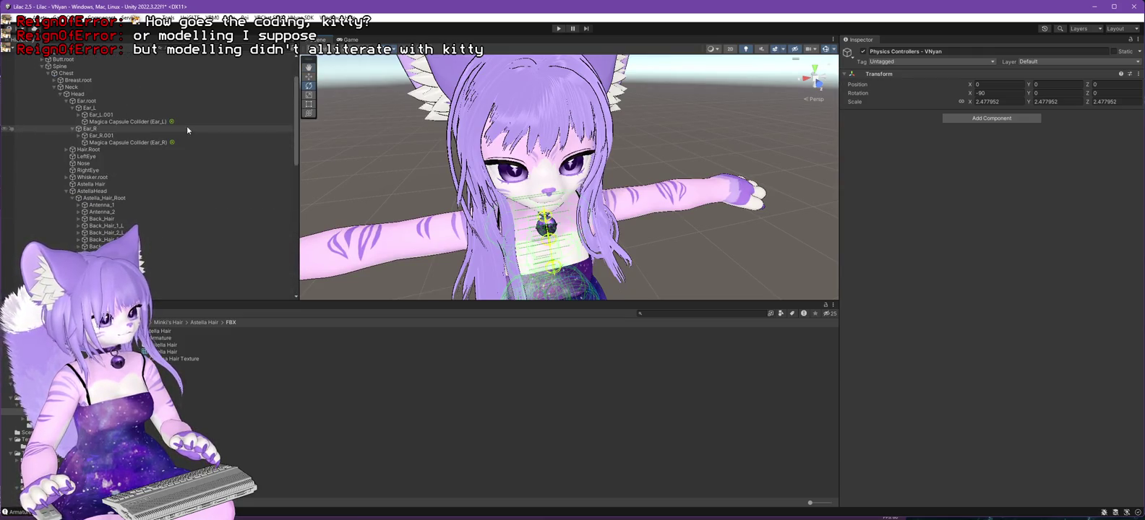
{"action": "left_click", "coordinate": [4, 185]}
{"action": "left_click_drag", "start_coordinate": [340, 152], "coordinate": [556, 152]}
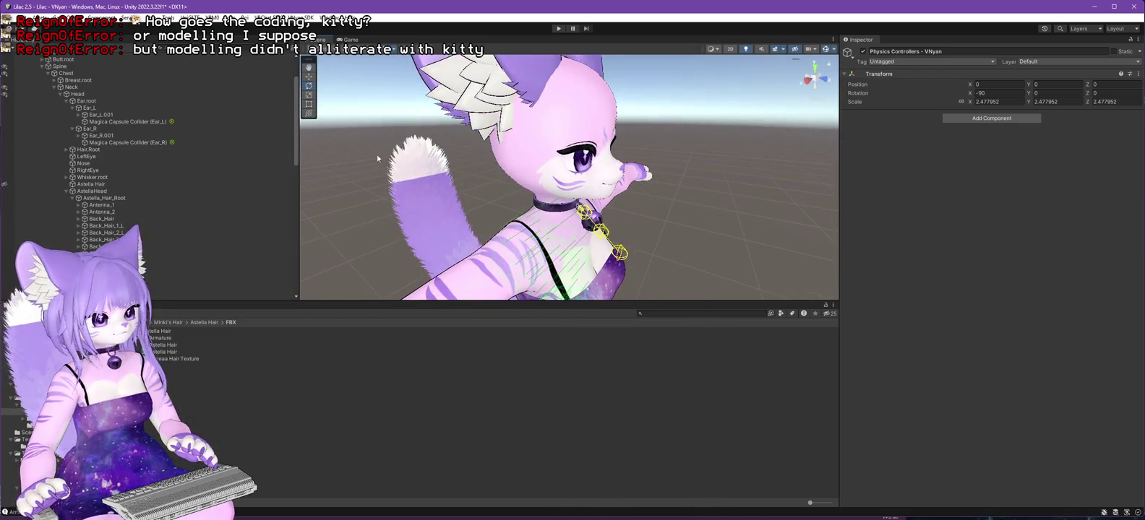
Select the Head bone, collapse the AstellaHead branch and open the Head's context menu.
{"action": "left_click", "coordinate": [79, 96]}
{"action": "left_click", "coordinate": [67, 191]}
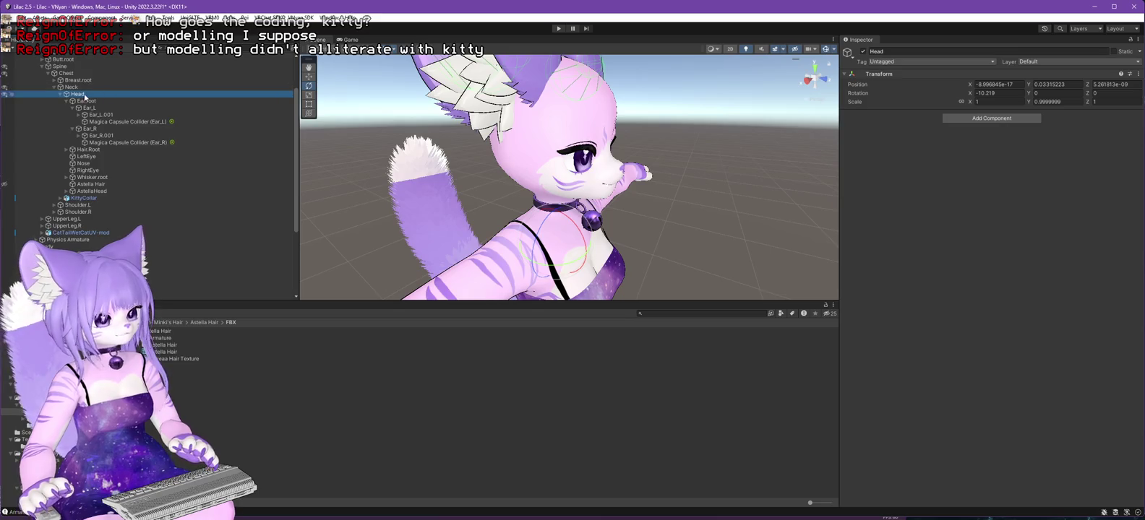
{"action": "right_click", "coordinate": [78, 96]}
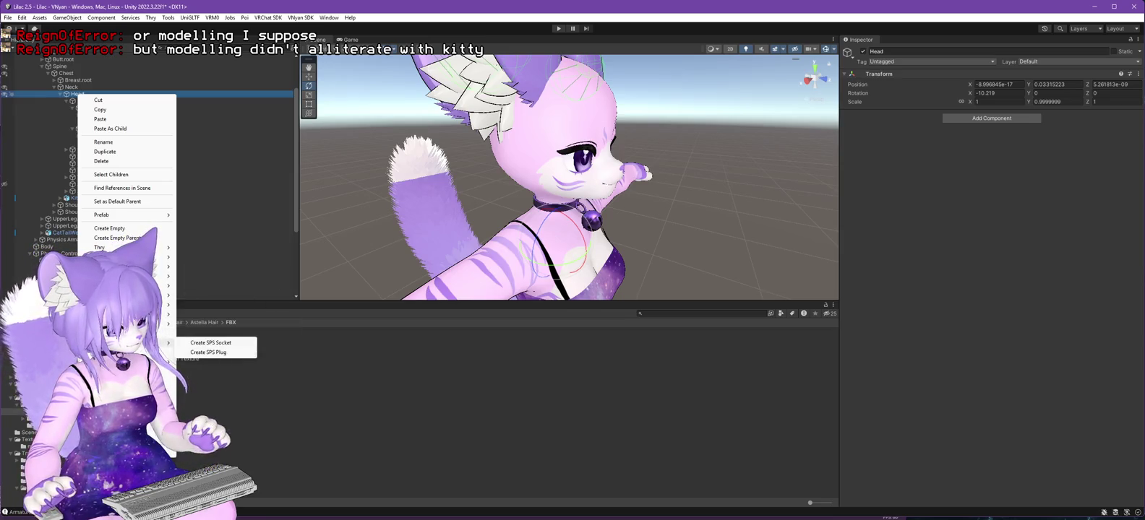
Add a Magica Sphere Collider of radius 0.15 to Head and raise it to Y 0.0499.
{"action": "mouse_move", "coordinate": [230, 363]}
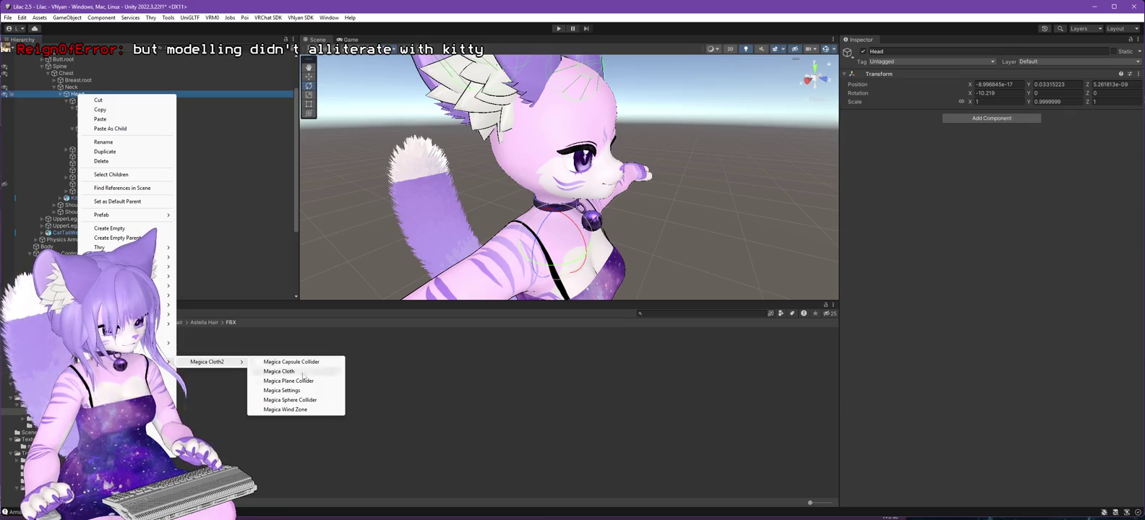
{"action": "left_click", "coordinate": [300, 402]}
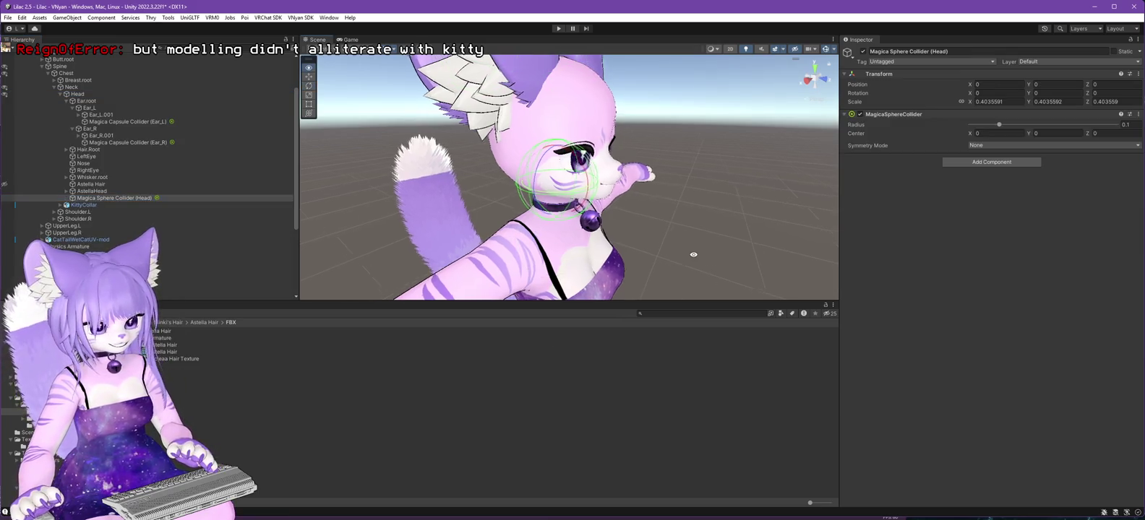
{"action": "left_click_drag", "start_coordinate": [697, 252], "coordinate": [586, 263]}
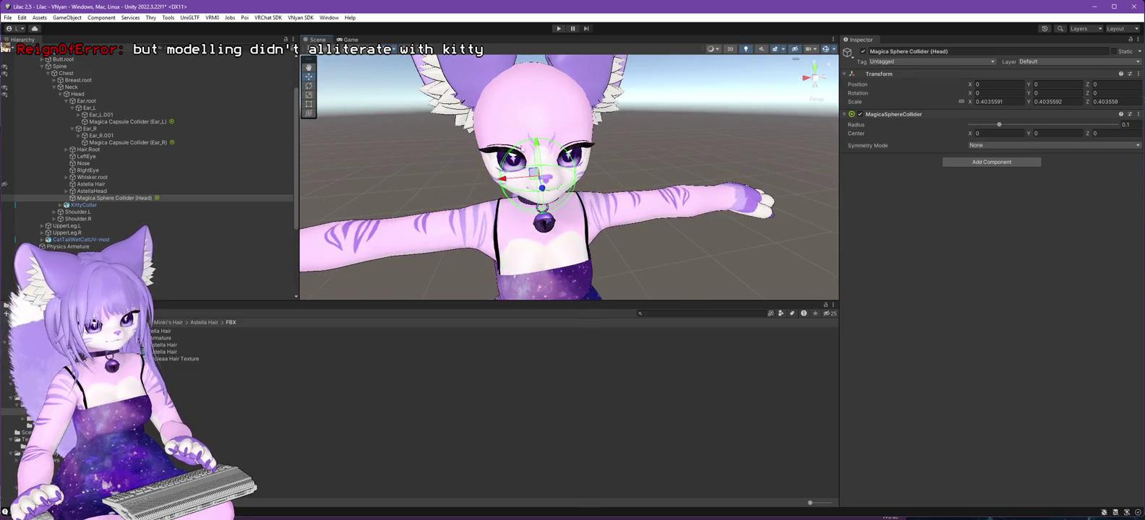
{"action": "left_click_drag", "start_coordinate": [536, 101], "coordinate": [537, 93]}
{"action": "left_click_drag", "start_coordinate": [536, 92], "coordinate": [637, 133]}
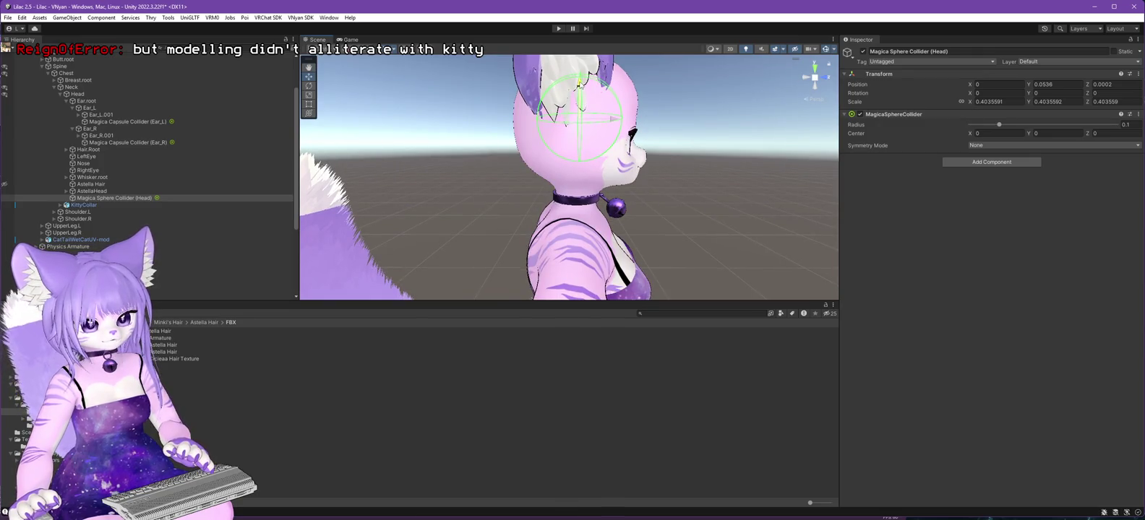
{"action": "left_click_drag", "start_coordinate": [578, 86], "coordinate": [579, 87]}
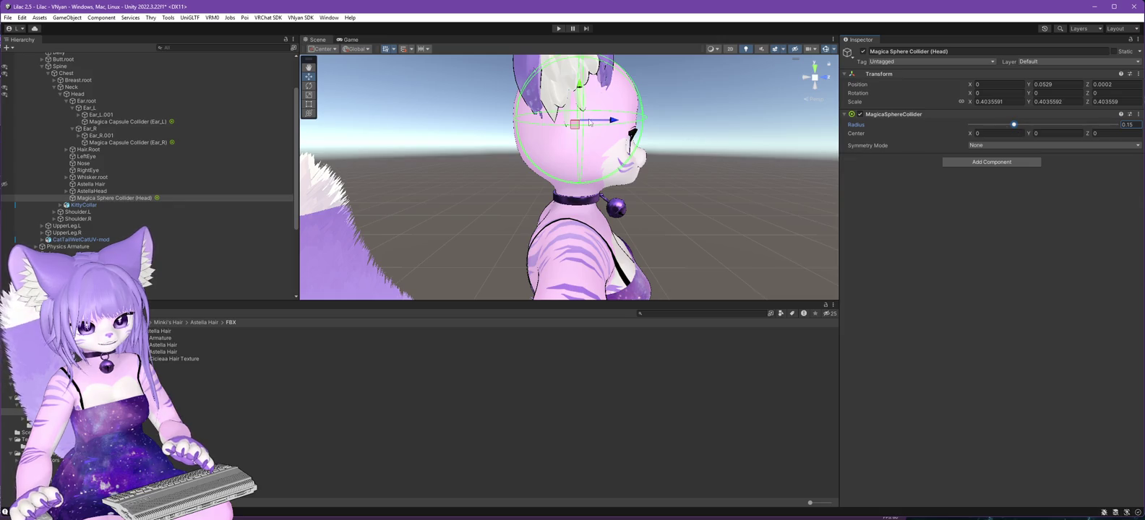
{"action": "mouse_move", "coordinate": [733, 226]}
{"action": "left_mouse_down"}
{"action": "mouse_move", "coordinate": [696, 218]}
{"action": "mouse_move", "coordinate": [738, 200]}
{"action": "mouse_move", "coordinate": [509, 218]}
{"action": "mouse_move", "coordinate": [549, 174]}
{"action": "left_mouse_up"}
{"action": "scroll", "coordinate": [567, 153], "scroll_direction": "up", "scroll_amount": 3}
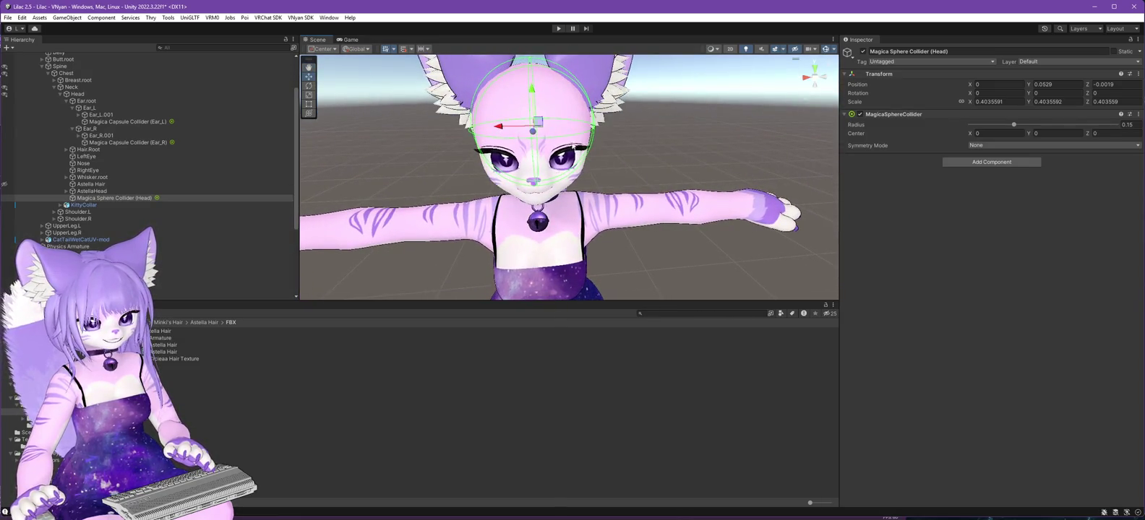
{"action": "left_click_drag", "start_coordinate": [635, 149], "coordinate": [630, 166]}
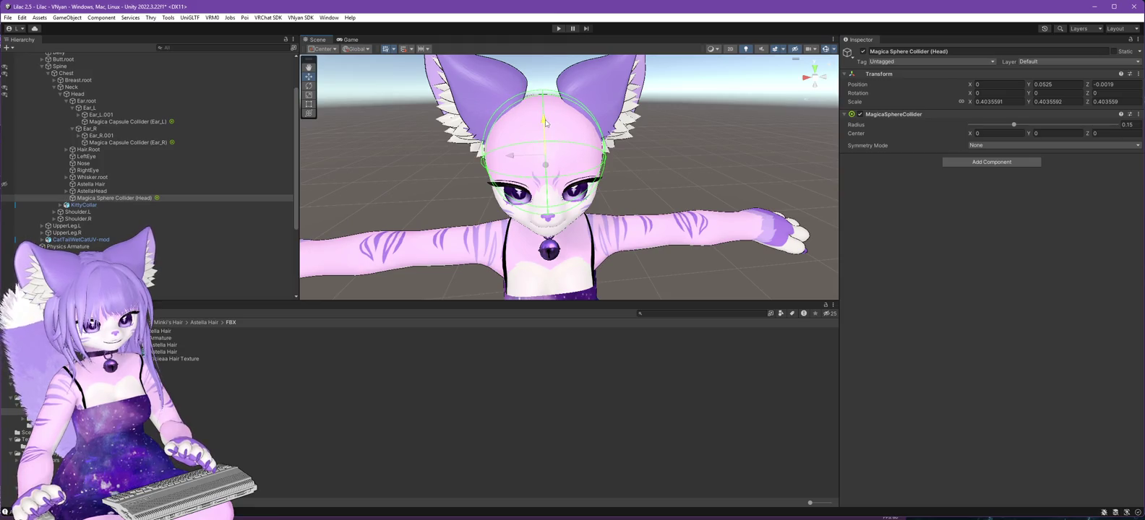
{"action": "mouse_move", "coordinate": [547, 124]}
{"action": "left_mouse_down"}
{"action": "mouse_move", "coordinate": [662, 120]}
{"action": "mouse_move", "coordinate": [602, 135]}
{"action": "left_mouse_up"}
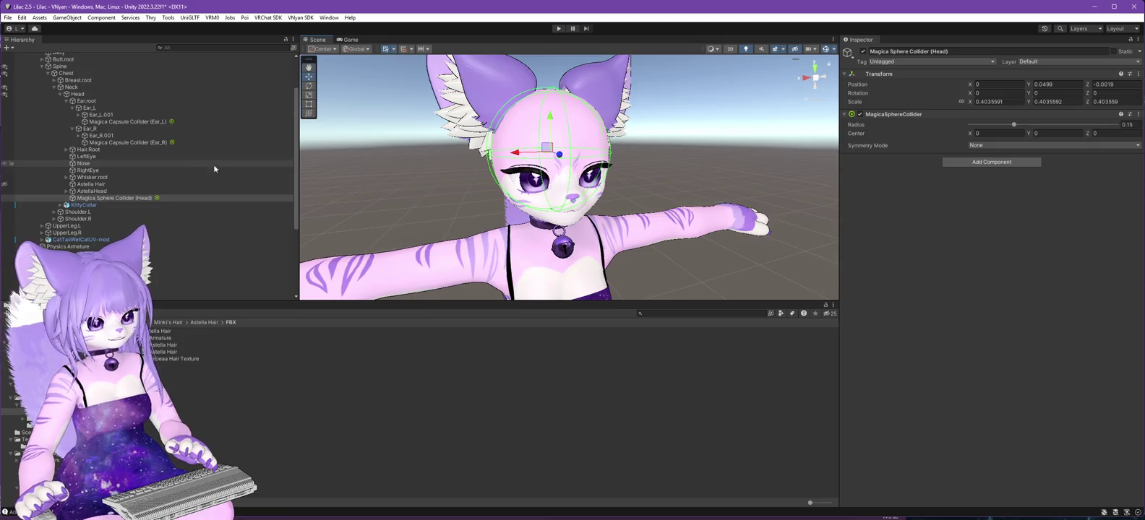
Collapse the neck branch and expand the left shoulder down to the left upper arm bone.
{"action": "left_click", "coordinate": [53, 88]}
{"action": "left_click", "coordinate": [61, 95]}
{"action": "left_click", "coordinate": [55, 96]}
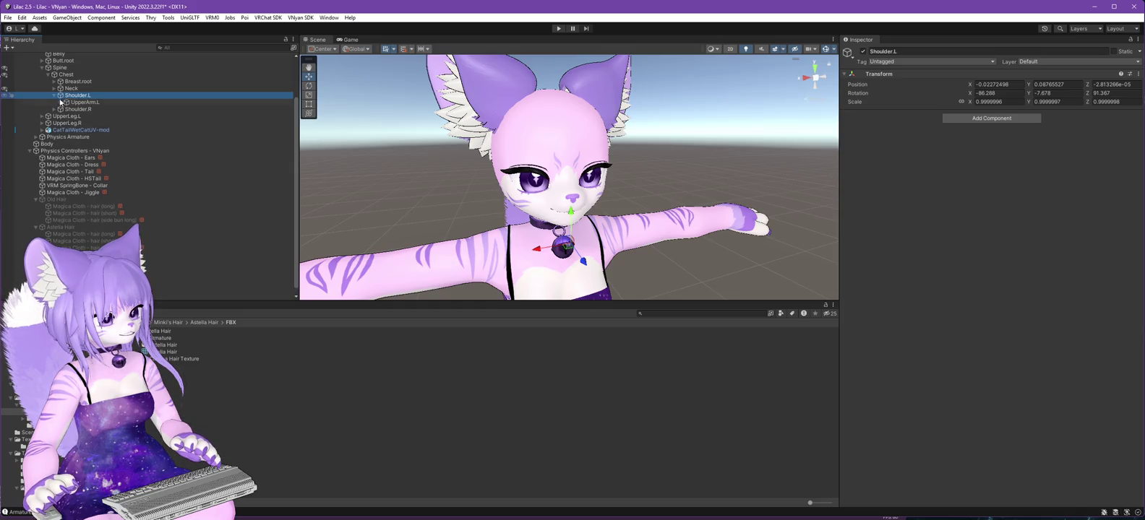
{"action": "left_click", "coordinate": [61, 101]}
{"action": "left_click", "coordinate": [84, 102]}
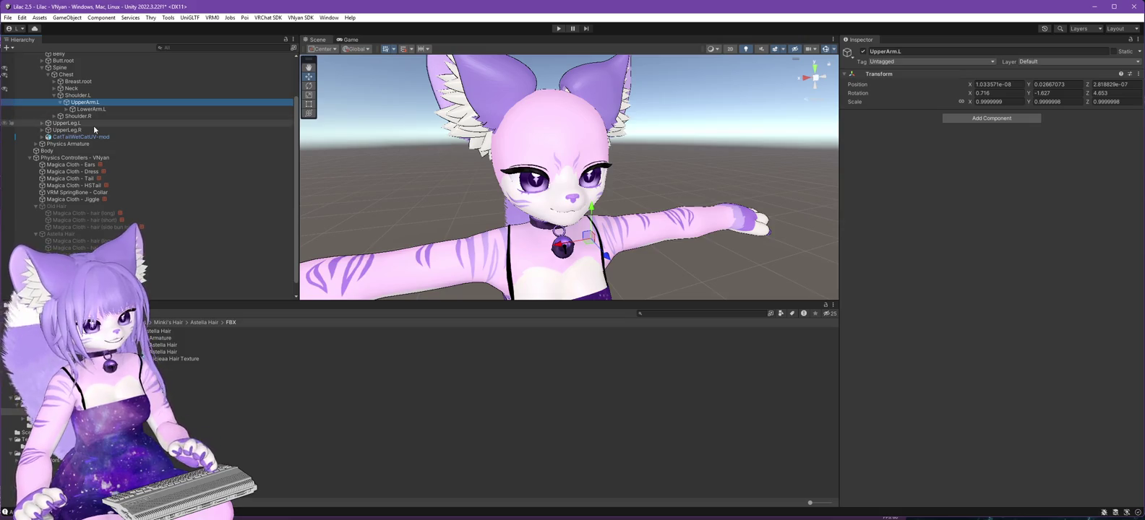
Select the Chest bone and orbit around the avatar.
{"action": "left_click", "coordinate": [69, 76]}
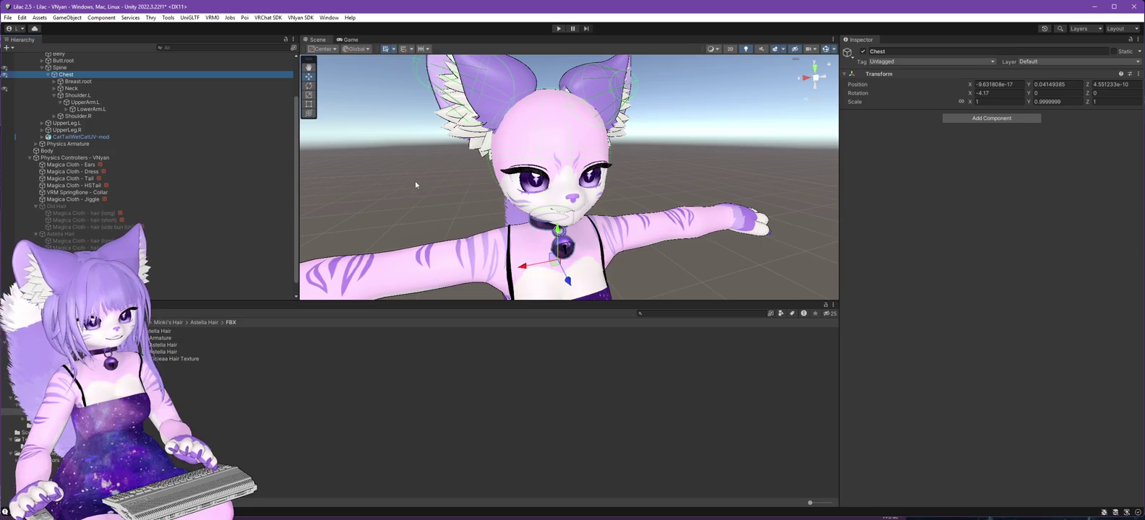
{"action": "left_click_drag", "start_coordinate": [448, 182], "coordinate": [465, 215]}
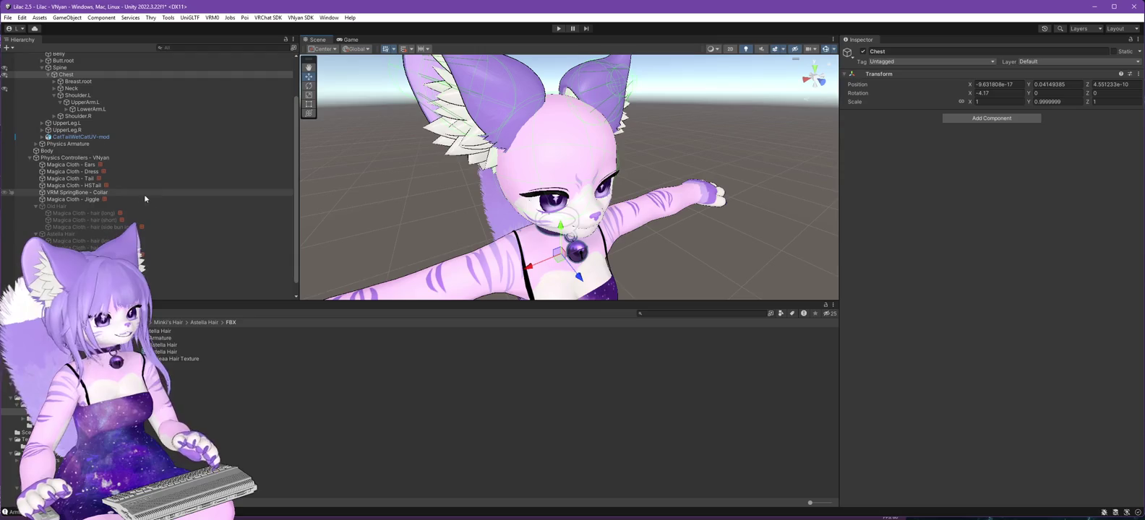
{"action": "scroll", "coordinate": [128, 196], "scroll_direction": "down", "scroll_amount": 1}
Create a Magica Cloth via Magica Cloth2 under the Physics Controllers - VNyan group.
{"action": "left_click", "coordinate": [70, 145]}
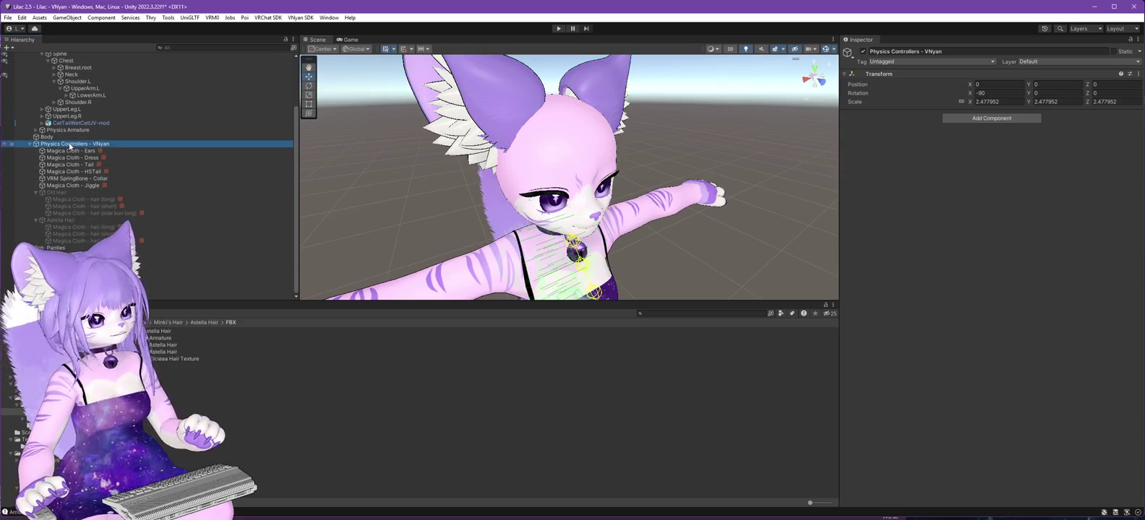
{"action": "right_click", "coordinate": [75, 146]}
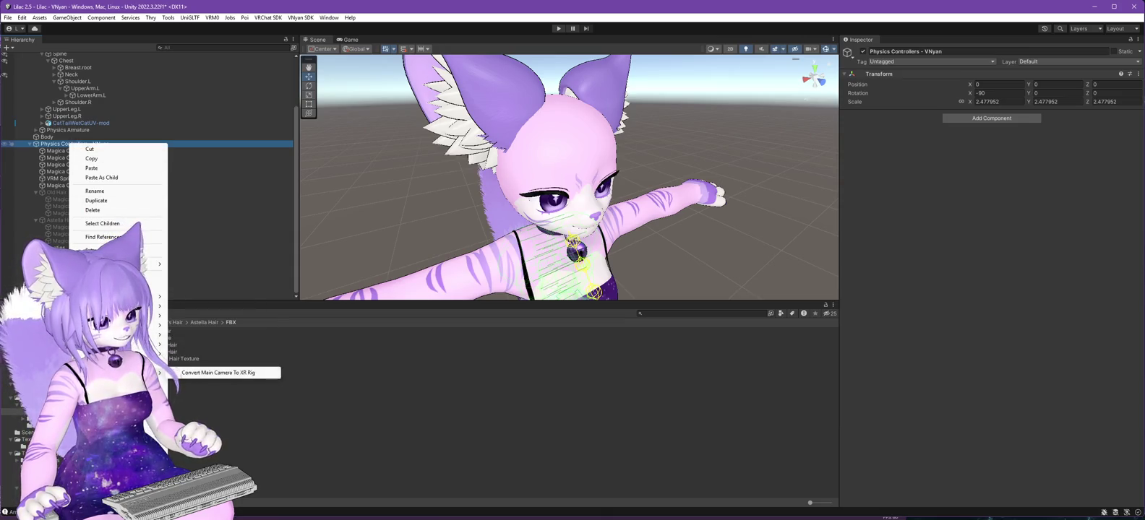
{"action": "mouse_move", "coordinate": [130, 410]}
{"action": "mouse_move", "coordinate": [203, 414]}
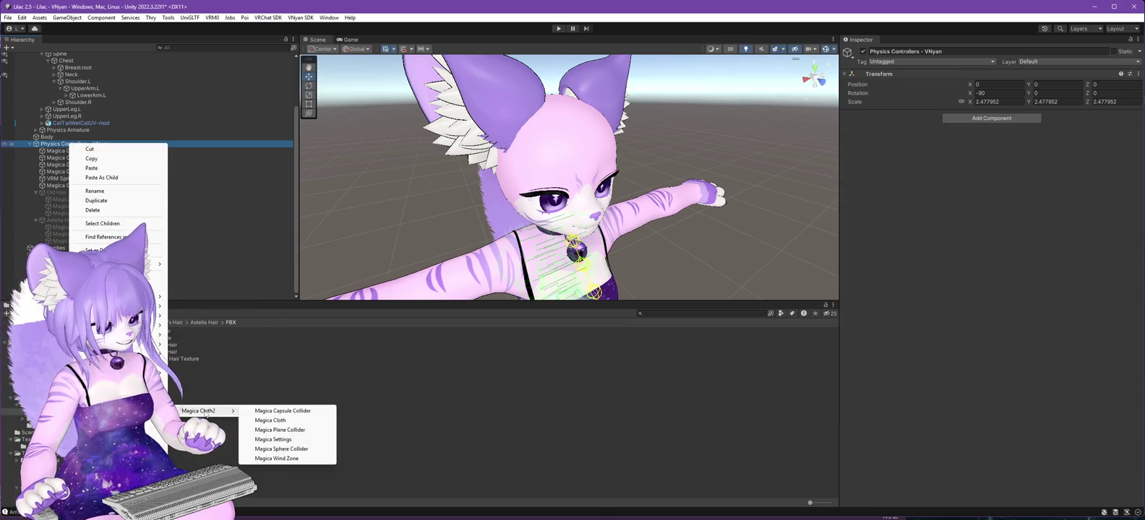
{"action": "left_click", "coordinate": [281, 421]}
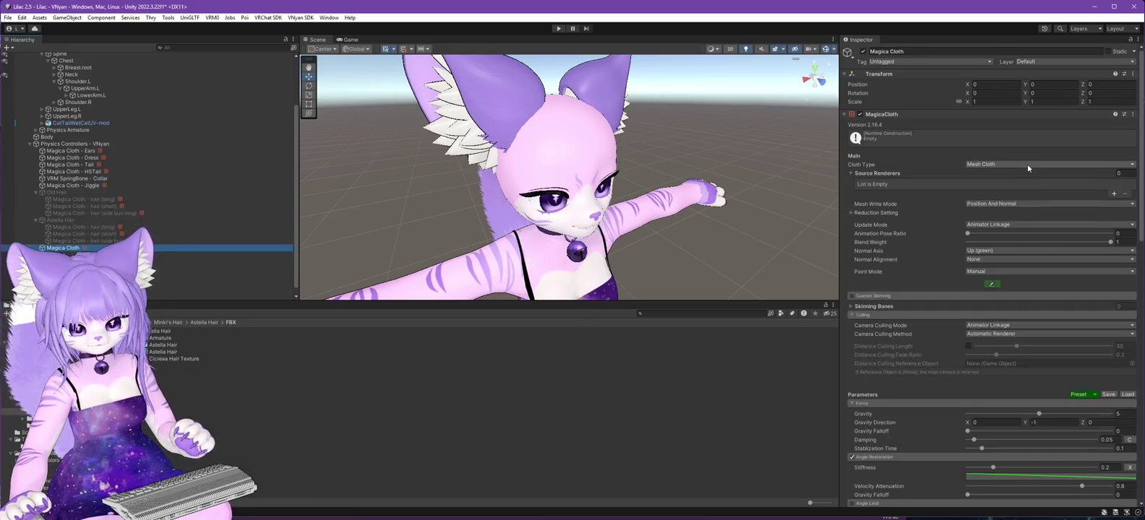
{"action": "scroll", "coordinate": [183, 120], "scroll_direction": "up", "scroll_amount": 3}
{"action": "scroll", "coordinate": [157, 135], "scroll_direction": "down", "scroll_amount": 2}
{"action": "scroll", "coordinate": [132, 147], "scroll_direction": "up", "scroll_amount": 3}
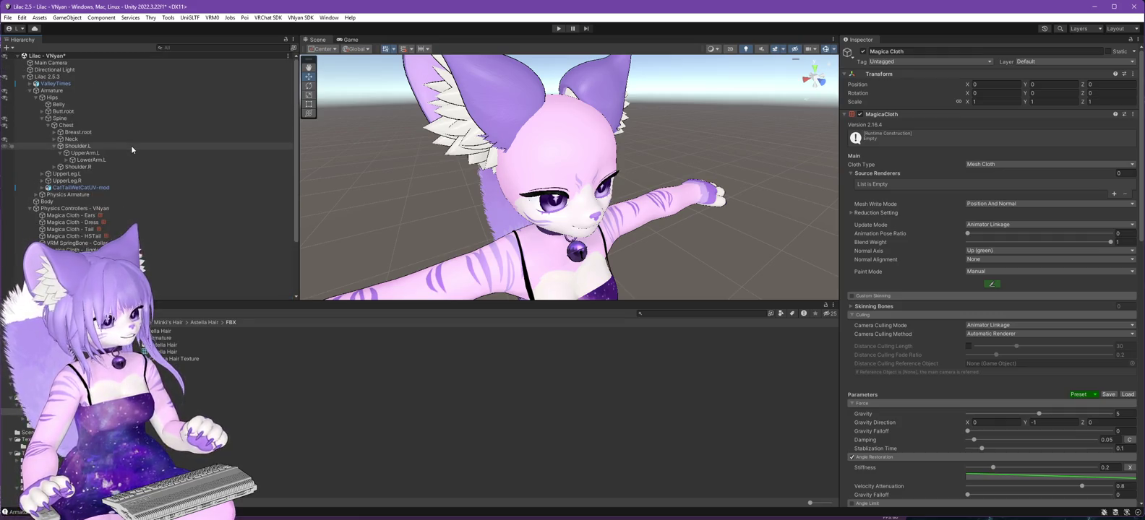
Add a Source Renderers slot to the Magica Cloth and assign the Astella Hair mesh to Element 0.
{"action": "left_click", "coordinate": [54, 138]}
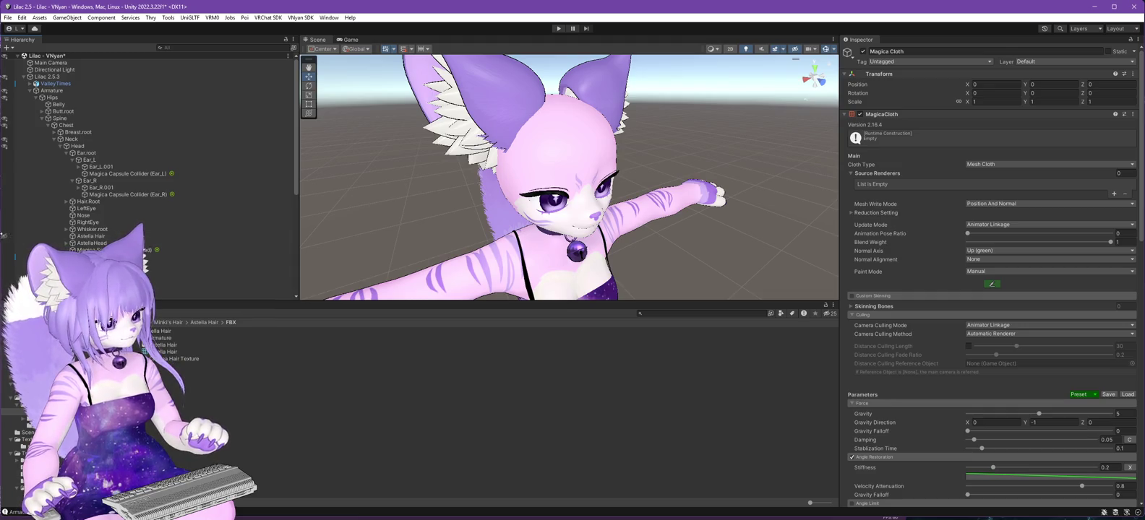
{"action": "left_click", "coordinate": [87, 237]}
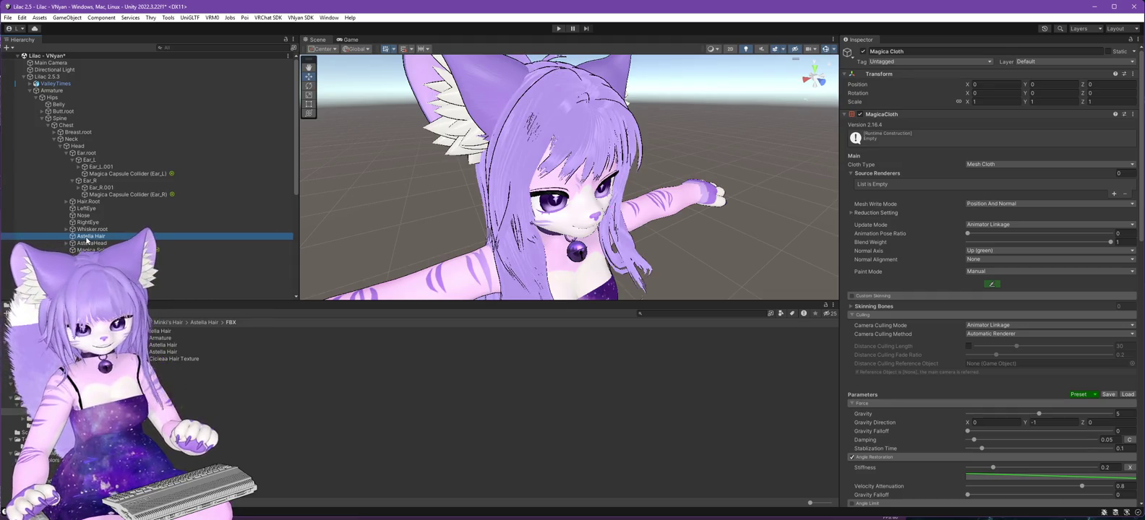
{"action": "scroll", "coordinate": [87, 241], "scroll_direction": "down", "scroll_amount": 7}
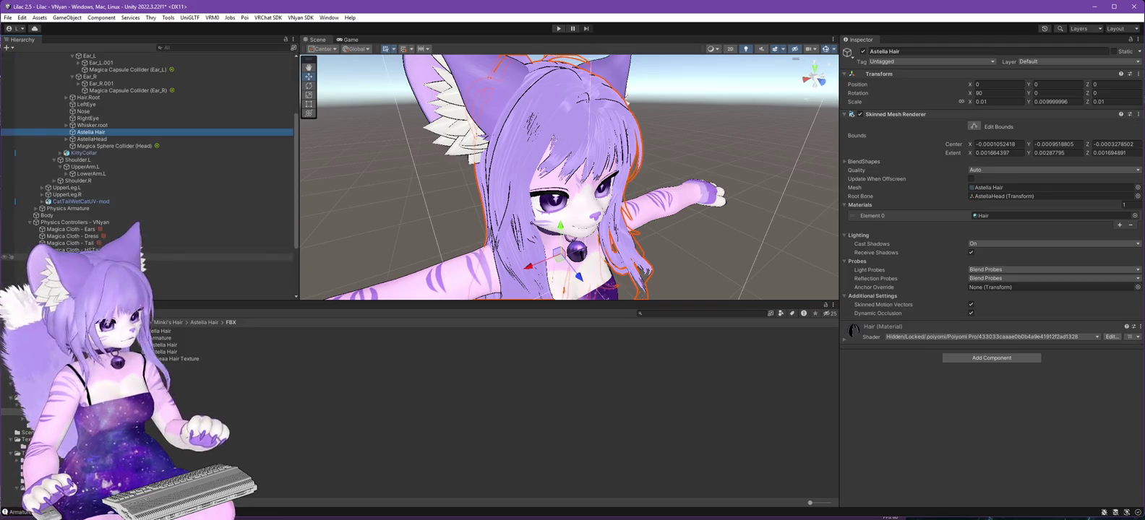
{"action": "left_click", "coordinate": [217, 274]}
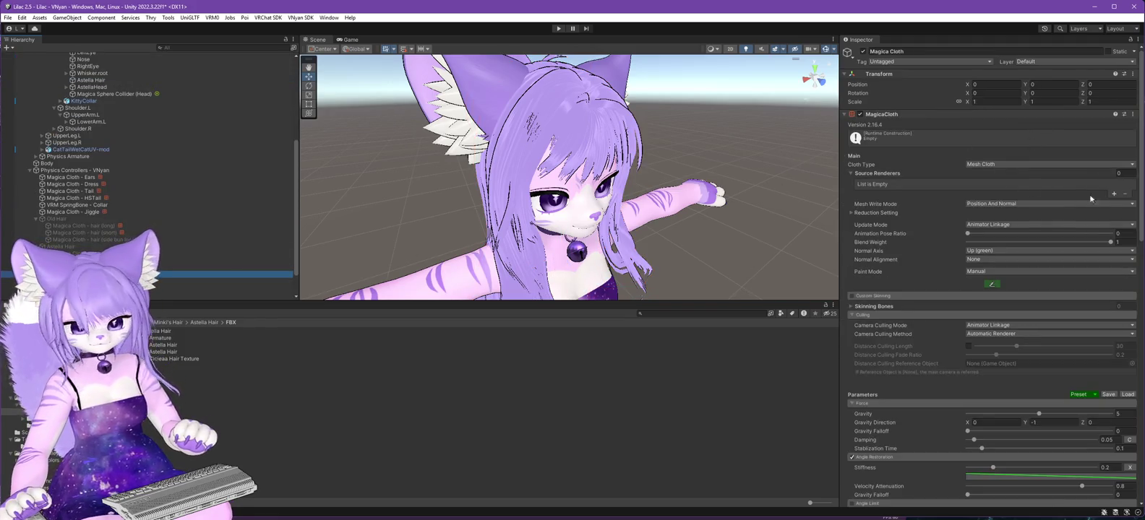
{"action": "left_click", "coordinate": [1113, 194]}
{"action": "scroll", "coordinate": [86, 180], "scroll_direction": "up", "scroll_amount": 5}
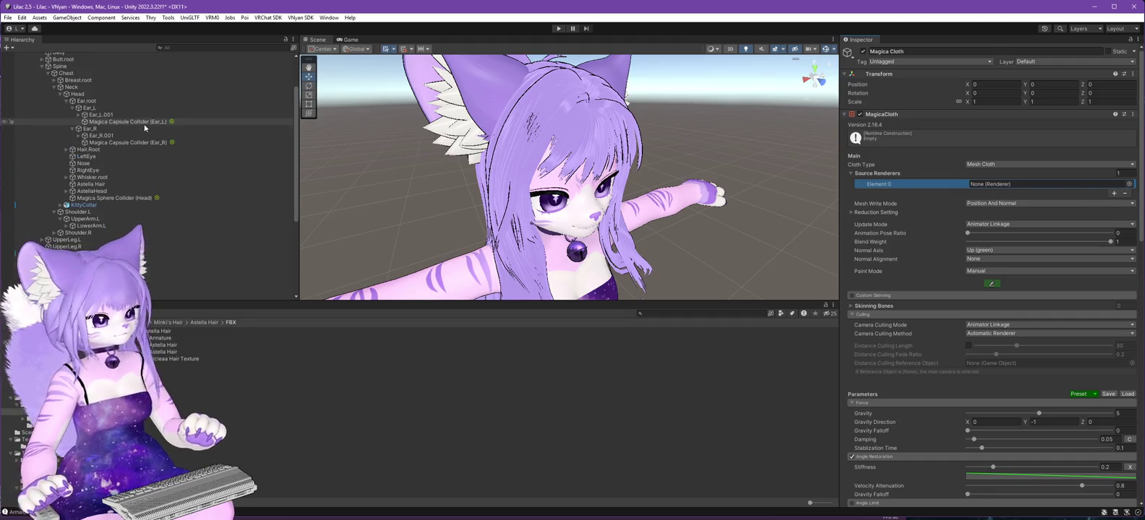
{"action": "left_click_drag", "start_coordinate": [87, 185], "coordinate": [993, 186]}
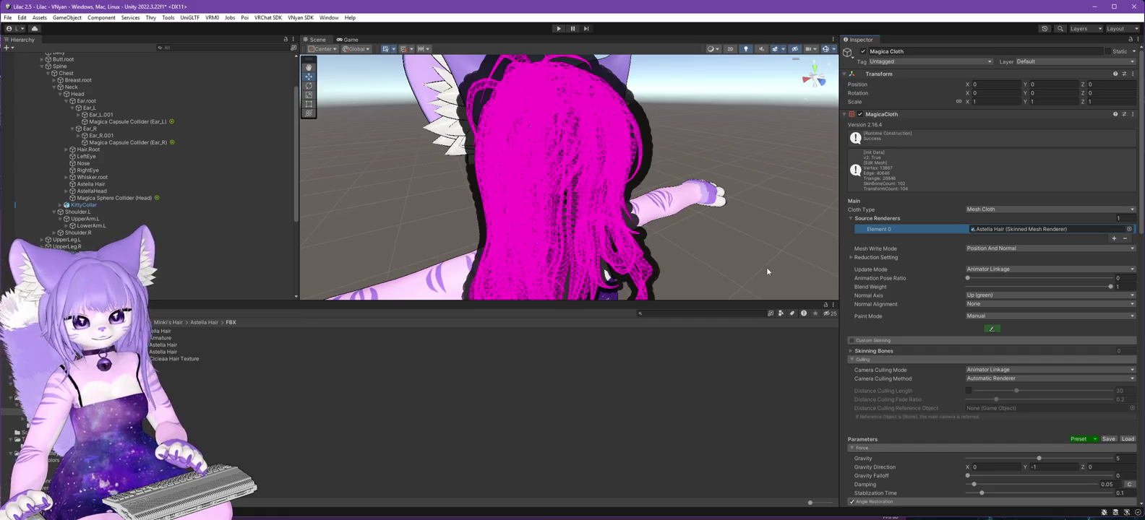
Look closer at the hair and expand Reduction Setting, showing Simple Distance 0.006.
{"action": "mouse_move", "coordinate": [715, 271]}
{"action": "left_mouse_down"}
{"action": "mouse_move", "coordinate": [590, 268]}
{"action": "mouse_move", "coordinate": [730, 266]}
{"action": "left_mouse_up"}
{"action": "mouse_move", "coordinate": [841, 287]}
{"action": "left_mouse_down"}
{"action": "mouse_move", "coordinate": [741, 233]}
{"action": "mouse_move", "coordinate": [686, 261]}
{"action": "mouse_move", "coordinate": [681, 446]}
{"action": "left_mouse_up"}
{"action": "left_click_drag", "start_coordinate": [672, 332], "coordinate": [656, 347]}
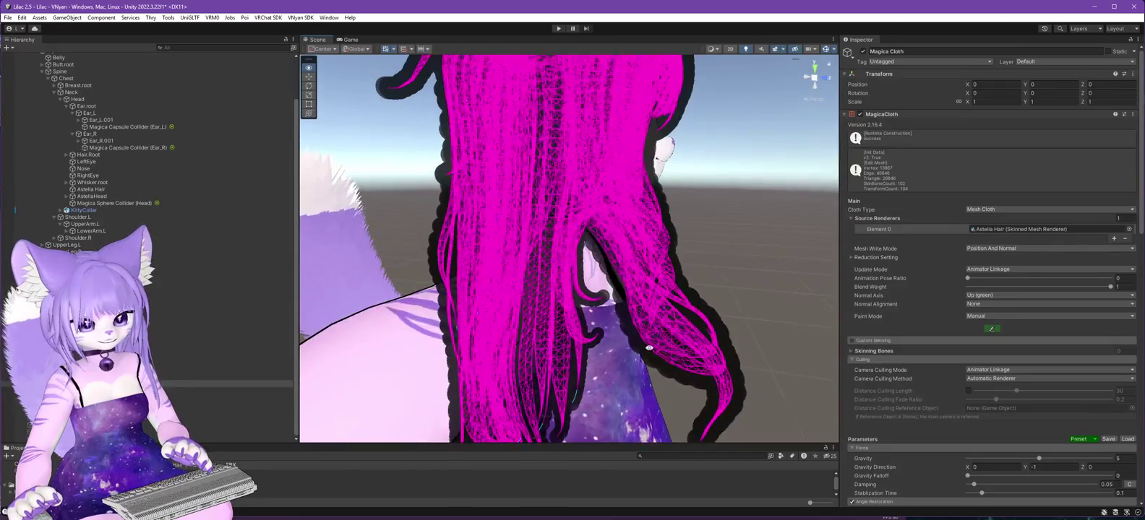
{"action": "scroll", "coordinate": [657, 348], "scroll_direction": "down", "scroll_amount": 6}
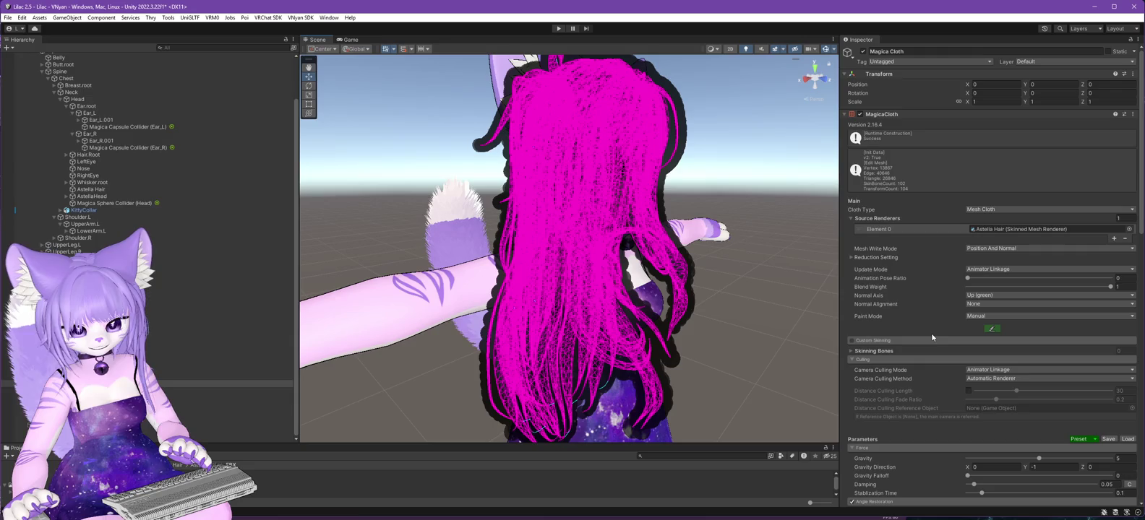
{"action": "scroll", "coordinate": [899, 244], "scroll_direction": "down", "scroll_amount": 1}
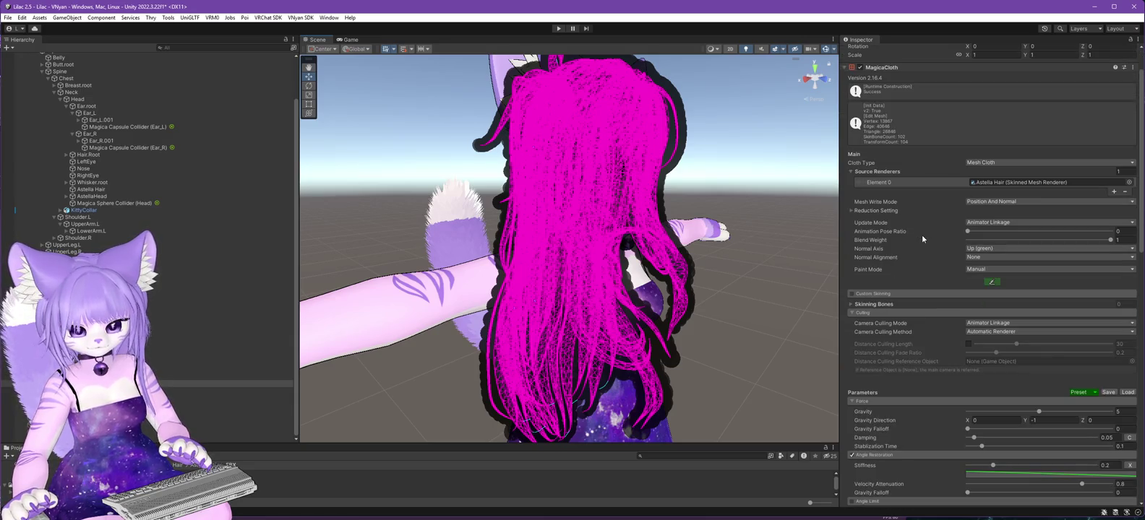
{"action": "scroll", "coordinate": [921, 235], "scroll_direction": "down", "scroll_amount": 1}
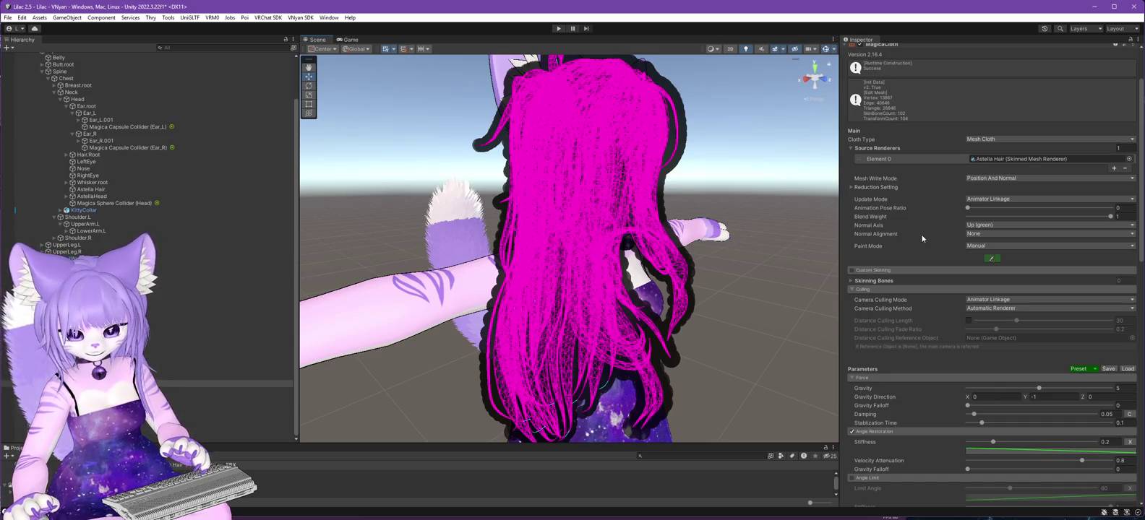
{"action": "left_click", "coordinate": [851, 187]}
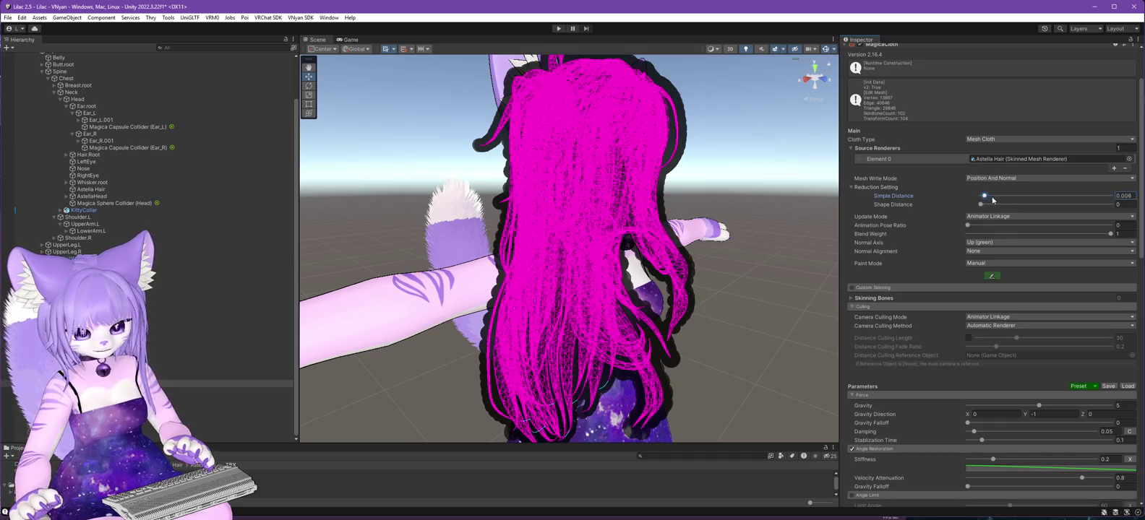
Try higher Simple Distance values, inspect the hair, then set Simple Distance to 0 (about 13,487 vertices).
{"action": "left_click_drag", "start_coordinate": [1003, 202], "coordinate": [1021, 203]}
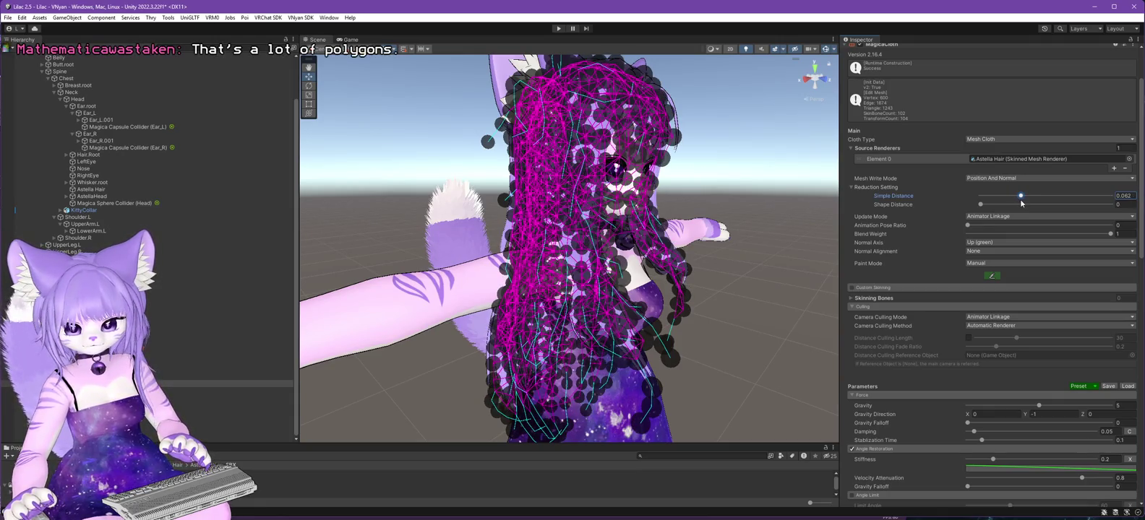
{"action": "left_click_drag", "start_coordinate": [1021, 203], "coordinate": [1091, 210]}
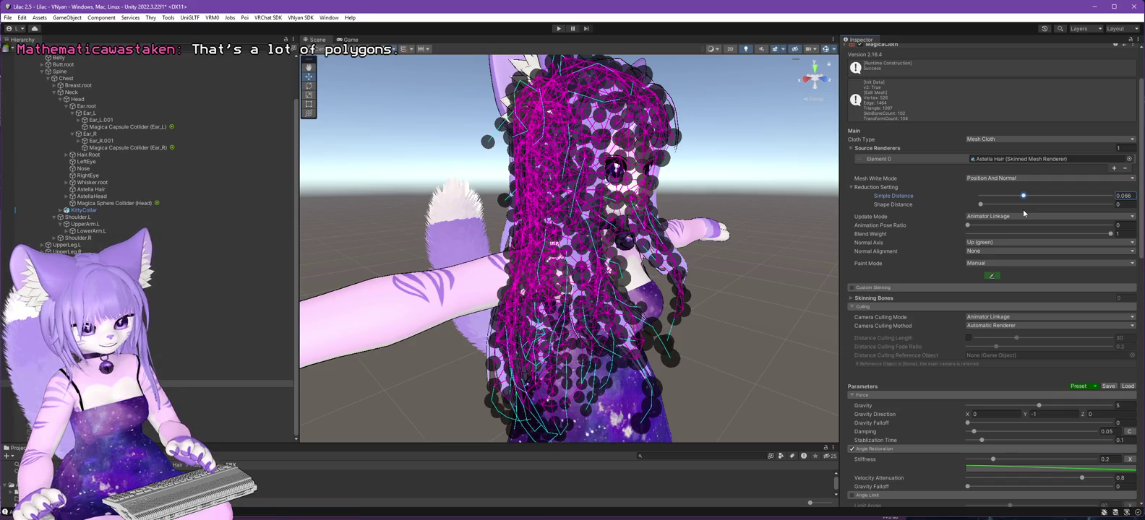
{"action": "mouse_move", "coordinate": [711, 330]}
{"action": "left_mouse_down", "text": "alt"}
{"action": "mouse_move", "coordinate": [462, 319]}
{"action": "mouse_move", "coordinate": [817, 311]}
{"action": "mouse_move", "coordinate": [508, 356]}
{"action": "mouse_move", "coordinate": [368, 258]}
{"action": "mouse_move", "coordinate": [494, 356]}
{"action": "mouse_move", "coordinate": [409, 258]}
{"action": "mouse_move", "coordinate": [339, 349]}
{"action": "left_mouse_up", "text": "alt"}
{"action": "scroll", "coordinate": [340, 349], "scroll_direction": "up", "scroll_amount": 5}
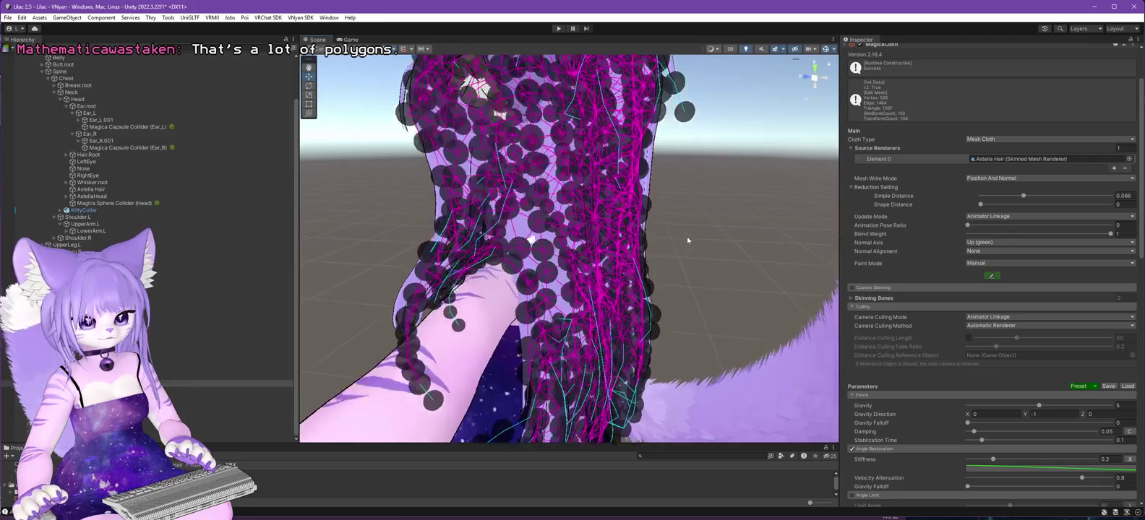
{"action": "mouse_move", "coordinate": [654, 257]}
{"action": "left_mouse_down", "text": "alt"}
{"action": "mouse_move", "coordinate": [685, 245]}
{"action": "mouse_move", "coordinate": [662, 283]}
{"action": "left_mouse_up", "text": "alt"}
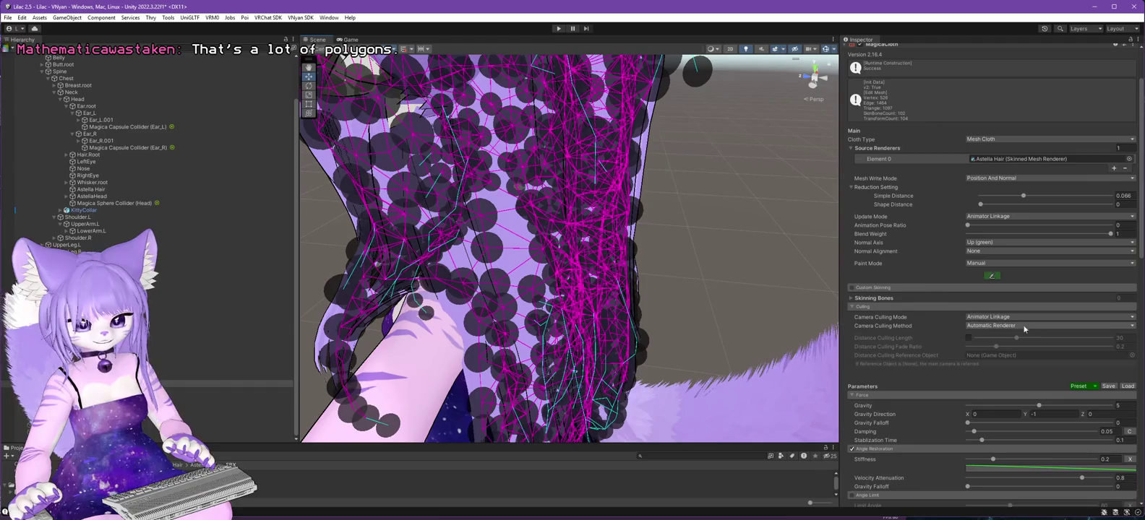
{"action": "mouse_move", "coordinate": [557, 321]}
{"action": "left_mouse_down", "text": "alt"}
{"action": "mouse_move", "coordinate": [692, 305]}
{"action": "mouse_move", "coordinate": [458, 312]}
{"action": "mouse_move", "coordinate": [613, 291]}
{"action": "mouse_move", "coordinate": [504, 303]}
{"action": "mouse_move", "coordinate": [543, 301]}
{"action": "mouse_move", "coordinate": [534, 314]}
{"action": "mouse_move", "coordinate": [605, 324]}
{"action": "mouse_move", "coordinate": [372, 302]}
{"action": "left_mouse_up", "text": "alt"}
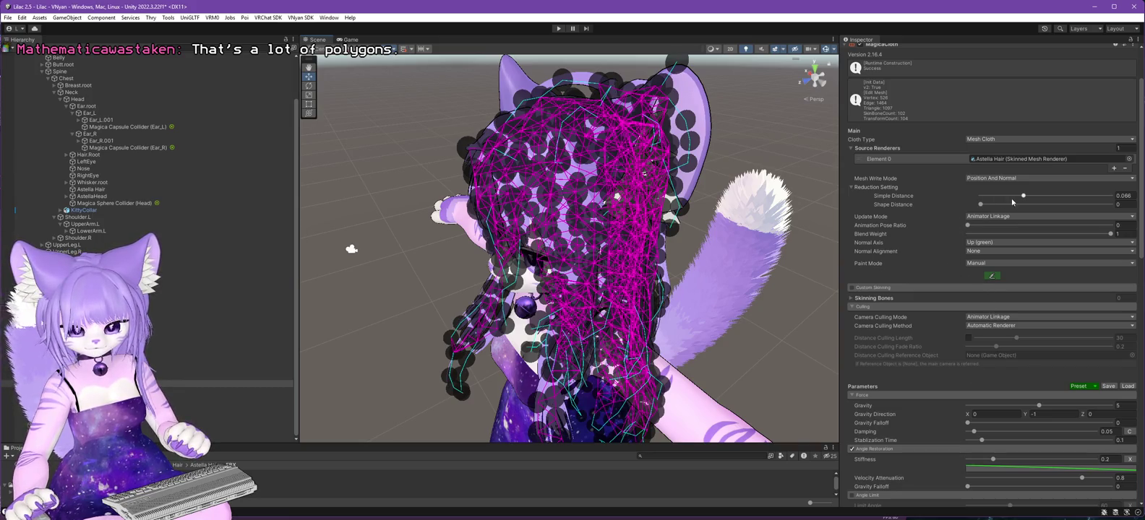
{"action": "left_click_drag", "start_coordinate": [1023, 198], "coordinate": [980, 196]}
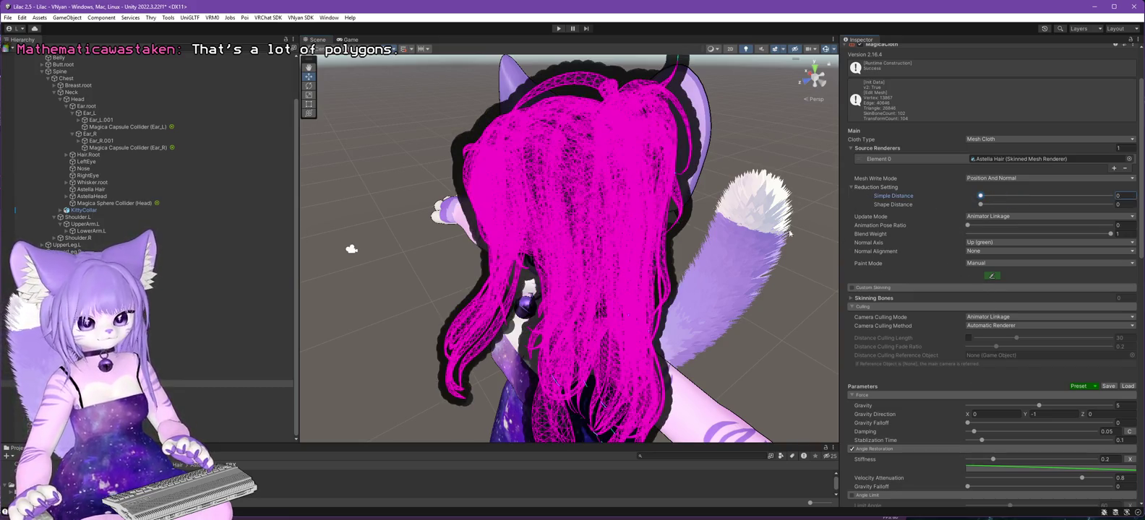
{"action": "left_click", "coordinate": [66, 196]}
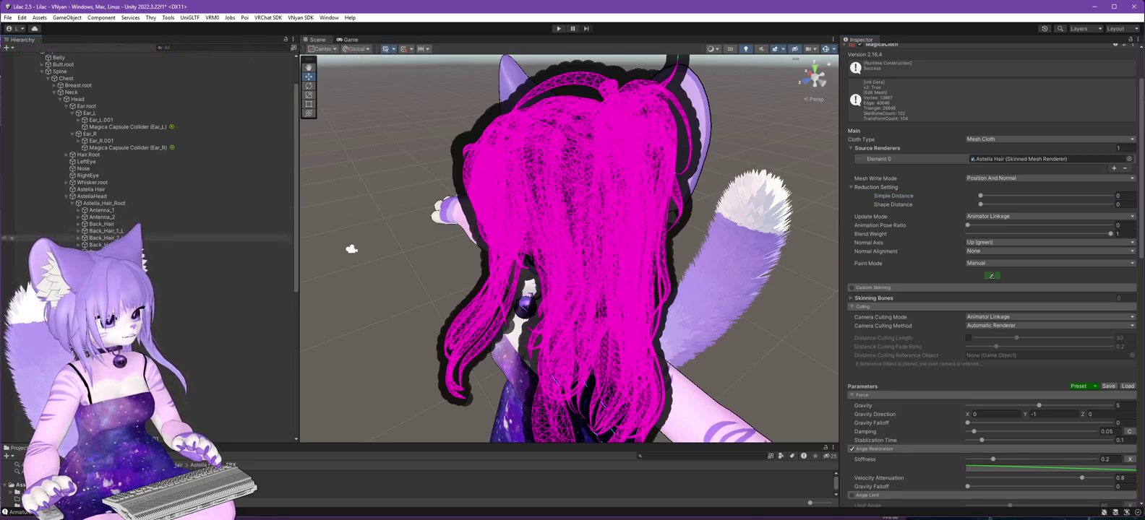
Rotate the Back_Ponytail bone outward, redoing the rotation after one undo.
{"action": "left_click", "coordinate": [188, 265]}
{"action": "mouse_move", "coordinate": [418, 265]}
{"action": "left_mouse_down"}
{"action": "mouse_move", "coordinate": [185, 260]}
{"action": "mouse_move", "coordinate": [238, 263]}
{"action": "left_mouse_up"}
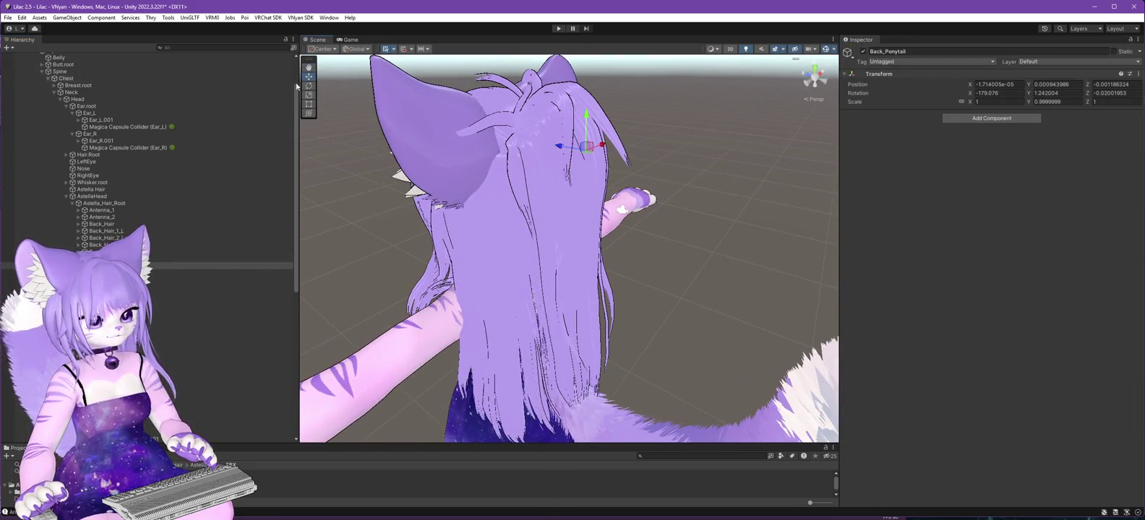
{"action": "left_click", "coordinate": [309, 86]}
{"action": "left_click_drag", "start_coordinate": [605, 126], "coordinate": [582, 97]}
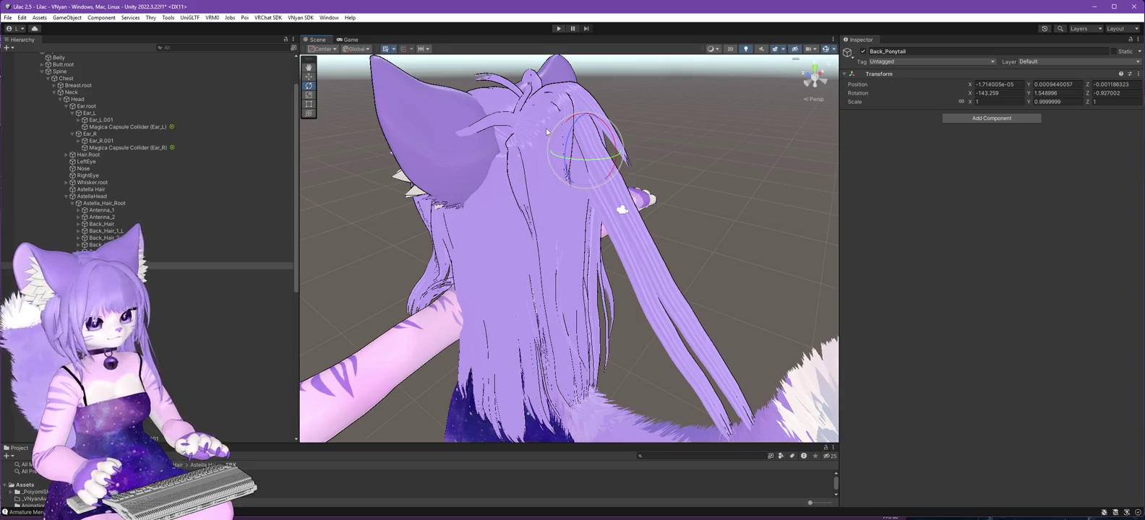
{"action": "key", "text": "ctrl+z"}
{"action": "mouse_move", "coordinate": [685, 263]}
{"action": "left_mouse_down"}
{"action": "mouse_move", "coordinate": [730, 273]}
{"action": "mouse_move", "coordinate": [740, 243]}
{"action": "mouse_move", "coordinate": [739, 254]}
{"action": "mouse_move", "coordinate": [731, 245]}
{"action": "left_mouse_up"}
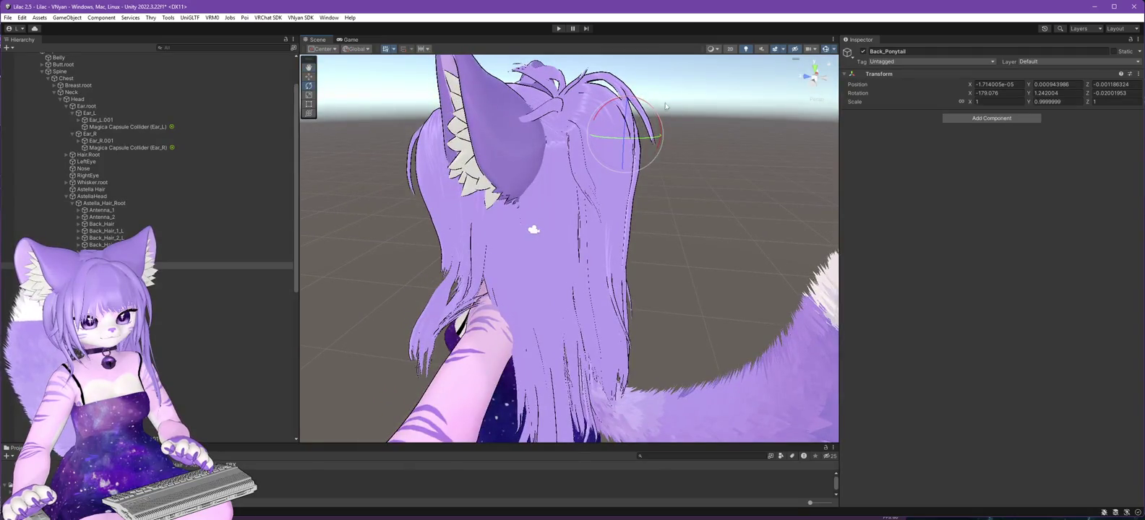
{"action": "mouse_move", "coordinate": [699, 206]}
{"action": "left_mouse_down"}
{"action": "mouse_move", "coordinate": [602, 115]}
{"action": "mouse_move", "coordinate": [574, 112]}
{"action": "left_mouse_up"}
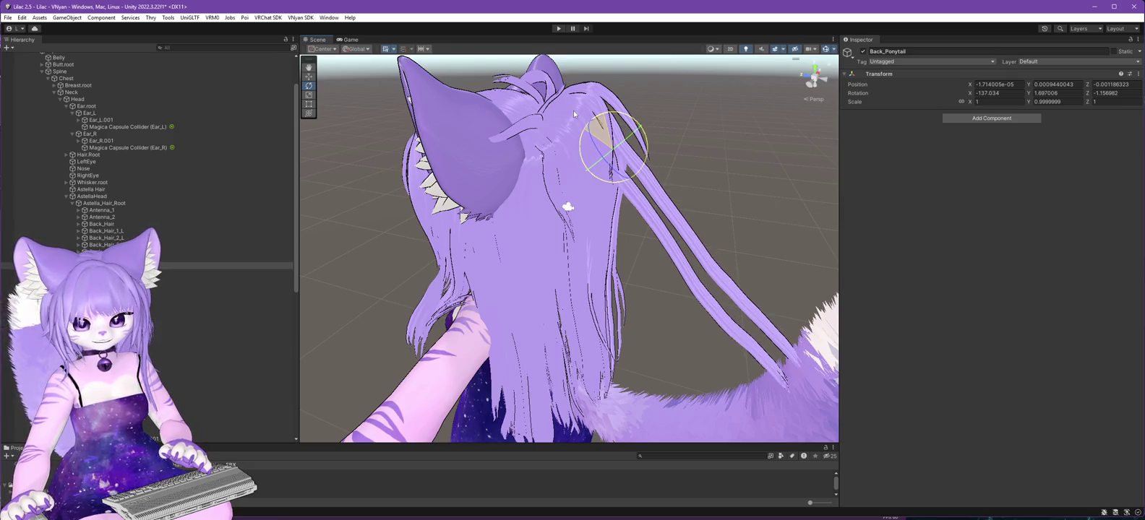
{"action": "left_click_drag", "start_coordinate": [573, 111], "coordinate": [573, 111]}
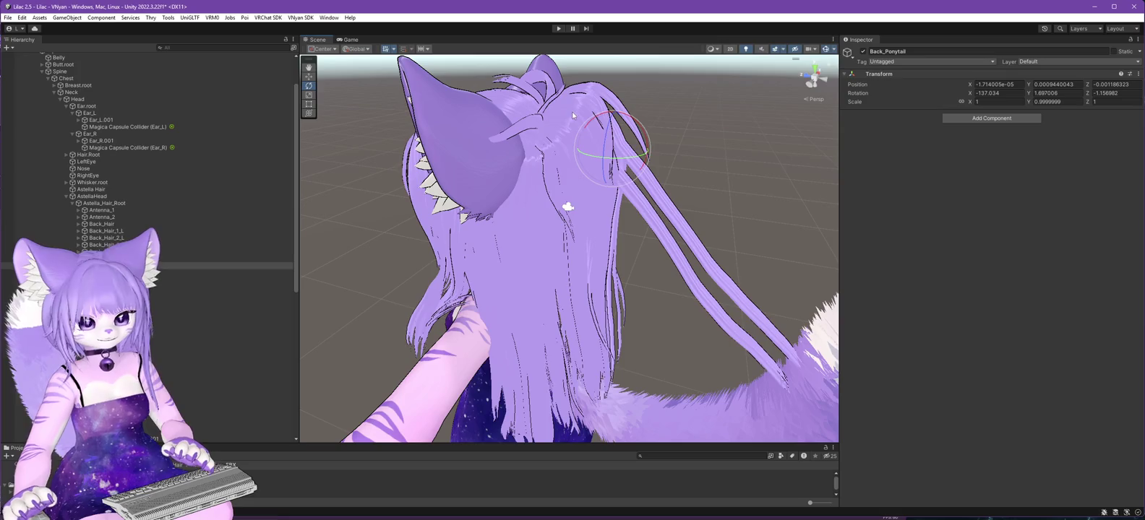
Swing Back_Ponytail_2_L, 2_R, 3_L and 3_R outward (3_R to X -137.462, Y -10.092, Z 6.316).
{"action": "left_click", "coordinate": [629, 130]}
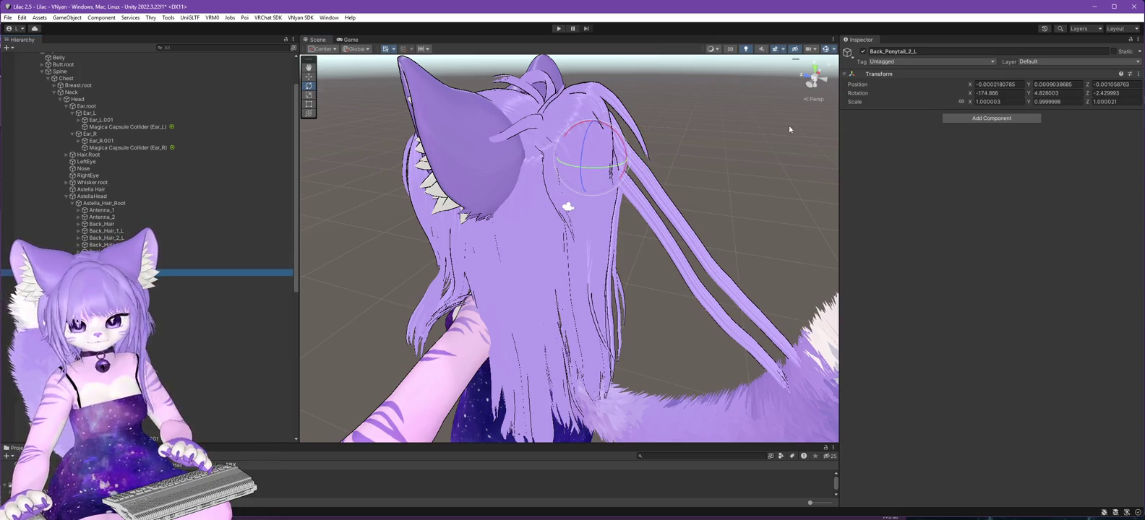
{"action": "left_click_drag", "start_coordinate": [616, 132], "coordinate": [579, 101]}
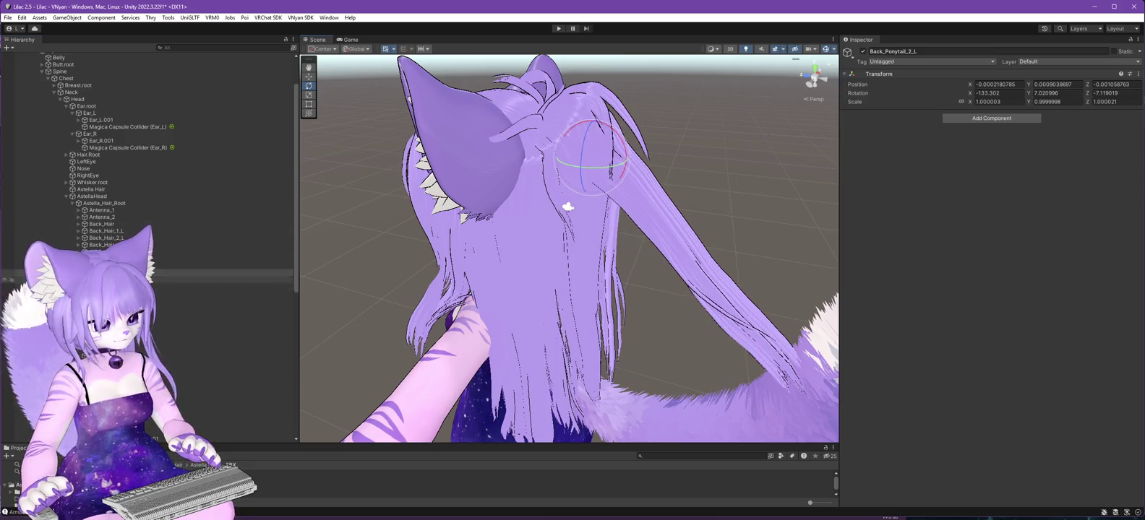
{"action": "left_click", "coordinate": [217, 279]}
{"action": "left_click_drag", "start_coordinate": [636, 124], "coordinate": [623, 93]}
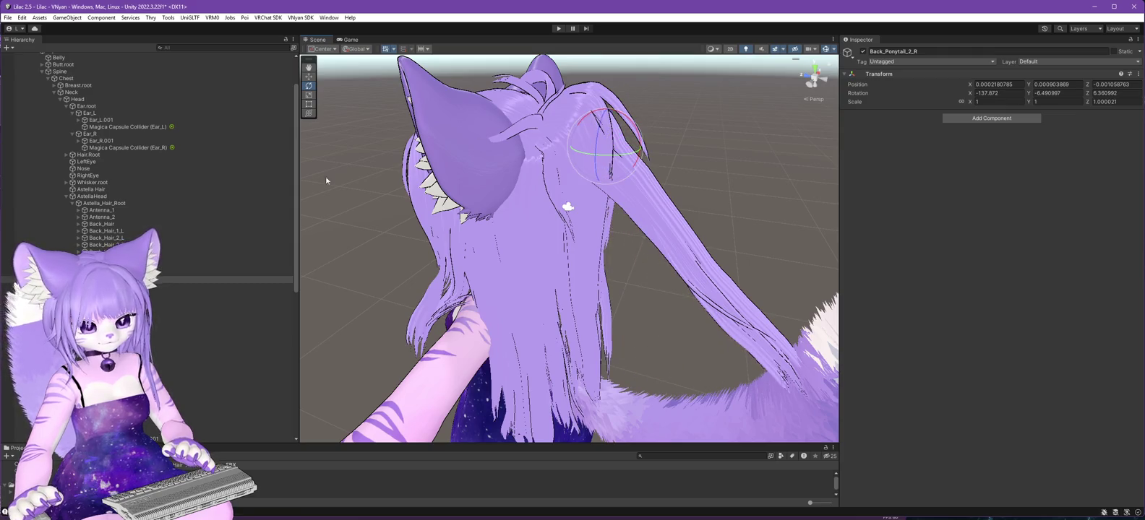
{"action": "left_click", "coordinate": [216, 287]}
{"action": "left_click_drag", "start_coordinate": [586, 150], "coordinate": [565, 104]}
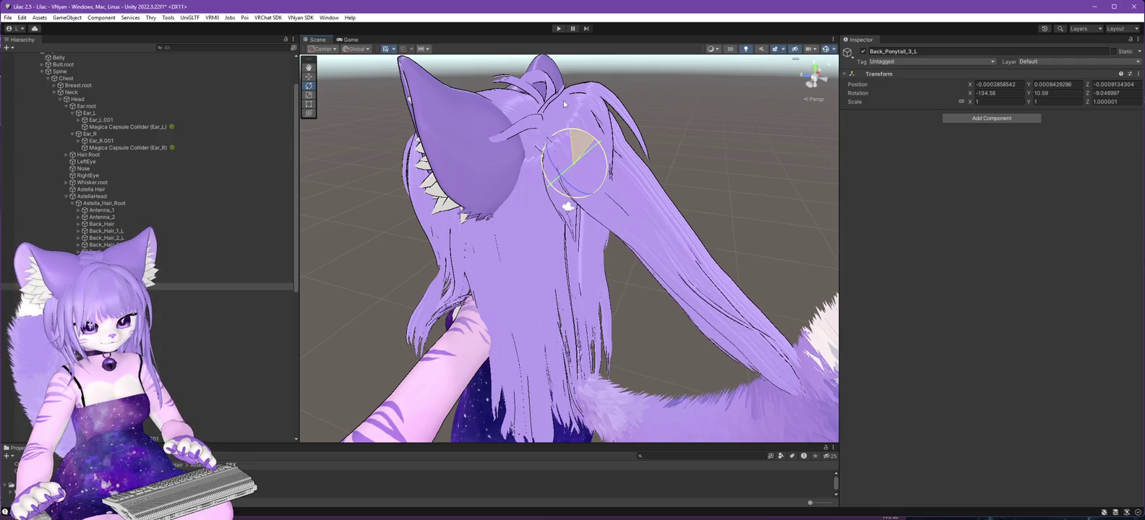
{"action": "left_click", "coordinate": [217, 293]}
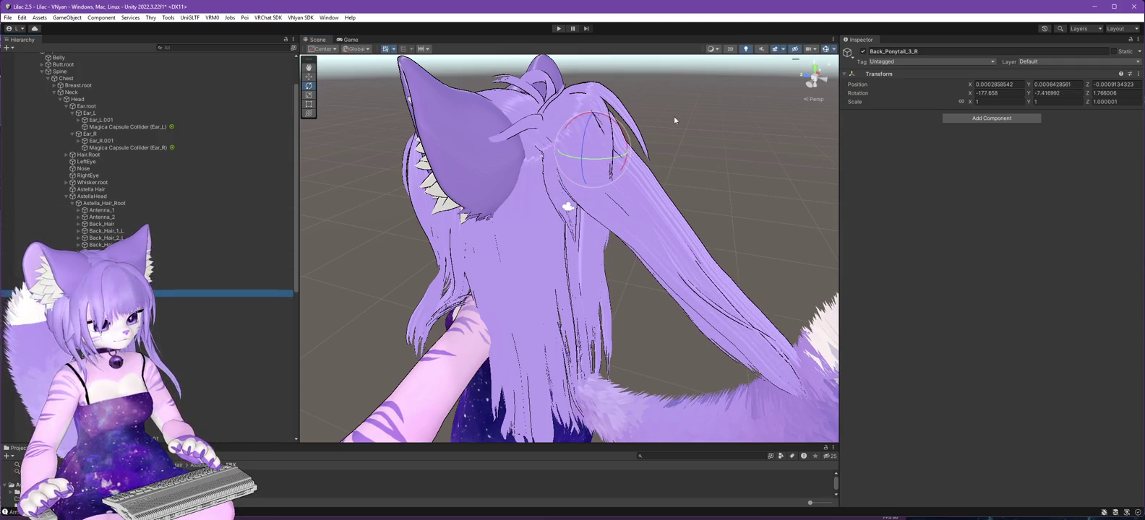
{"action": "mouse_move", "coordinate": [619, 132]}
{"action": "left_mouse_down"}
{"action": "mouse_move", "coordinate": [613, 87]}
{"action": "mouse_move", "coordinate": [593, 123]}
{"action": "mouse_move", "coordinate": [506, 159]}
{"action": "mouse_move", "coordinate": [553, 191]}
{"action": "mouse_move", "coordinate": [809, 192]}
{"action": "left_mouse_up"}
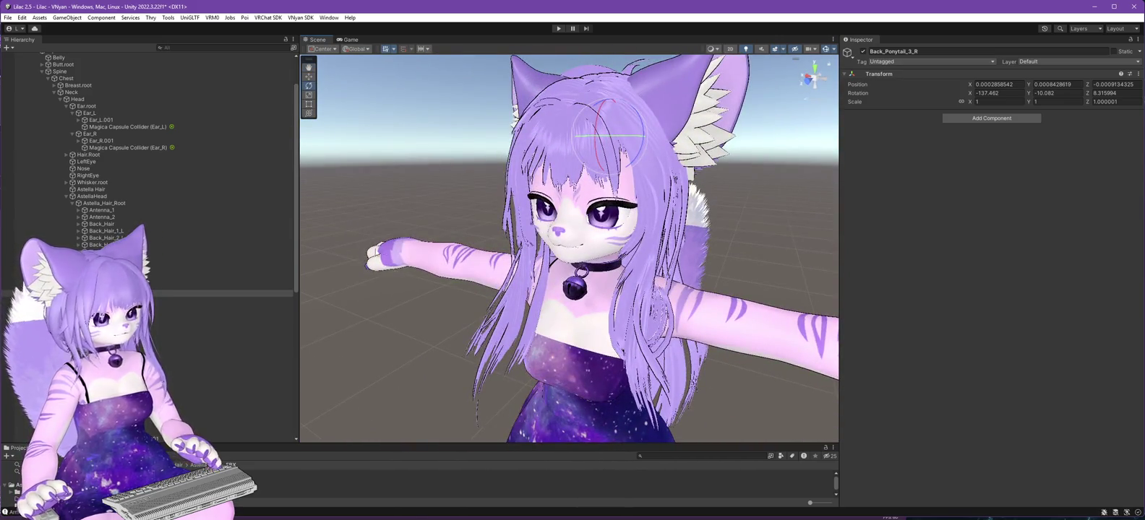
{"action": "scroll", "coordinate": [205, 284], "scroll_direction": "down", "scroll_amount": 10}
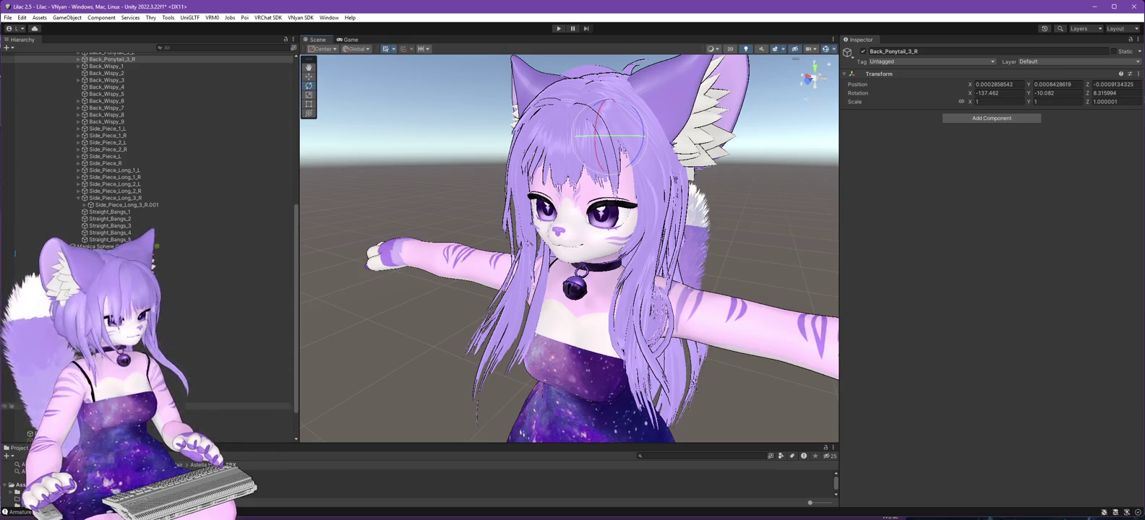
Select the hair's Magica Cloth and raise its Simple Distance reduction to about 0.082.
{"action": "left_click", "coordinate": [275, 427]}
{"action": "left_click_drag", "start_coordinate": [592, 304], "coordinate": [632, 304]}
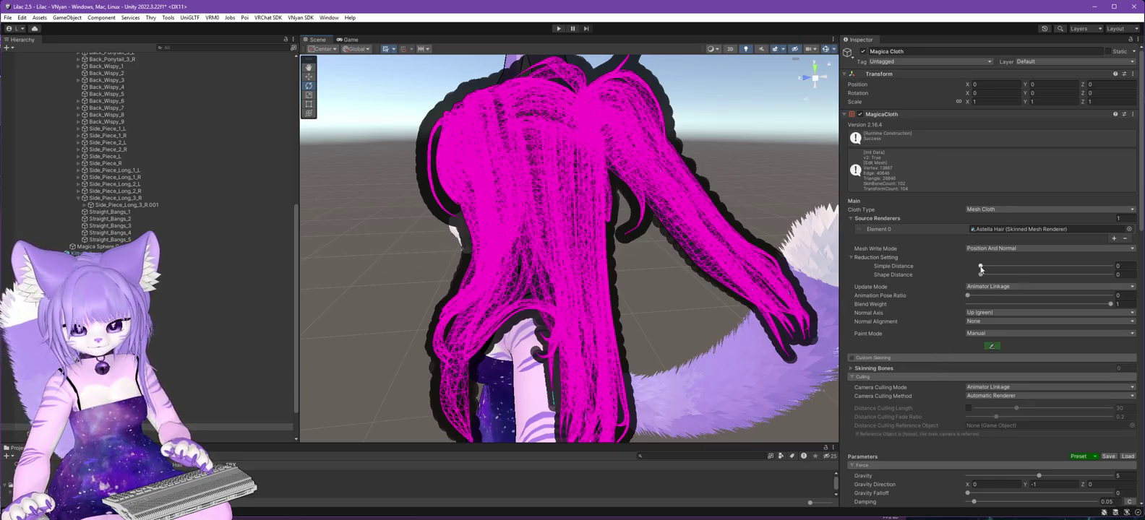
{"action": "left_click_drag", "start_coordinate": [981, 266], "coordinate": [1027, 271]}
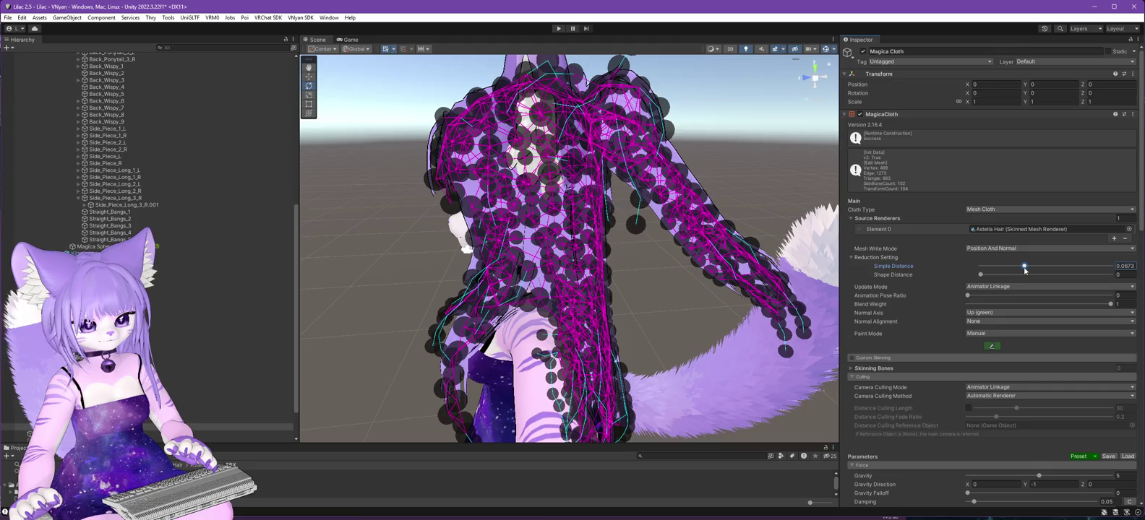
{"action": "left_click_drag", "start_coordinate": [434, 253], "coordinate": [558, 253]}
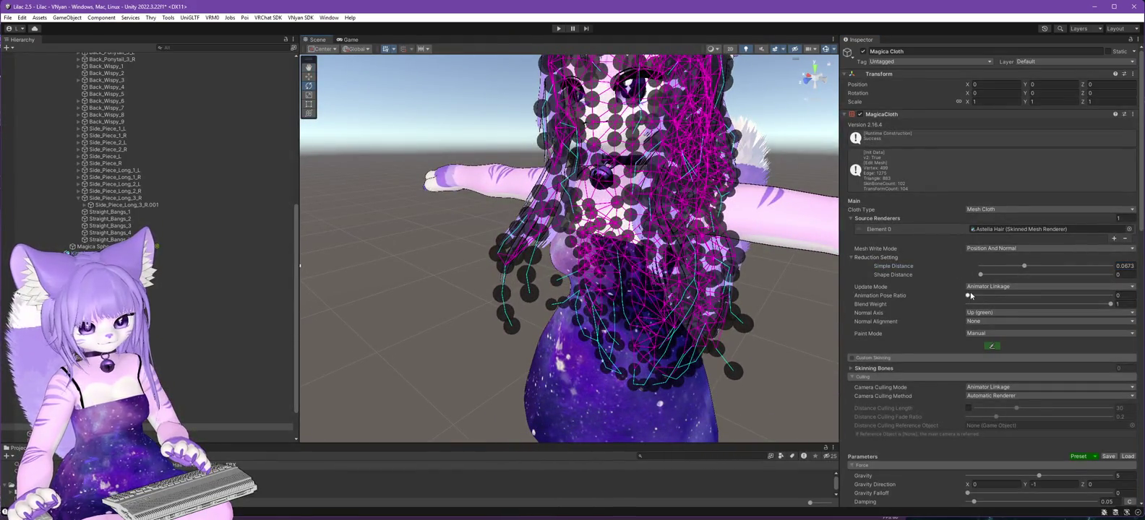
{"action": "mouse_move", "coordinate": [746, 398]}
{"action": "left_mouse_down"}
{"action": "mouse_move", "coordinate": [447, 248]}
{"action": "mouse_move", "coordinate": [325, 275]}
{"action": "mouse_move", "coordinate": [312, 291]}
{"action": "mouse_move", "coordinate": [727, 366]}
{"action": "mouse_move", "coordinate": [371, 271]}
{"action": "mouse_move", "coordinate": [519, 256]}
{"action": "mouse_move", "coordinate": [490, 378]}
{"action": "mouse_move", "coordinate": [767, 257]}
{"action": "mouse_move", "coordinate": [614, 282]}
{"action": "mouse_move", "coordinate": [549, 333]}
{"action": "mouse_move", "coordinate": [491, 349]}
{"action": "mouse_move", "coordinate": [317, 334]}
{"action": "left_mouse_up"}
{"action": "scroll", "coordinate": [537, 351], "scroll_direction": "up", "scroll_amount": 5}
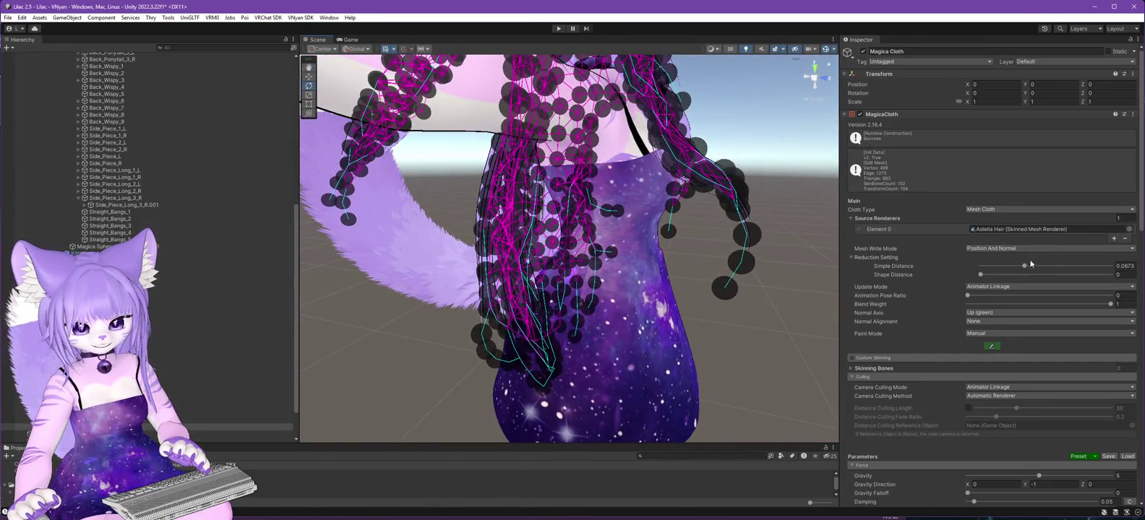
{"action": "left_click_drag", "start_coordinate": [1024, 267], "coordinate": [1033, 270]}
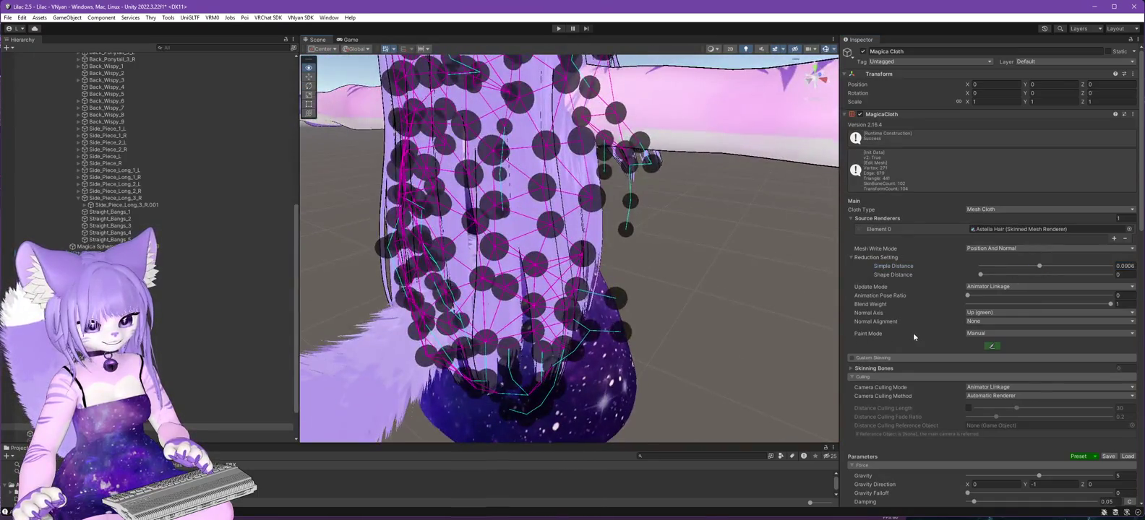
Set Shape Distance to 0.1034 and Simple Distance to 0.0827, then inspect the coarser hair mesh.
{"action": "left_click_drag", "start_coordinate": [748, 334], "coordinate": [576, 322]}
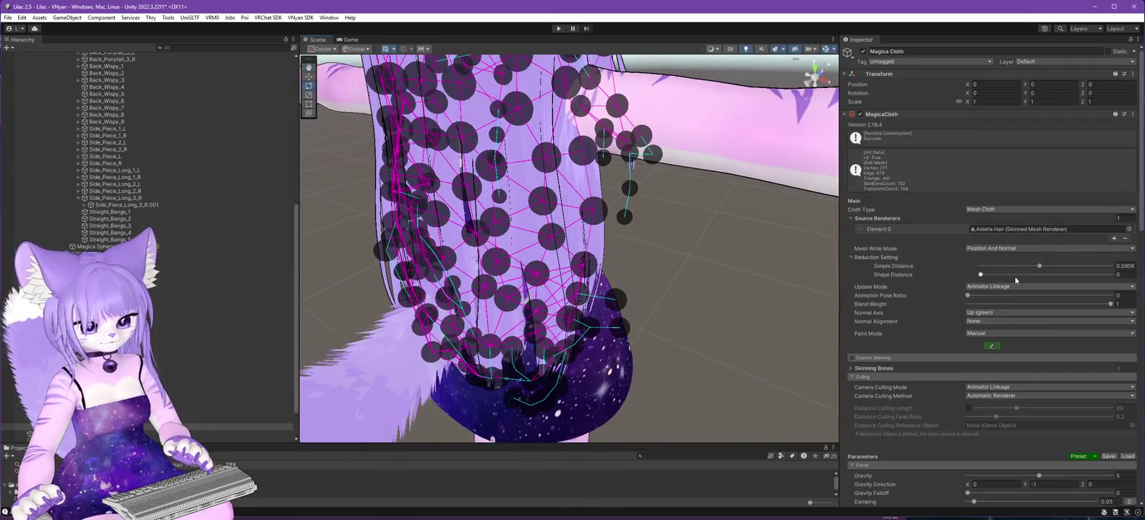
{"action": "mouse_move", "coordinate": [1042, 277]}
{"action": "left_mouse_down"}
{"action": "mouse_move", "coordinate": [938, 272]}
{"action": "mouse_move", "coordinate": [1017, 268]}
{"action": "left_mouse_up"}
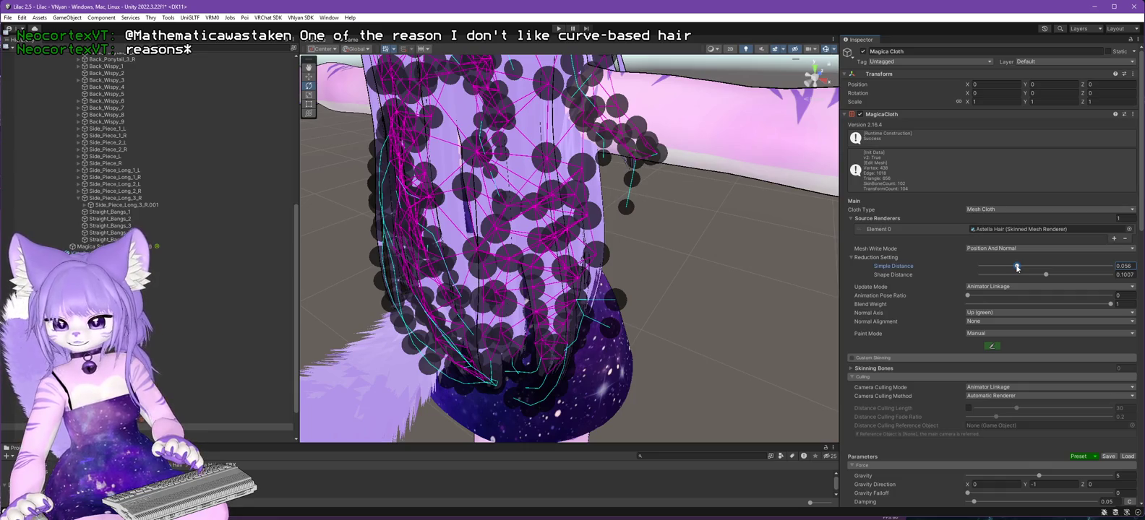
{"action": "left_click_drag", "start_coordinate": [1016, 268], "coordinate": [1034, 268]}
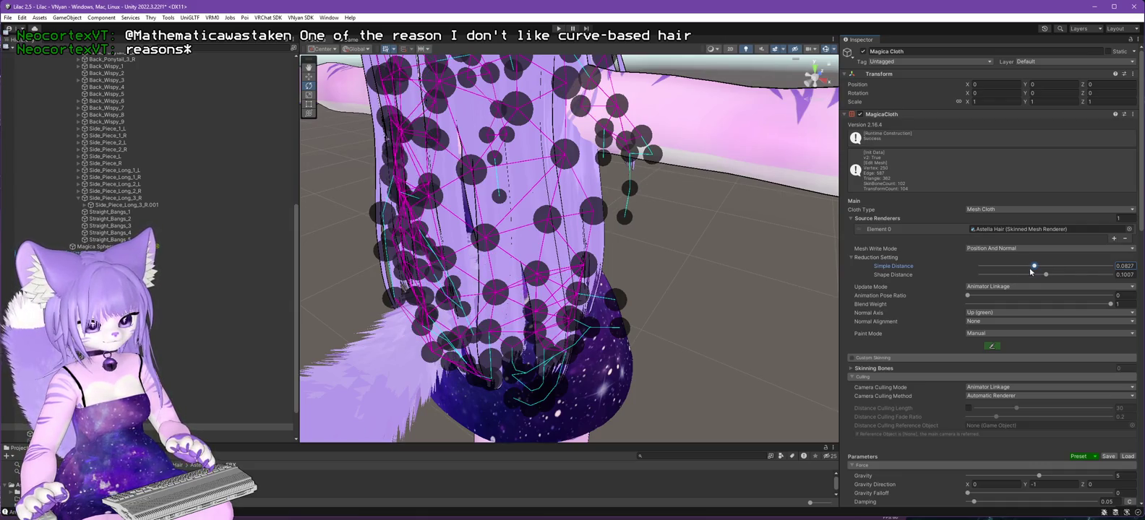
{"action": "mouse_move", "coordinate": [670, 262]}
{"action": "left_mouse_down"}
{"action": "mouse_move", "coordinate": [820, 272]}
{"action": "mouse_move", "coordinate": [647, 362]}
{"action": "mouse_move", "coordinate": [816, 381]}
{"action": "mouse_move", "coordinate": [759, 396]}
{"action": "mouse_move", "coordinate": [959, 396]}
{"action": "left_mouse_up"}
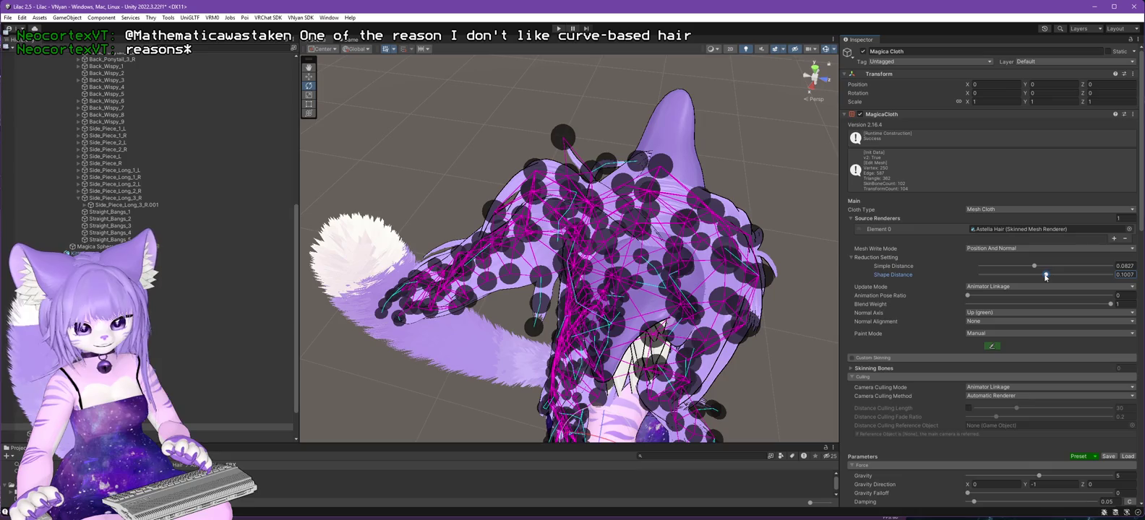
{"action": "left_click_drag", "start_coordinate": [1044, 277], "coordinate": [1047, 275]}
{"action": "mouse_move", "coordinate": [650, 333]}
{"action": "left_mouse_down"}
{"action": "mouse_move", "coordinate": [699, 337]}
{"action": "mouse_move", "coordinate": [625, 274]}
{"action": "left_mouse_up"}
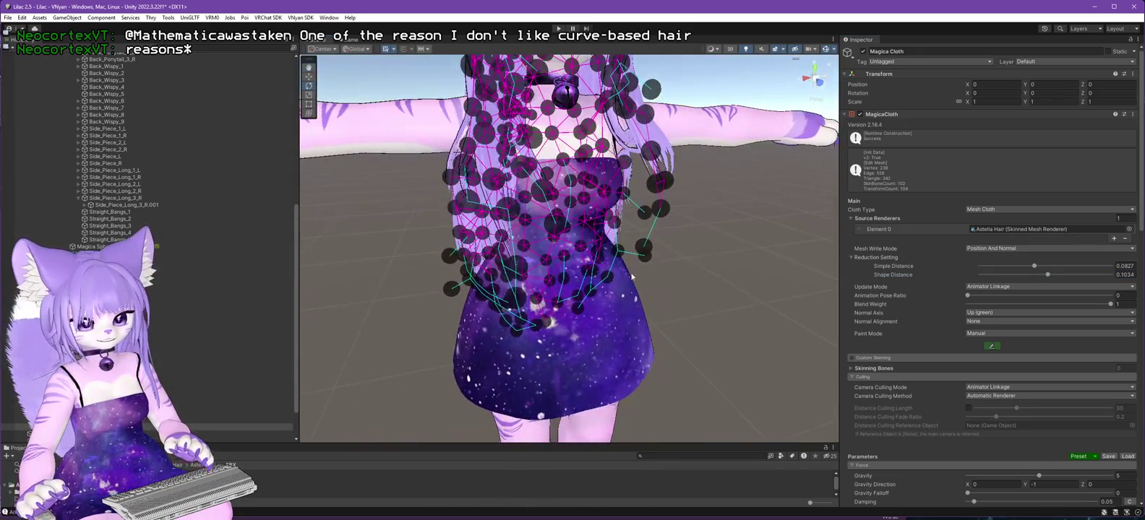
{"action": "scroll", "coordinate": [794, 295], "scroll_direction": "down", "scroll_amount": 2}
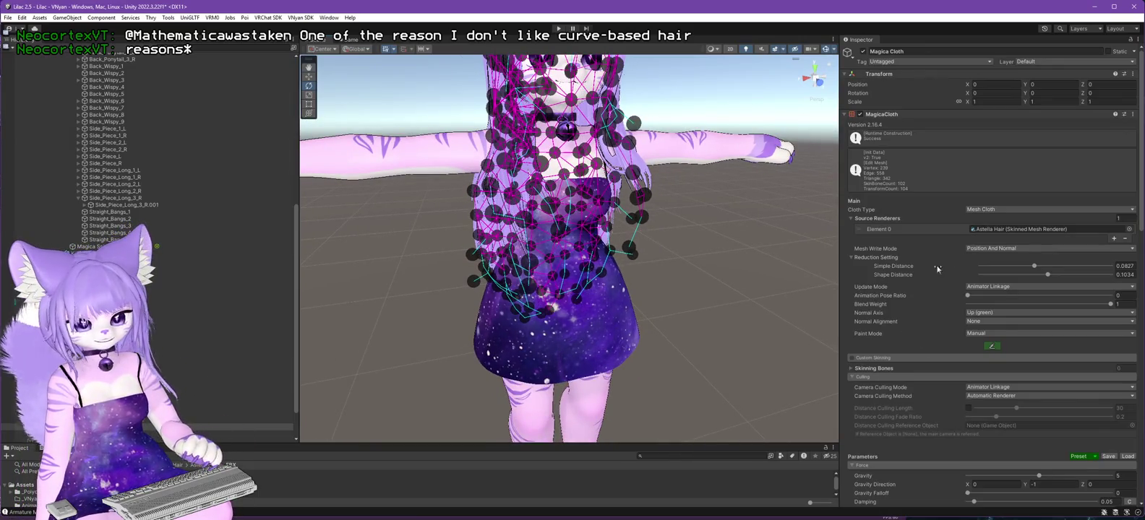
{"action": "scroll", "coordinate": [897, 277], "scroll_direction": "down", "scroll_amount": 10}
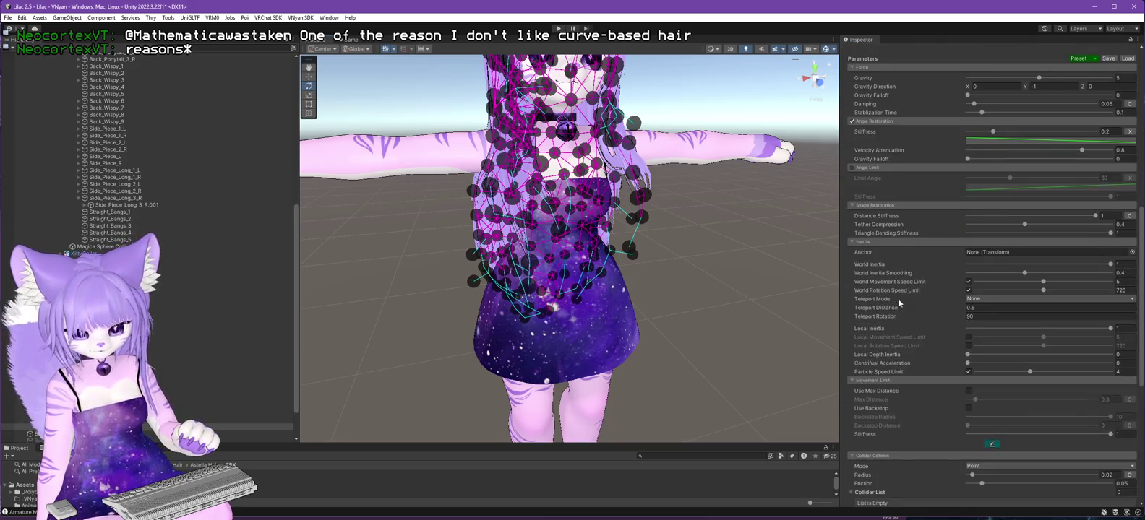
{"action": "scroll", "coordinate": [879, 295], "scroll_direction": "up", "scroll_amount": 10}
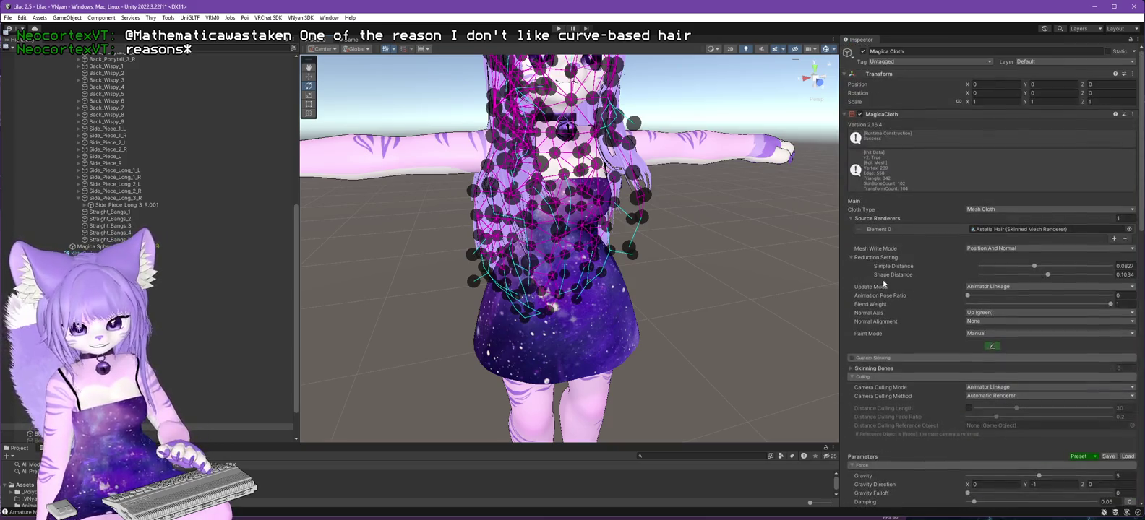
Mark every painted hair cloth point as Move with Fill.
{"action": "left_click", "coordinate": [992, 347]}
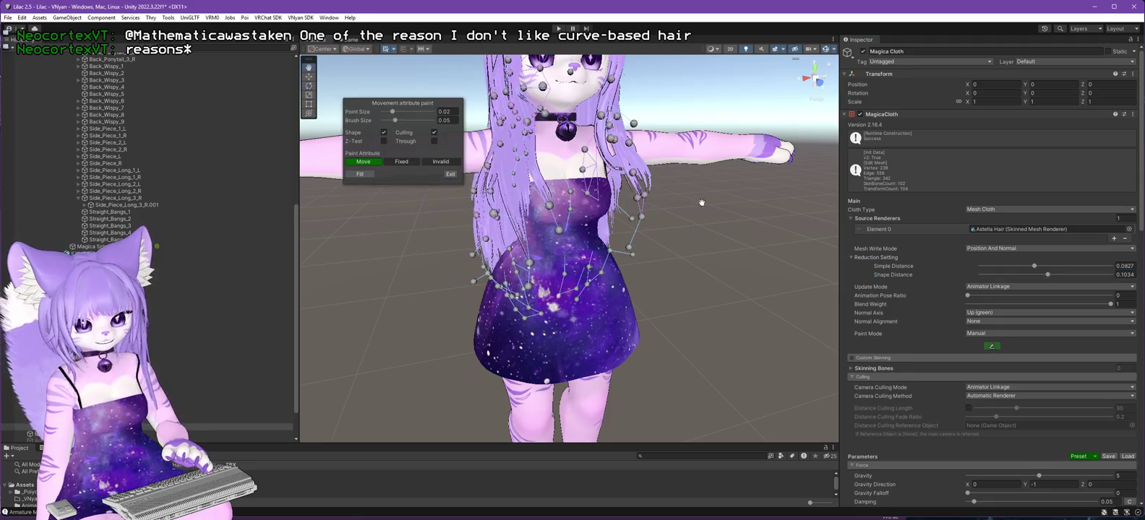
{"action": "scroll", "coordinate": [701, 202], "scroll_direction": "up", "scroll_amount": 3}
{"action": "mouse_move", "coordinate": [703, 342]}
{"action": "left_mouse_down"}
{"action": "mouse_move", "coordinate": [687, 325]}
{"action": "mouse_move", "coordinate": [738, 334]}
{"action": "left_mouse_up"}
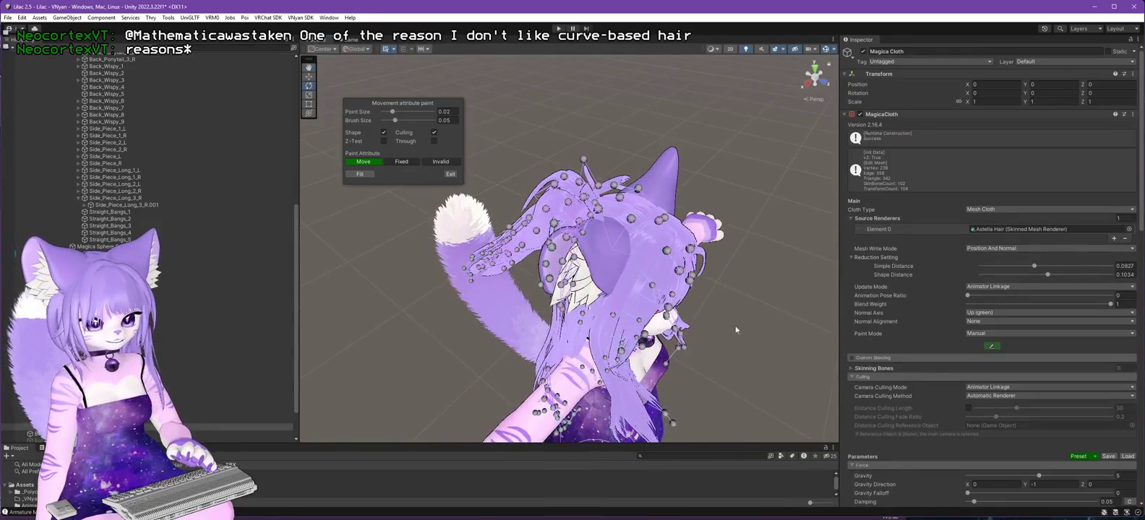
{"action": "left_click", "coordinate": [364, 178]}
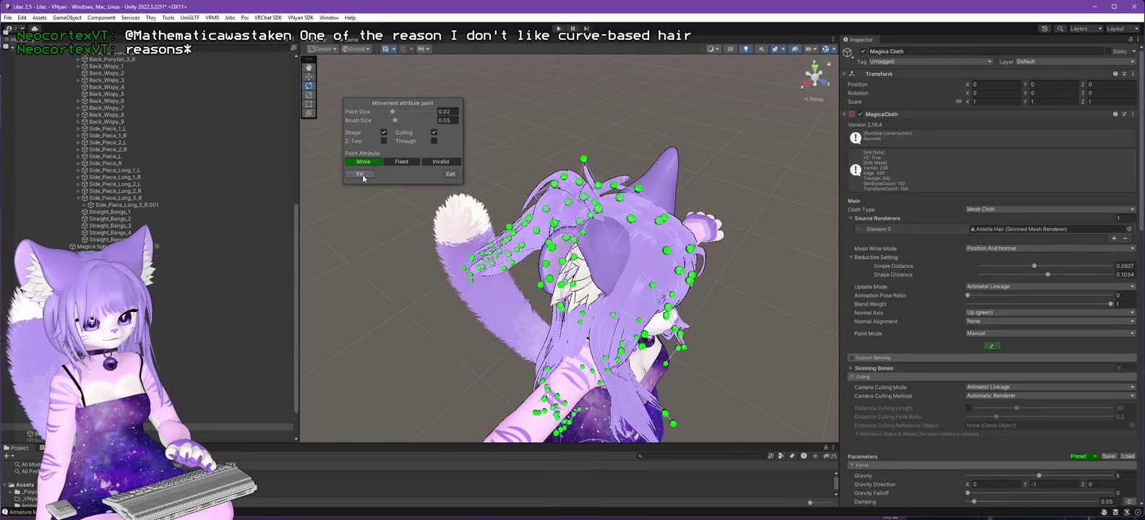
{"action": "mouse_move", "coordinate": [742, 316]}
{"action": "left_mouse_down"}
{"action": "mouse_move", "coordinate": [723, 289]}
{"action": "mouse_move", "coordinate": [628, 307]}
{"action": "mouse_move", "coordinate": [597, 137]}
{"action": "mouse_move", "coordinate": [719, 183]}
{"action": "left_mouse_up"}
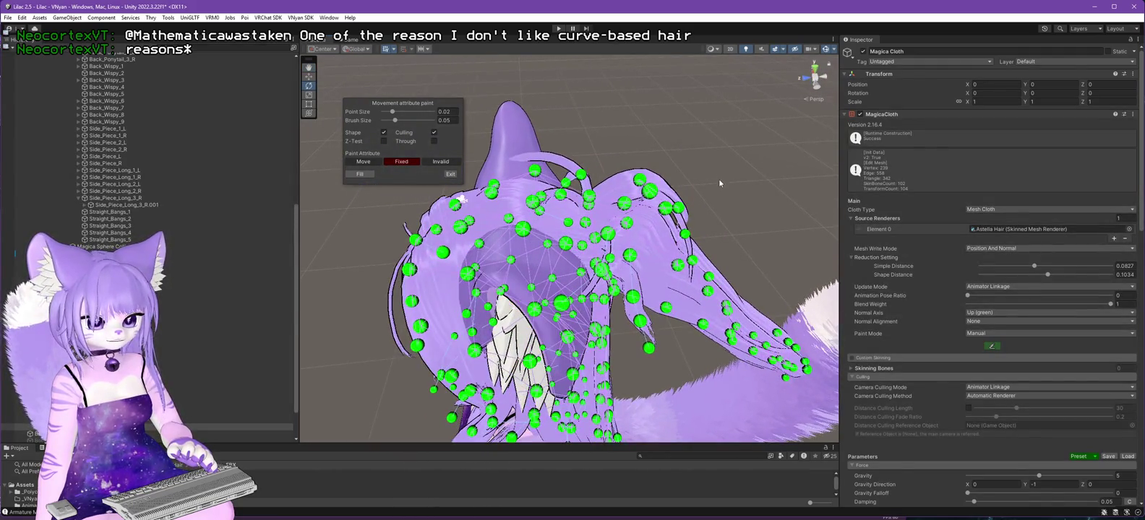
Switch the Scene view to pure wireframe and finish attribute painting.
{"action": "left_click", "coordinate": [717, 50]}
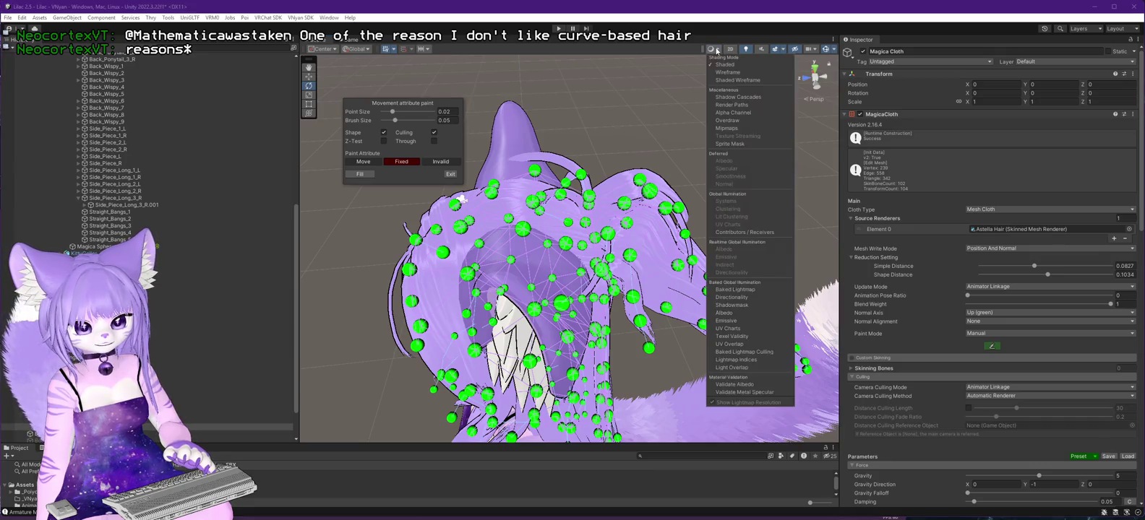
{"action": "left_click", "coordinate": [724, 81]}
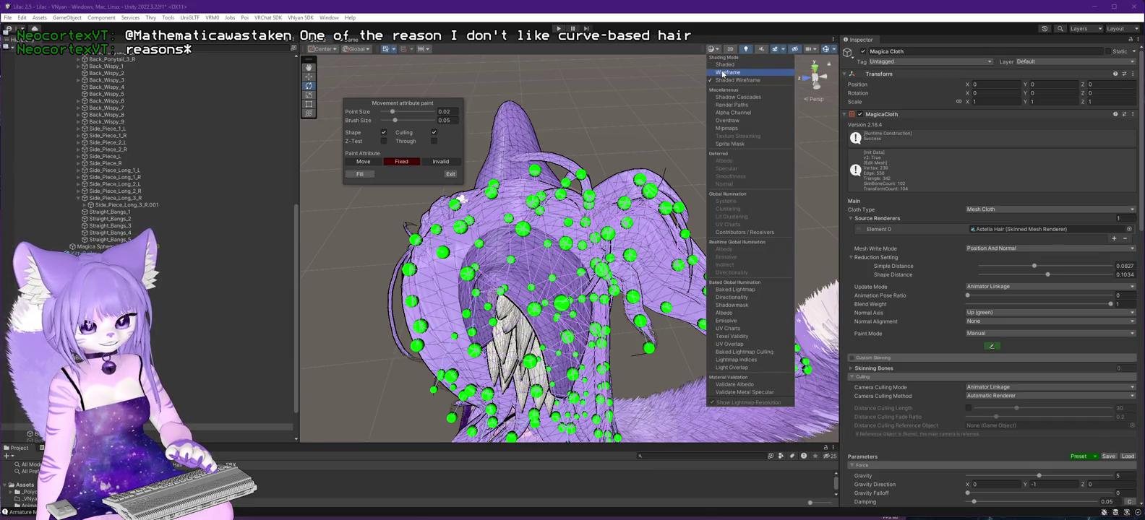
{"action": "left_click", "coordinate": [722, 72]}
{"action": "mouse_move", "coordinate": [694, 86]}
{"action": "left_mouse_down"}
{"action": "mouse_move", "coordinate": [645, 81]}
{"action": "mouse_move", "coordinate": [700, 129]}
{"action": "mouse_move", "coordinate": [689, 157]}
{"action": "mouse_move", "coordinate": [756, 118]}
{"action": "mouse_move", "coordinate": [592, 118]}
{"action": "mouse_move", "coordinate": [592, 172]}
{"action": "left_mouse_up"}
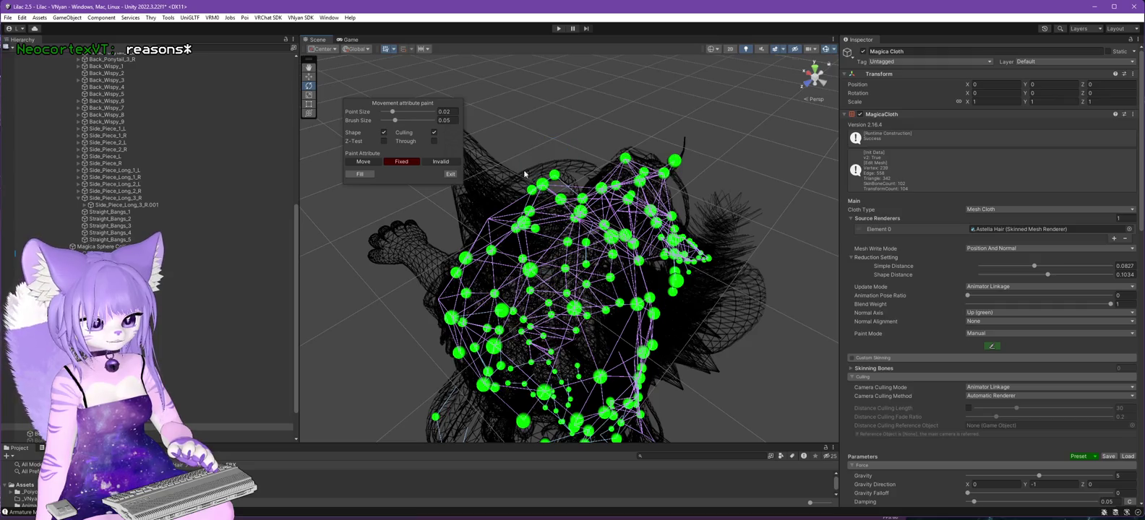
{"action": "left_click", "coordinate": [450, 175]}
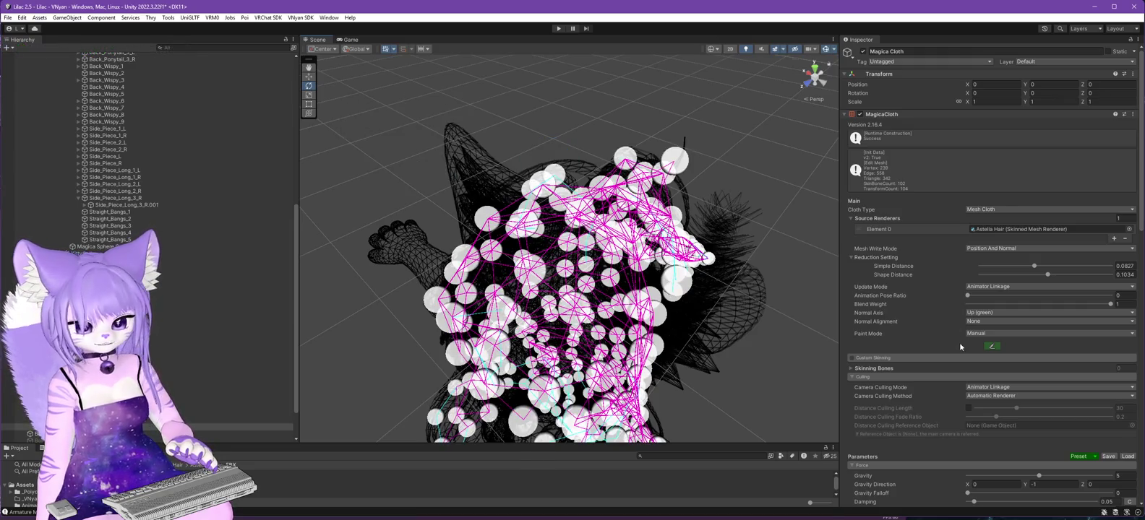
Lower the hair cloth's Shape Distance reduction, then undo the change.
{"action": "scroll", "coordinate": [961, 336], "scroll_direction": "down", "scroll_amount": 3}
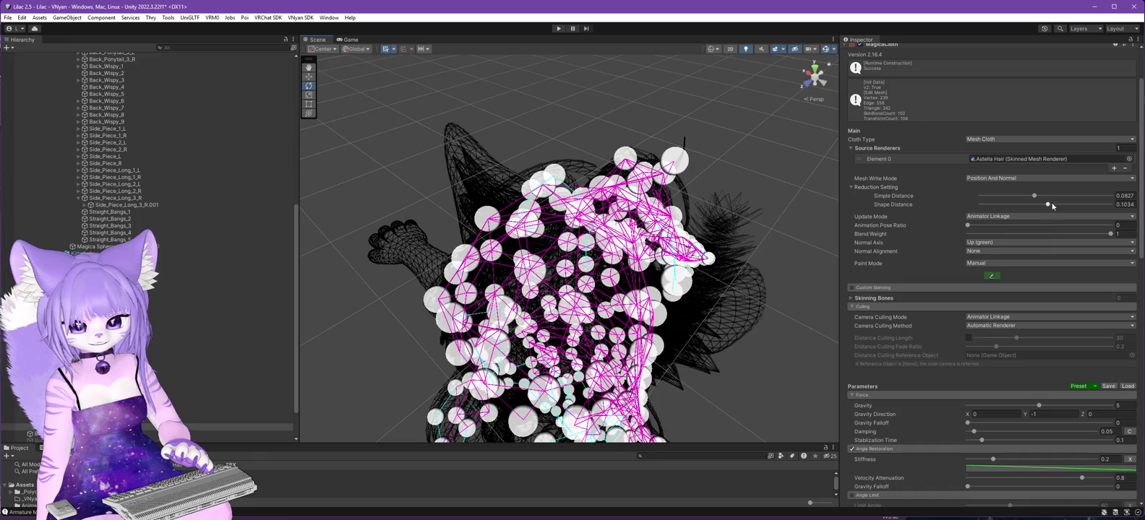
{"action": "left_click_drag", "start_coordinate": [1048, 205], "coordinate": [1023, 199]}
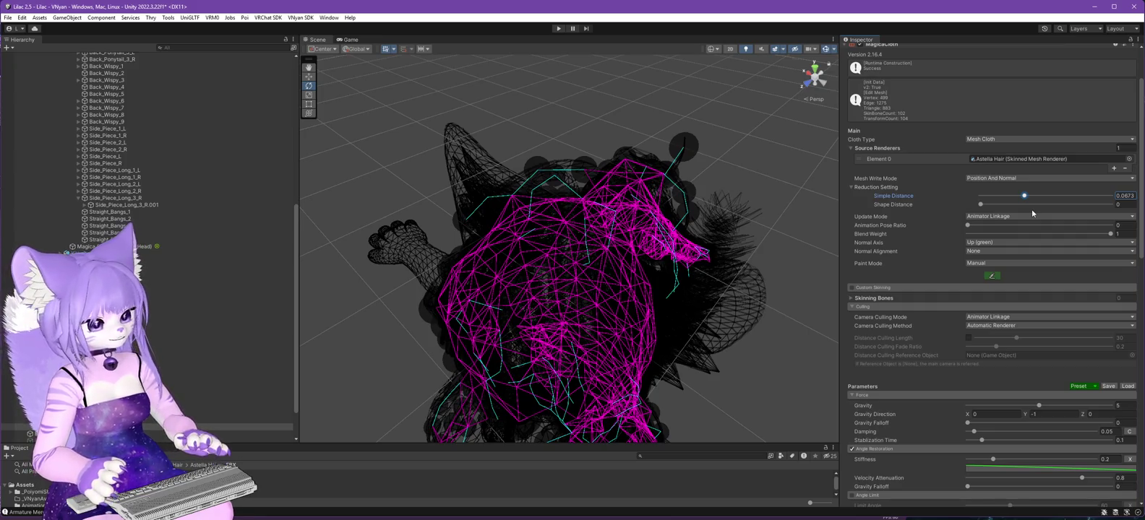
{"action": "key", "text": "ctrl+z"}
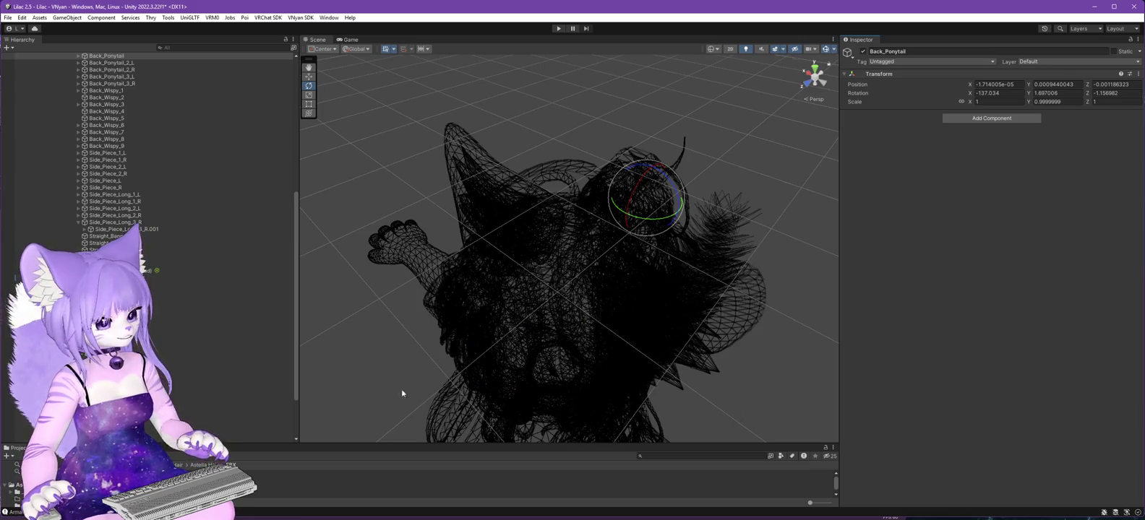
Undo the stray Back_Ponytail rotation, returning to the Magica Cloth object.
{"action": "mouse_move", "coordinate": [737, 415]}
{"action": "left_mouse_down"}
{"action": "mouse_move", "coordinate": [626, 355]}
{"action": "mouse_move", "coordinate": [650, 354]}
{"action": "left_mouse_up"}
{"action": "key", "text": "ctrl+z"}
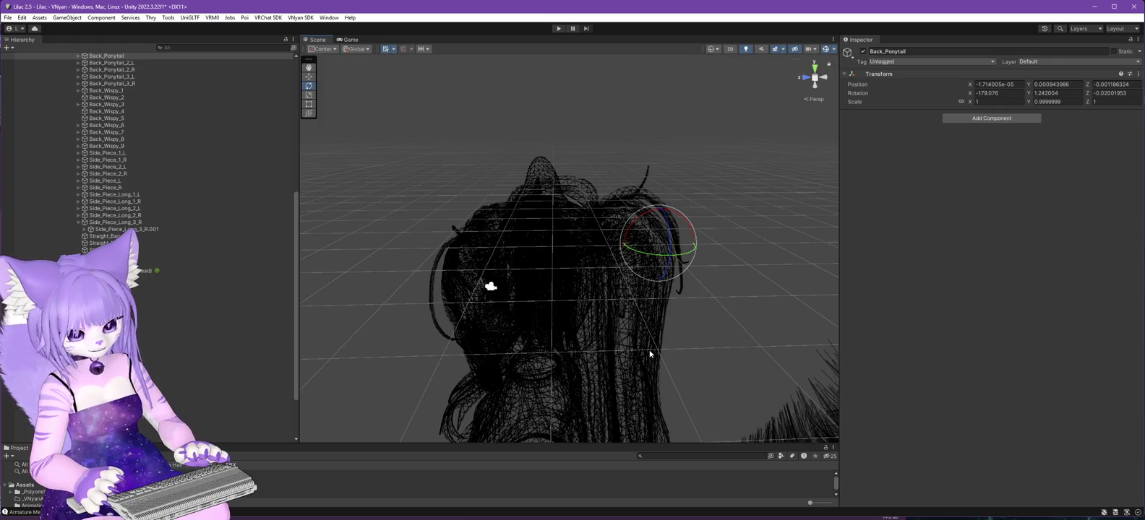
{"action": "mouse_move", "coordinate": [650, 354]}
{"action": "left_mouse_down"}
{"action": "mouse_move", "coordinate": [587, 320]}
{"action": "mouse_move", "coordinate": [276, 324]}
{"action": "mouse_move", "coordinate": [673, 332]}
{"action": "left_mouse_up"}
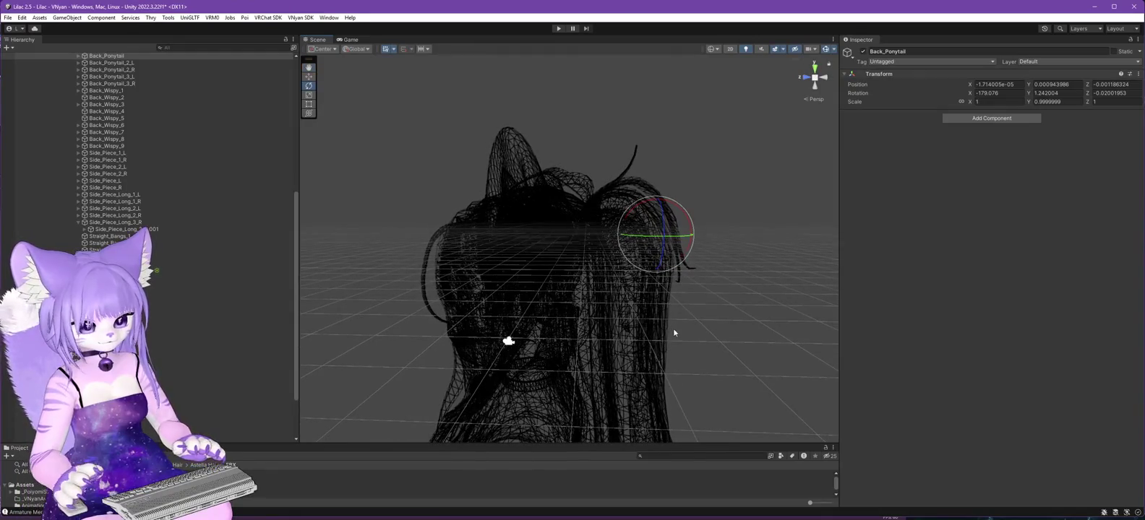
{"action": "key", "text": "ctrl+z"}
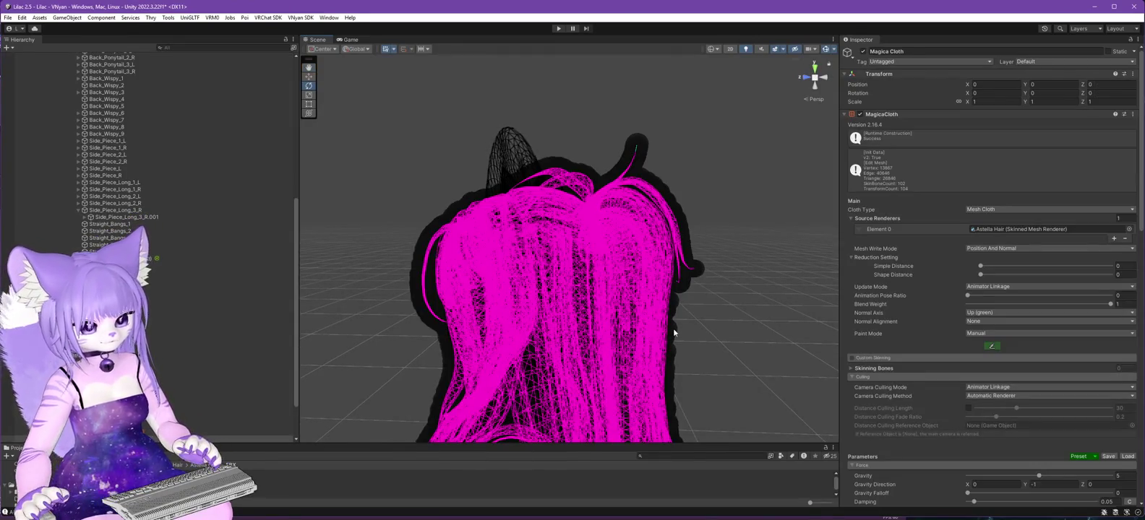
{"action": "scroll", "coordinate": [606, 245], "scroll_direction": "down", "scroll_amount": 5}
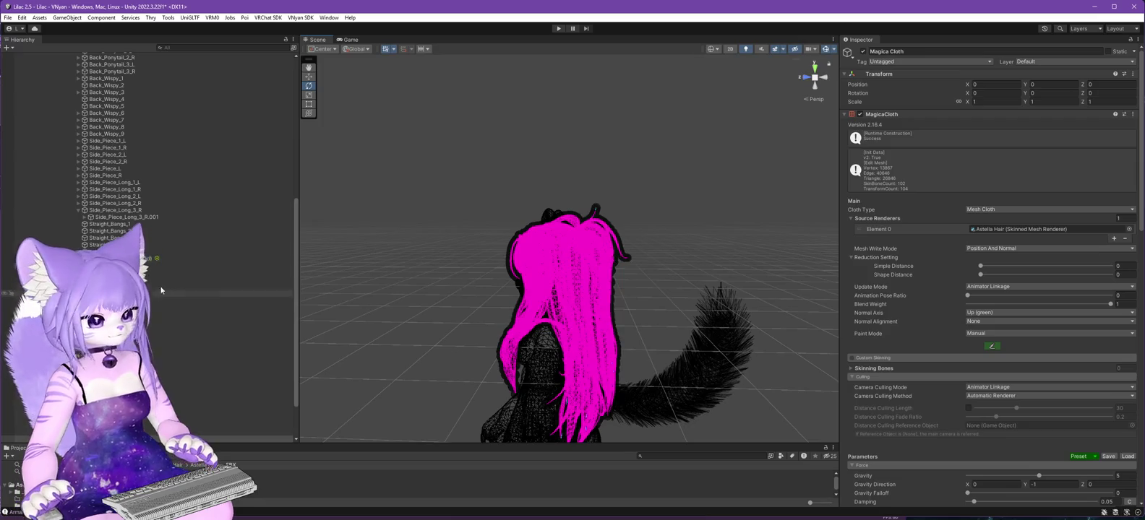
{"action": "scroll", "coordinate": [179, 288], "scroll_direction": "down", "scroll_amount": 3}
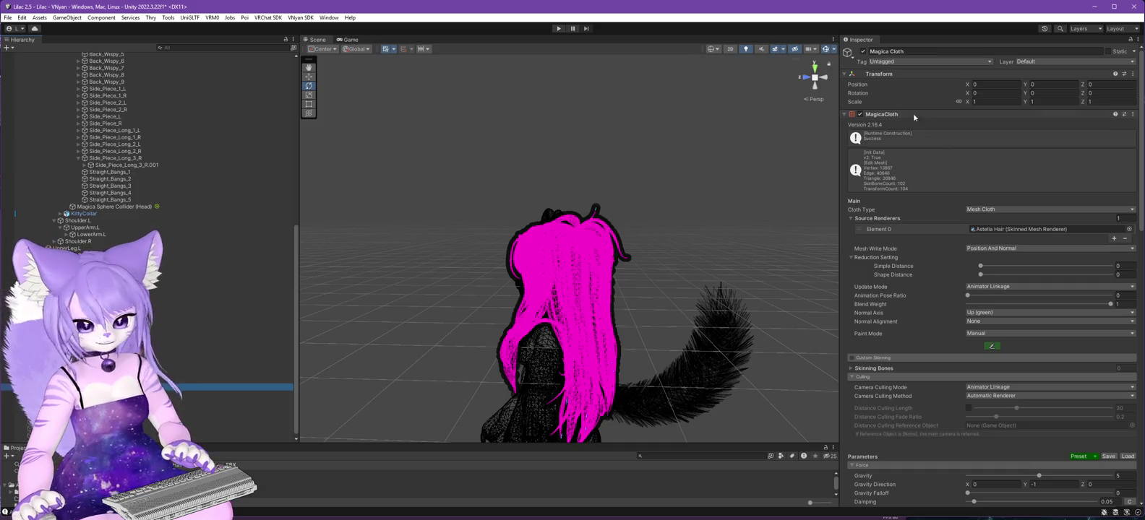
Disable the mesh-based Magica Cloth and select the short hair bone-cloth object.
{"action": "left_click", "coordinate": [863, 51]}
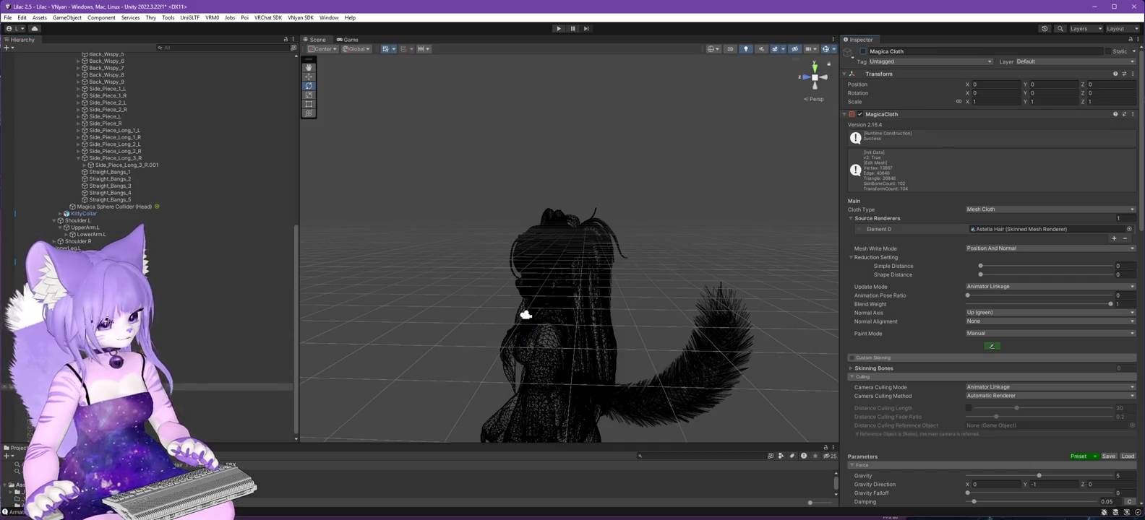
{"action": "left_click", "coordinate": [231, 359]}
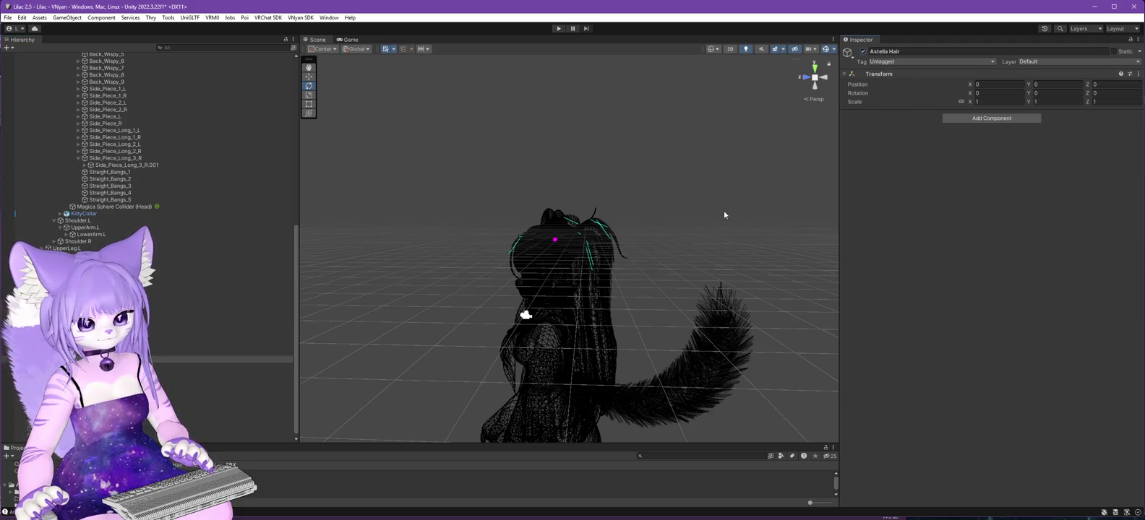
{"action": "scroll", "coordinate": [672, 245], "scroll_direction": "up", "scroll_amount": 5}
{"action": "left_click_drag", "start_coordinate": [577, 339], "coordinate": [567, 369]}
{"action": "left_click", "coordinate": [108, 373]}
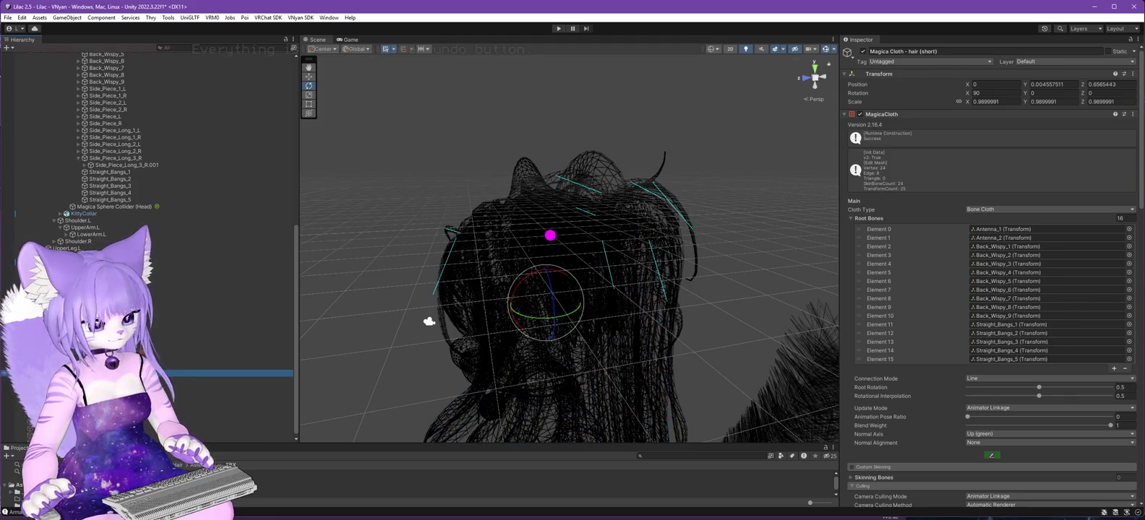
Step through the short, long and side bun bone-cloth hair objects to inspect their bones.
{"action": "key", "text": "Up"}
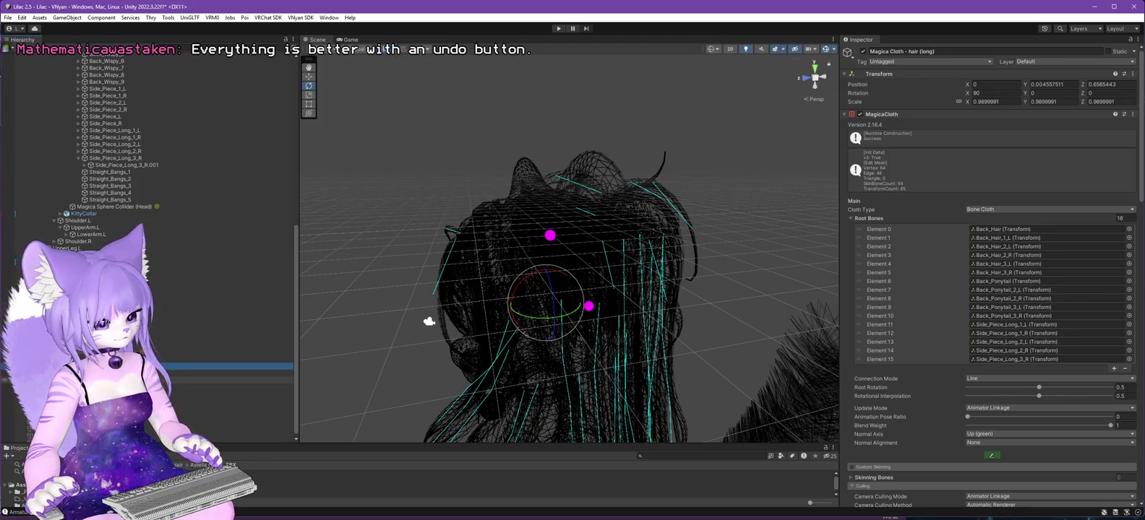
{"action": "key", "text": "Down"}
{"action": "key", "text": "Down"}
{"action": "mouse_move", "coordinate": [428, 321]}
{"action": "left_mouse_down"}
{"action": "mouse_move", "coordinate": [437, 380]}
{"action": "mouse_move", "coordinate": [517, 363]}
{"action": "mouse_move", "coordinate": [510, 322]}
{"action": "mouse_move", "coordinate": [510, 334]}
{"action": "mouse_move", "coordinate": [542, 334]}
{"action": "mouse_move", "coordinate": [499, 329]}
{"action": "left_mouse_up"}
{"action": "left_click", "coordinate": [238, 373]}
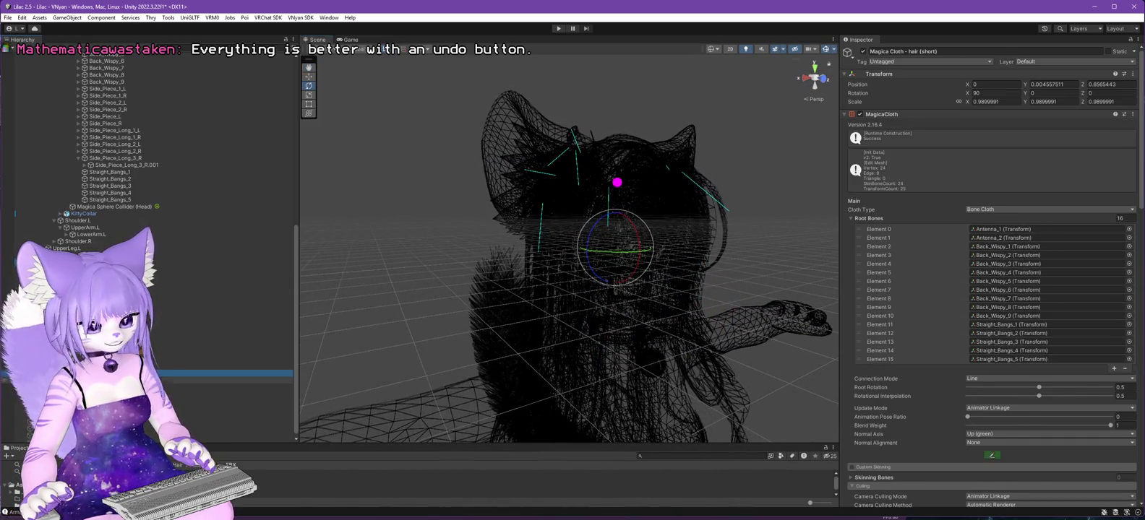
{"action": "mouse_move", "coordinate": [370, 341]}
{"action": "left_mouse_down"}
{"action": "mouse_move", "coordinate": [416, 258]}
{"action": "mouse_move", "coordinate": [524, 263]}
{"action": "mouse_move", "coordinate": [443, 339]}
{"action": "left_mouse_up"}
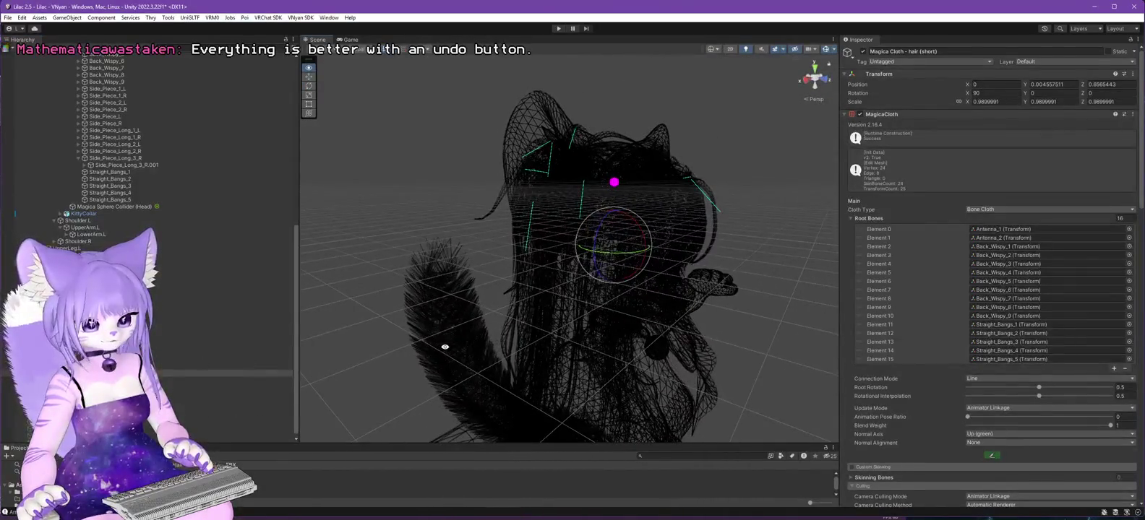
{"action": "key", "text": "ctrl+z"}
{"action": "mouse_move", "coordinate": [371, 324]}
{"action": "left_mouse_down"}
{"action": "mouse_move", "coordinate": [217, 322]}
{"action": "mouse_move", "coordinate": [429, 309]}
{"action": "mouse_move", "coordinate": [402, 220]}
{"action": "left_mouse_up"}
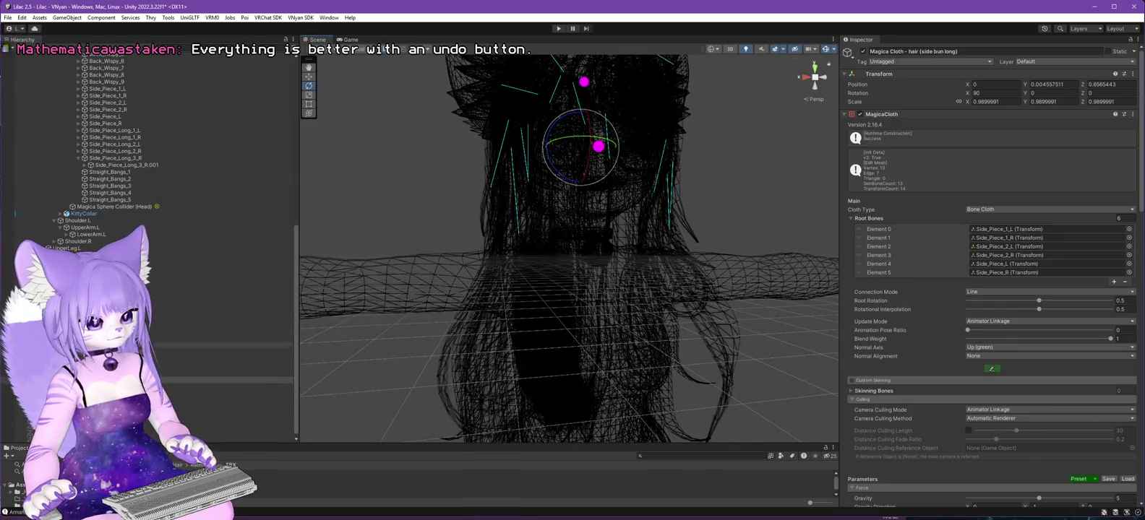
{"action": "left_click", "coordinate": [388, 275]}
{"action": "left_click_drag", "start_coordinate": [388, 275], "coordinate": [521, 317]}
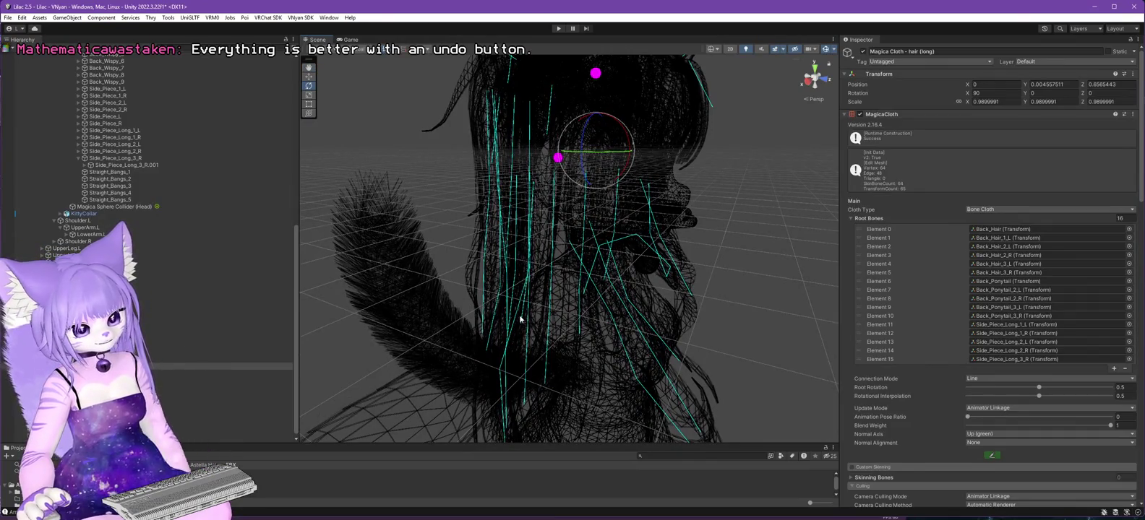
{"action": "mouse_move", "coordinate": [603, 329]}
{"action": "left_mouse_down"}
{"action": "mouse_move", "coordinate": [614, 333]}
{"action": "mouse_move", "coordinate": [648, 222]}
{"action": "left_mouse_up"}
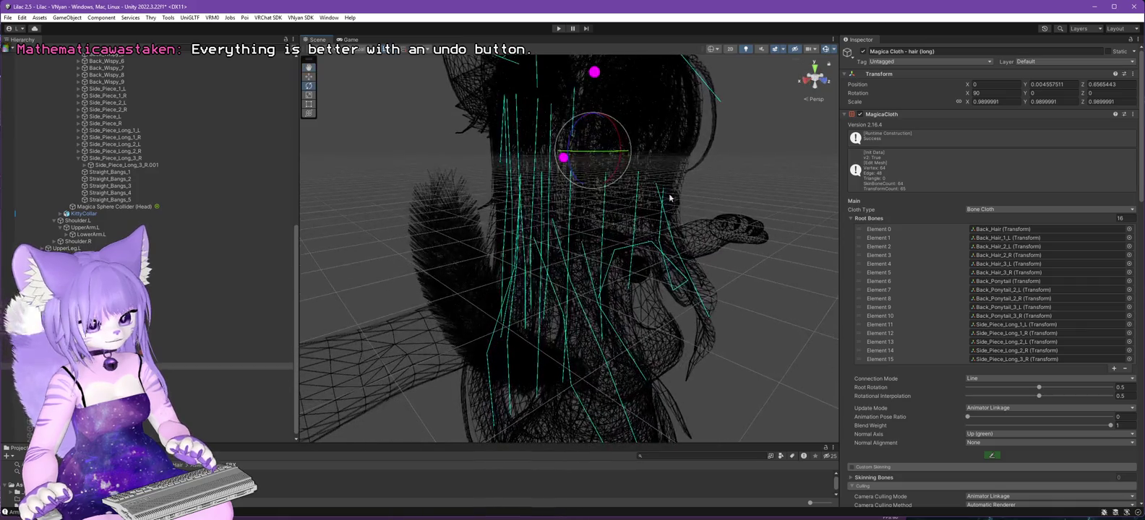
Return the Scene view to Shaded display and switch over to VNyan.
{"action": "left_click", "coordinate": [711, 49]}
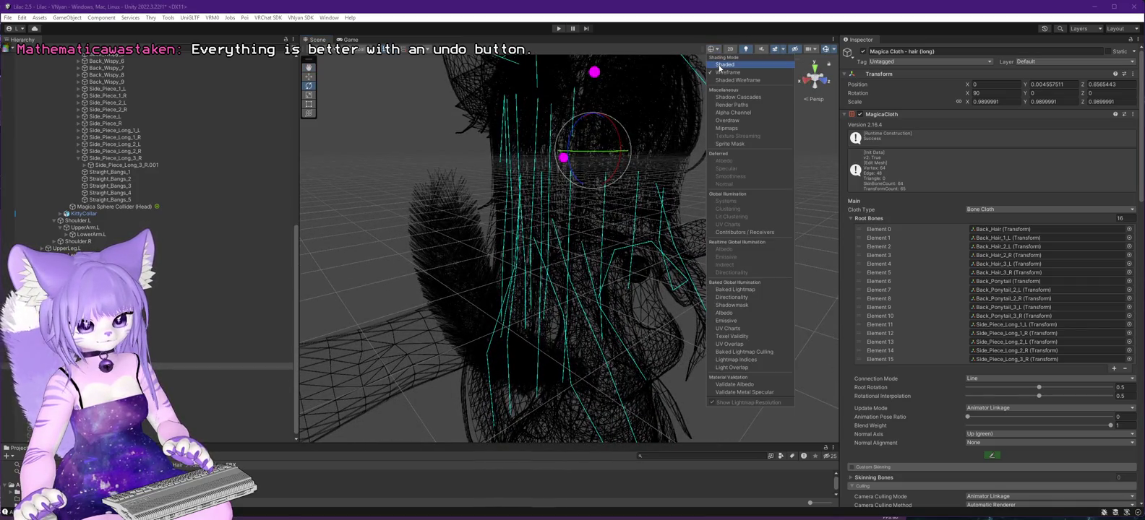
{"action": "left_click", "coordinate": [722, 65]}
{"action": "mouse_move", "coordinate": [439, 302]}
{"action": "left_mouse_down"}
{"action": "mouse_move", "coordinate": [470, 297]}
{"action": "mouse_move", "coordinate": [435, 302]}
{"action": "left_mouse_up"}
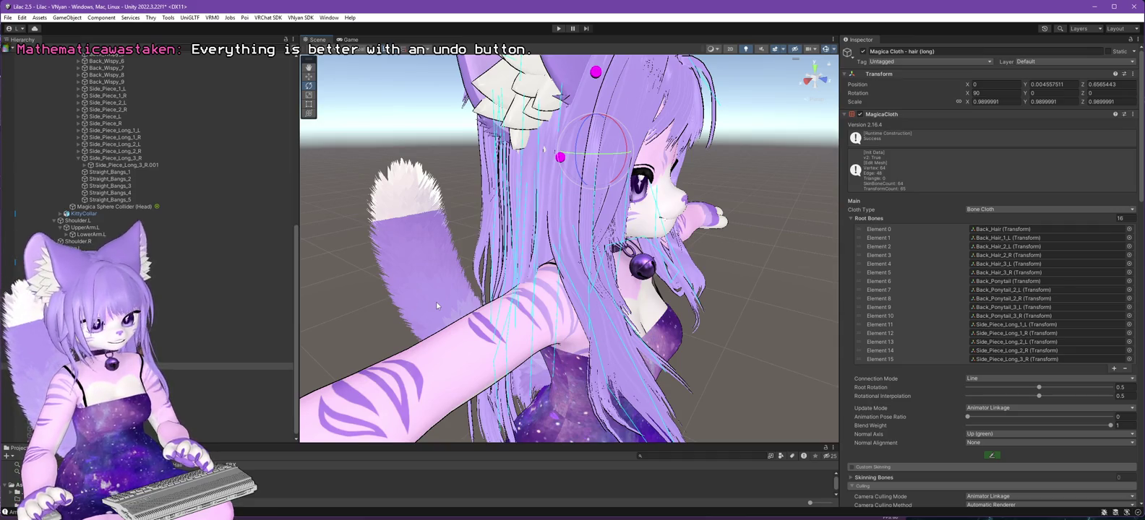
{"action": "mouse_move", "coordinate": [436, 306]}
{"action": "left_mouse_down"}
{"action": "mouse_move", "coordinate": [496, 277]}
{"action": "mouse_move", "coordinate": [341, 285]}
{"action": "mouse_move", "coordinate": [585, 280]}
{"action": "mouse_move", "coordinate": [370, 286]}
{"action": "left_mouse_up"}
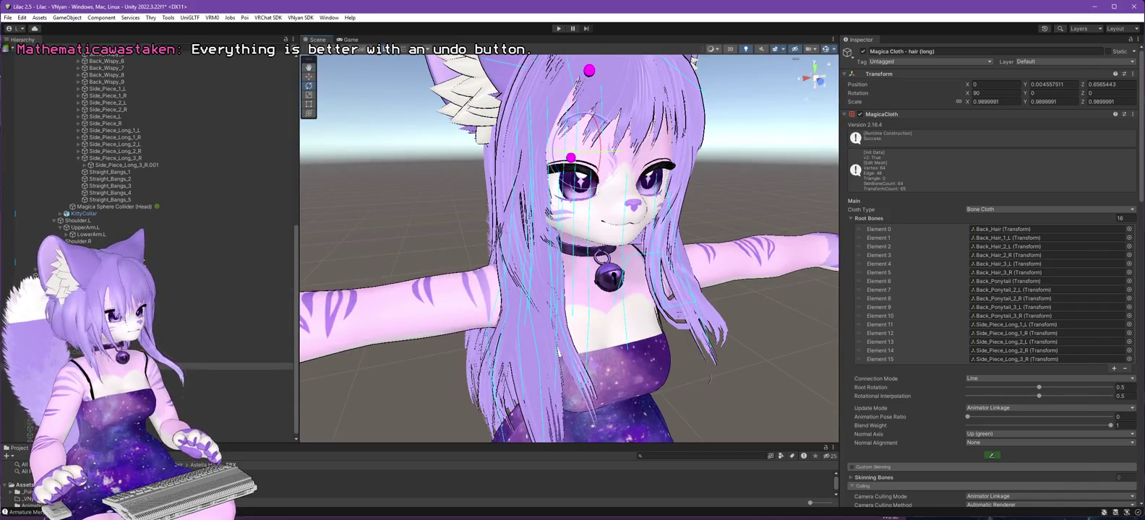
{"action": "key", "text": "alt+Tab"}
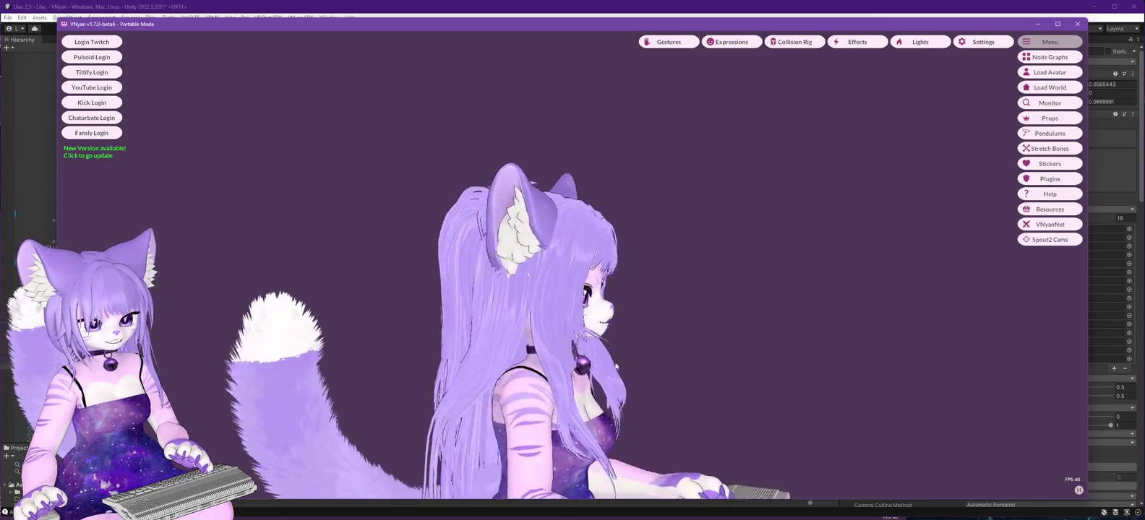
Zoom and orbit around the avatar's hair, shoulder, tail and front, then go back to Unity.
{"action": "scroll", "coordinate": [603, 367], "scroll_direction": "up", "scroll_amount": 5}
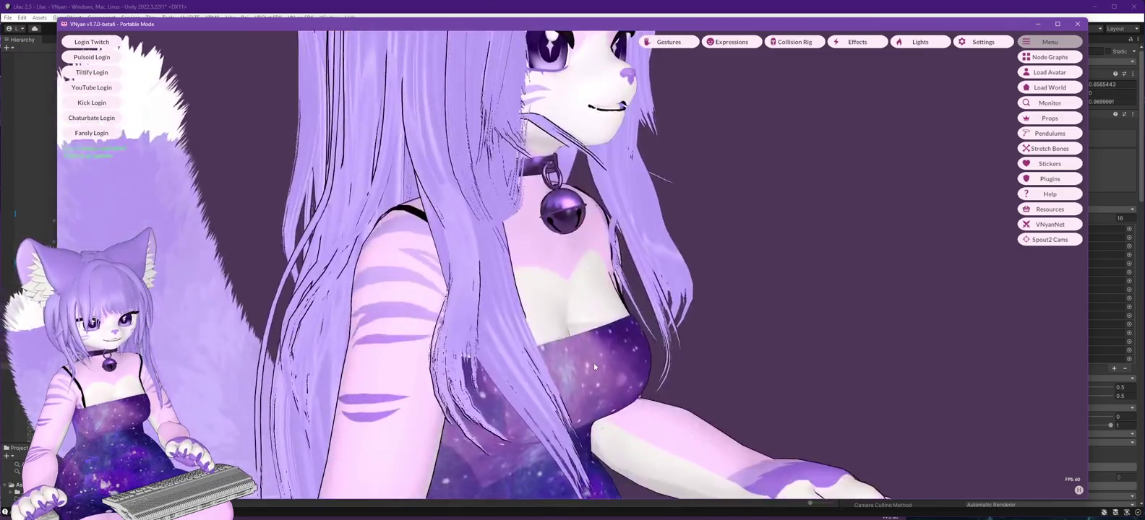
{"action": "mouse_move", "coordinate": [594, 367]}
{"action": "left_mouse_down"}
{"action": "mouse_move", "coordinate": [457, 367]}
{"action": "mouse_move", "coordinate": [547, 368]}
{"action": "left_mouse_up"}
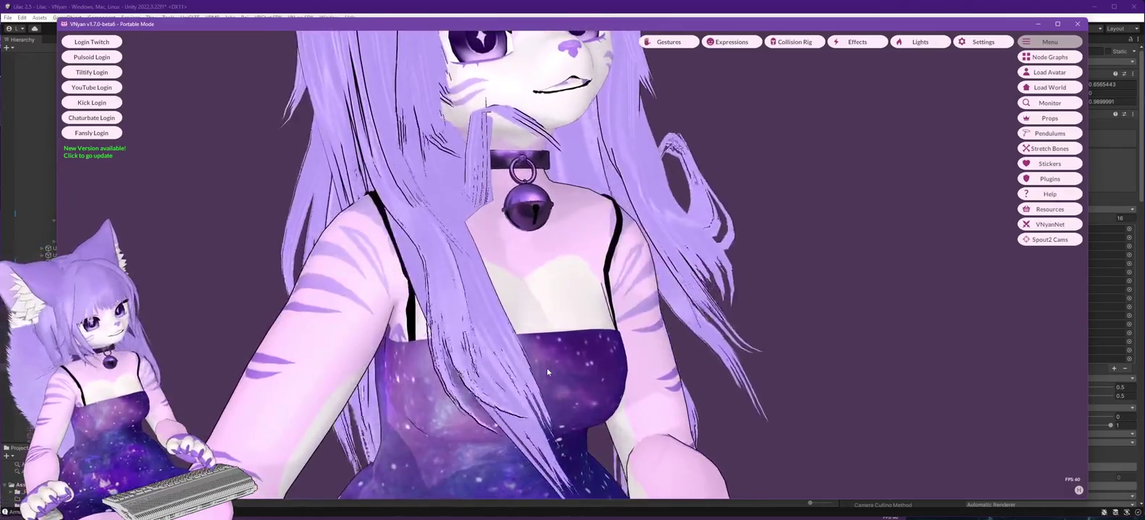
{"action": "mouse_move", "coordinate": [545, 369]}
{"action": "left_mouse_down"}
{"action": "mouse_move", "coordinate": [460, 375]}
{"action": "mouse_move", "coordinate": [496, 377]}
{"action": "left_mouse_up"}
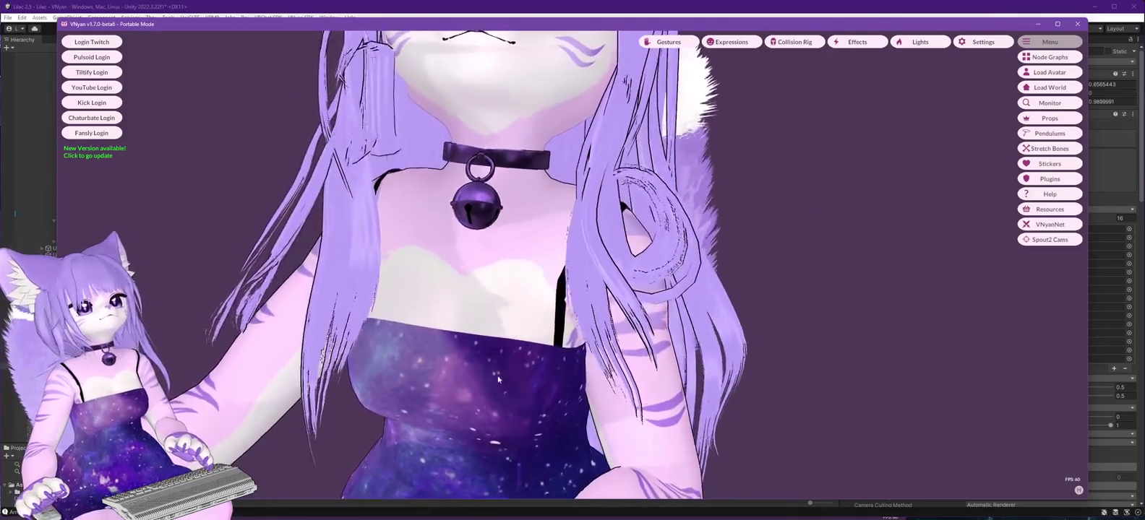
{"action": "scroll", "coordinate": [496, 378], "scroll_direction": "down", "scroll_amount": 5}
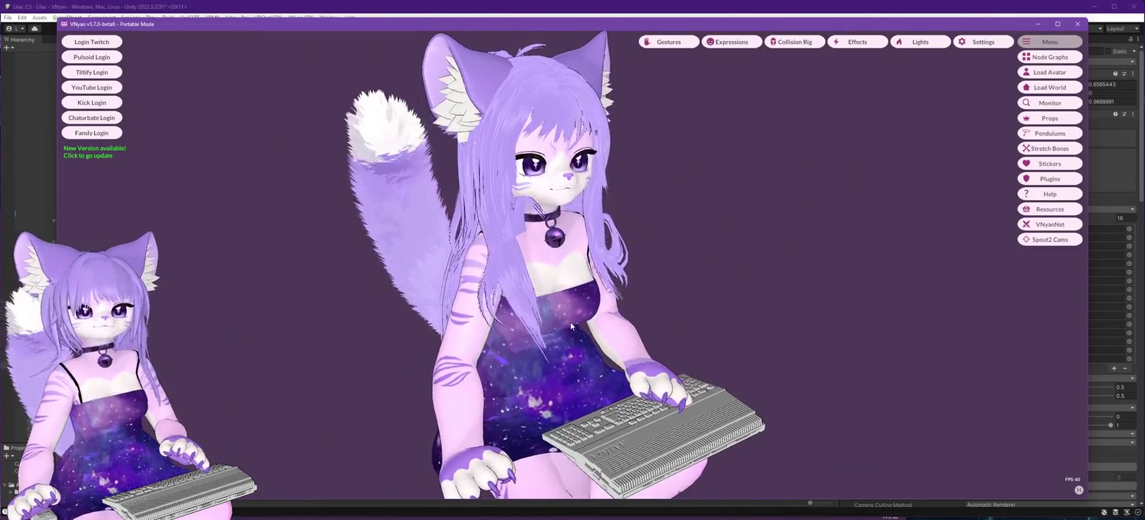
{"action": "left_click_drag", "start_coordinate": [570, 327], "coordinate": [520, 325]}
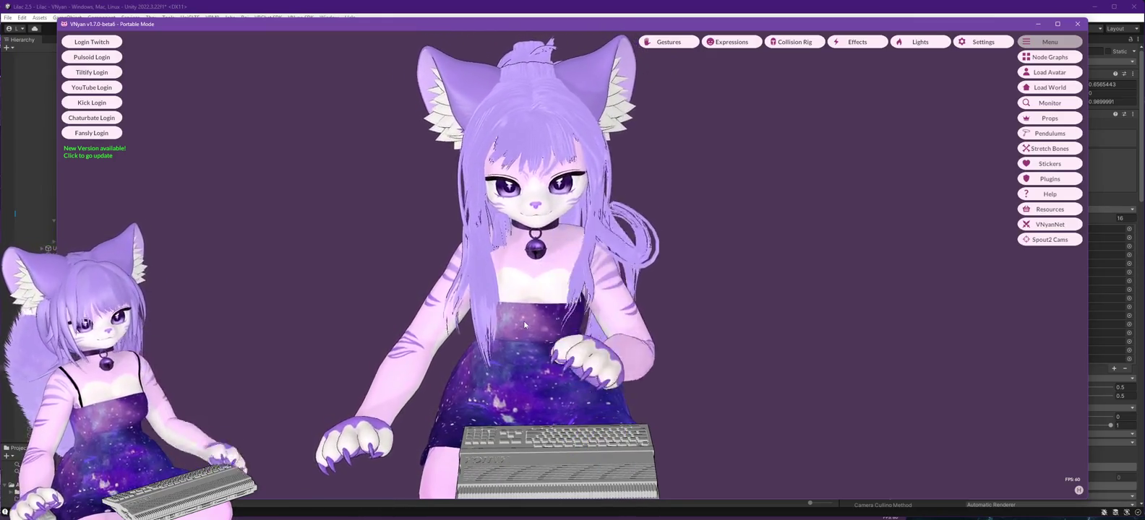
{"action": "key", "text": "alt+Tab"}
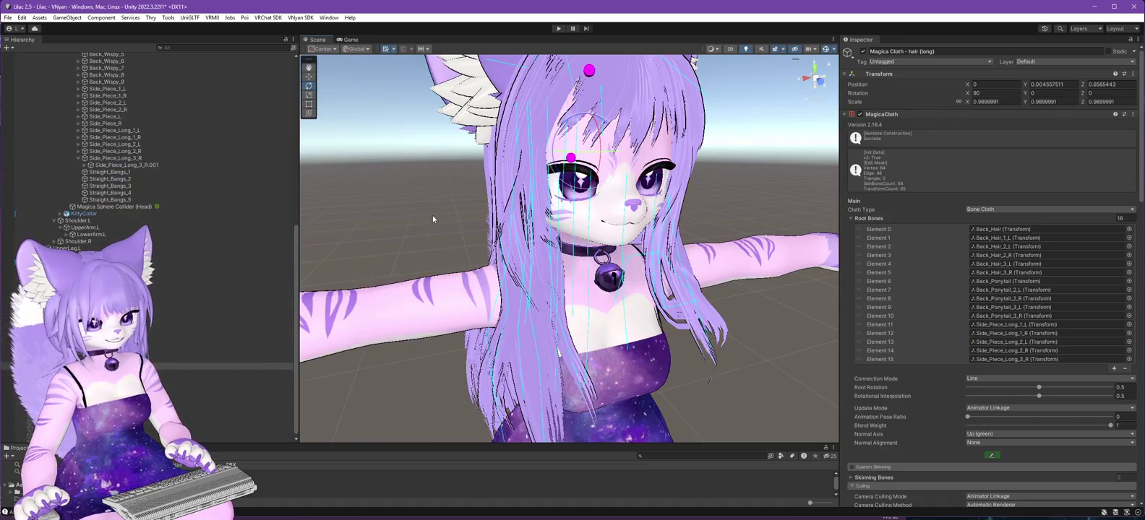
Duplicate hair (long) as hair (all) and cut its Root Bones to just Astella_Hair_Root.
{"action": "scroll", "coordinate": [432, 215], "scroll_direction": "down", "scroll_amount": 5}
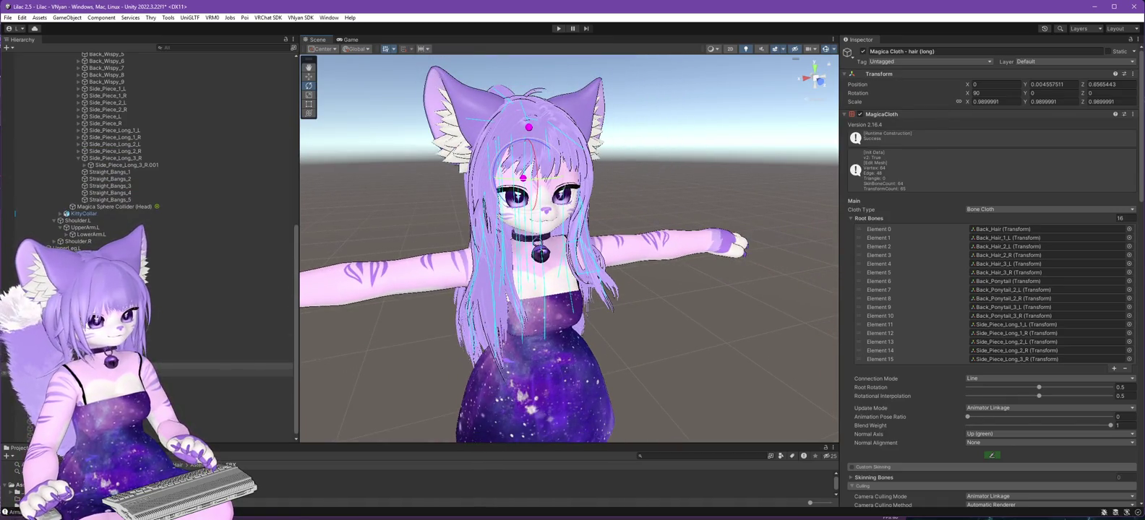
{"action": "left_click", "coordinate": [108, 373]}
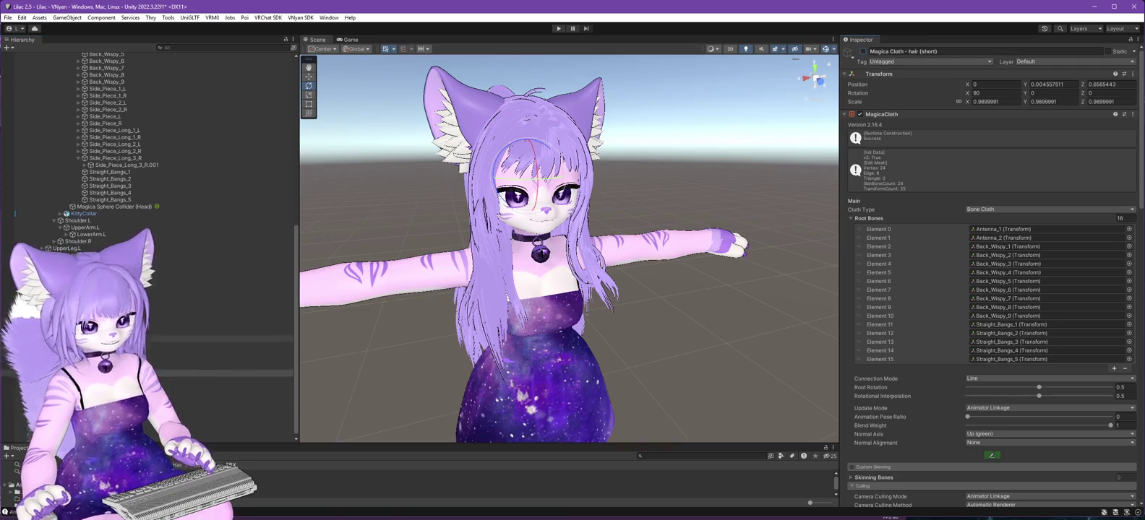
{"action": "key", "text": "Down"}
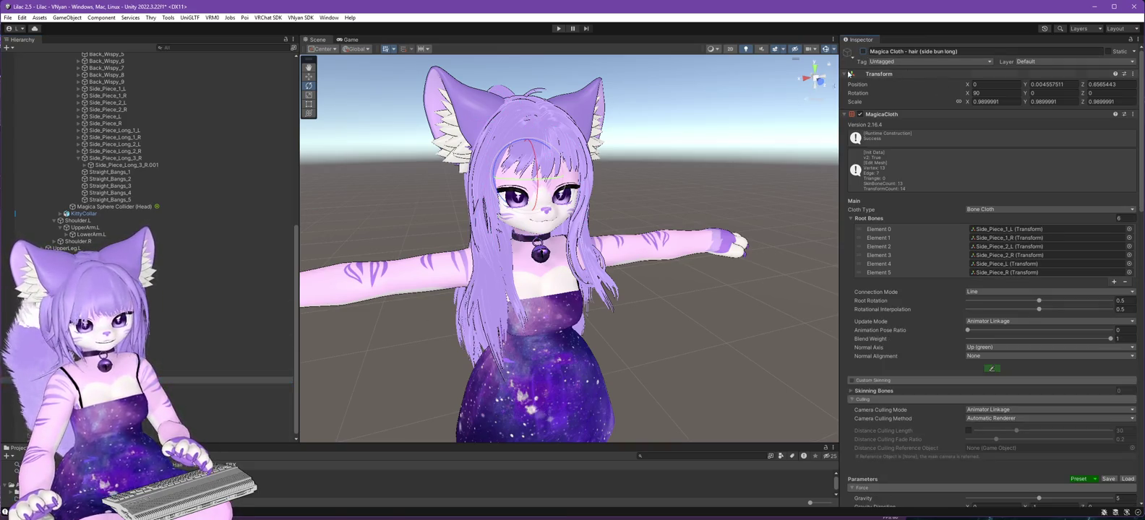
{"action": "key", "text": "Up"}
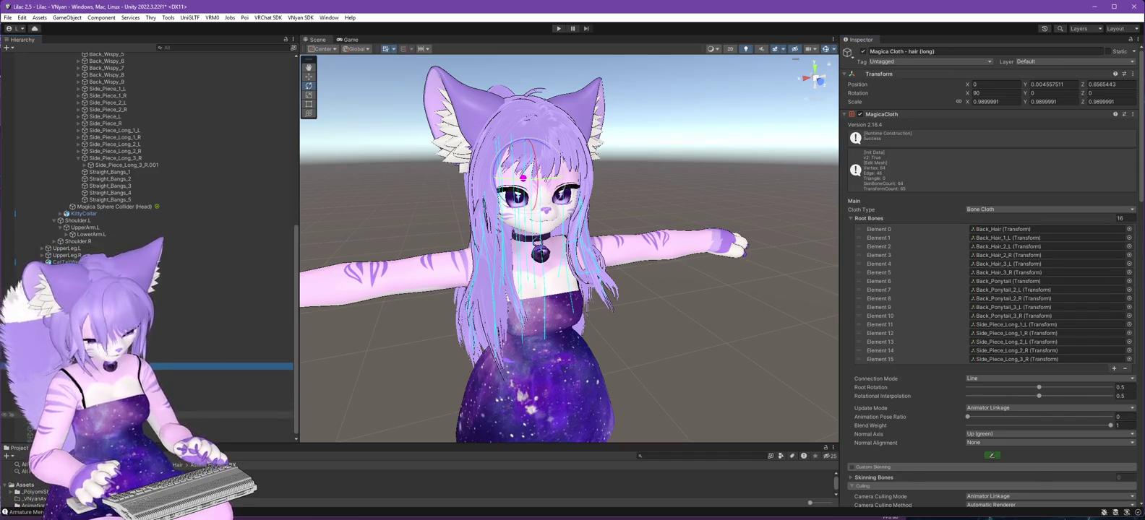
{"action": "key", "text": "ctrl+d"}
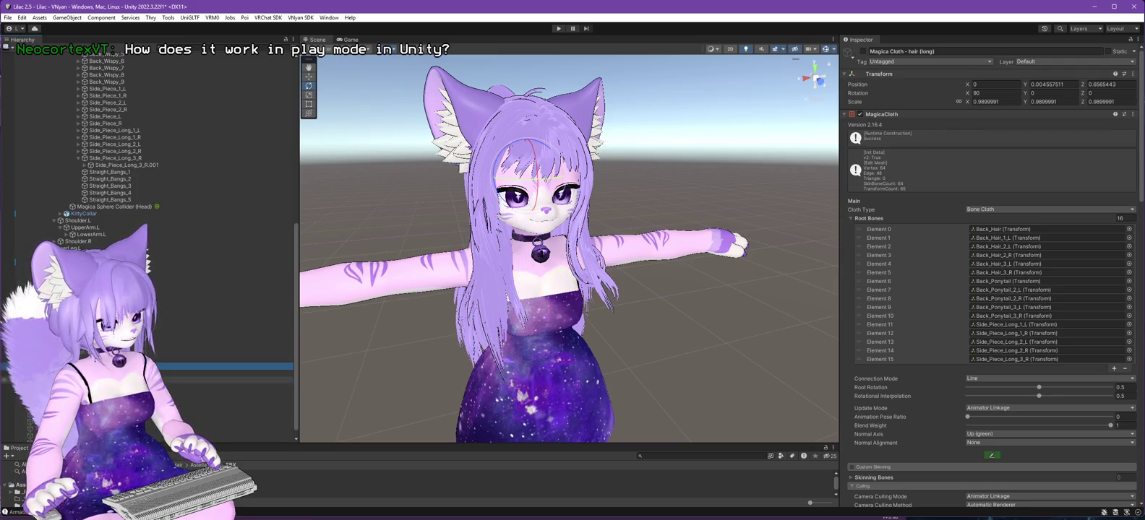
{"action": "left_click", "coordinate": [1126, 218]}
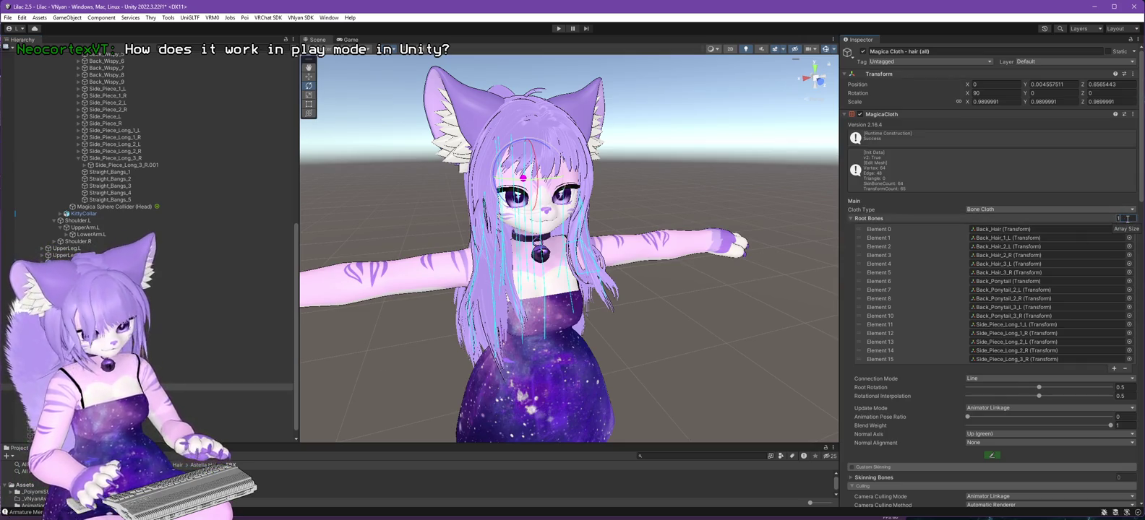
{"action": "key", "text": "Return"}
Enable the hair (long) cloth object, checking the neighbouring short and side bun cloths.
{"action": "scroll", "coordinate": [163, 159], "scroll_direction": "up", "scroll_amount": 5}
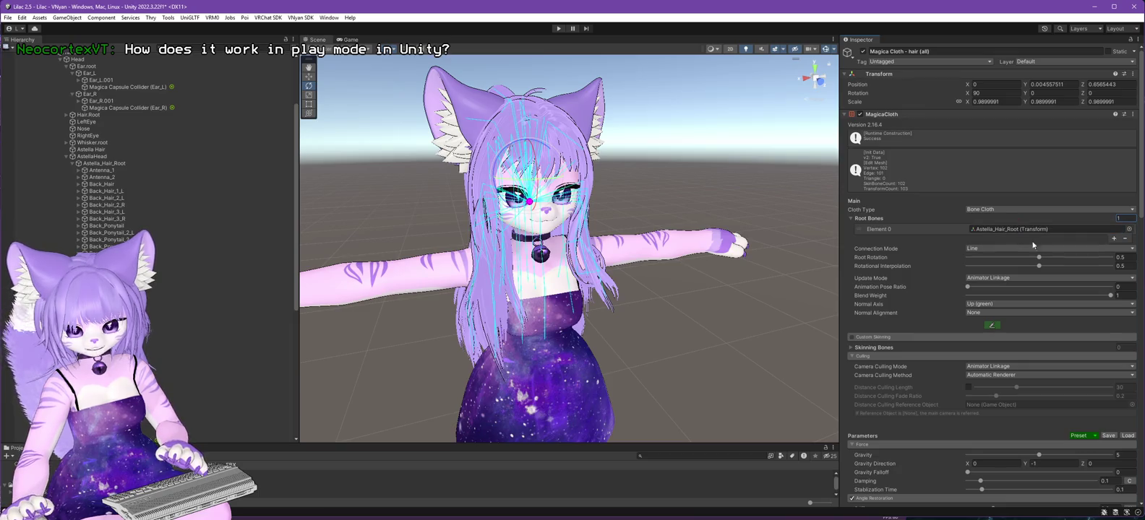
{"action": "scroll", "coordinate": [941, 261], "scroll_direction": "down", "scroll_amount": 5}
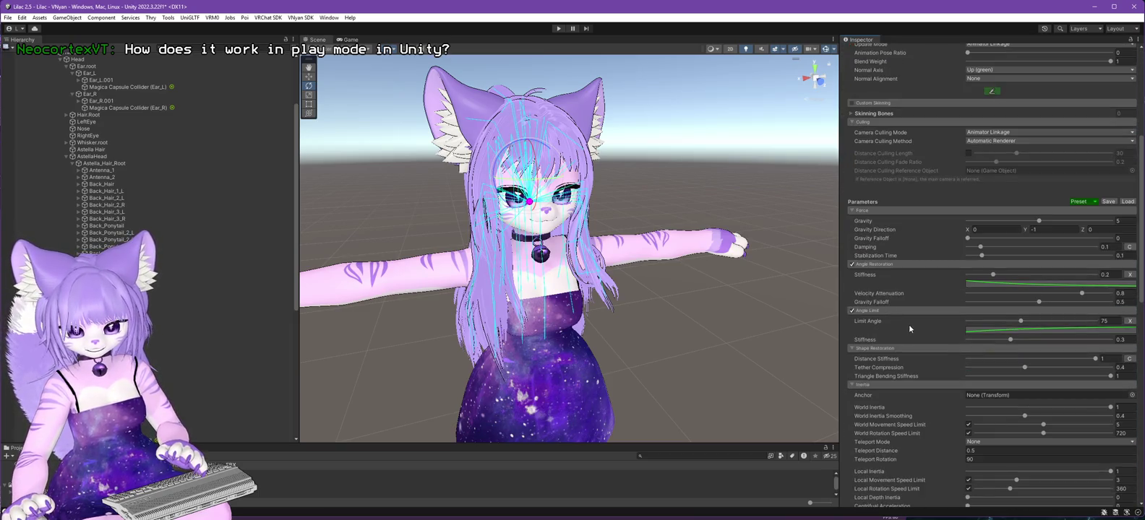
{"action": "scroll", "coordinate": [910, 327], "scroll_direction": "down", "scroll_amount": 2}
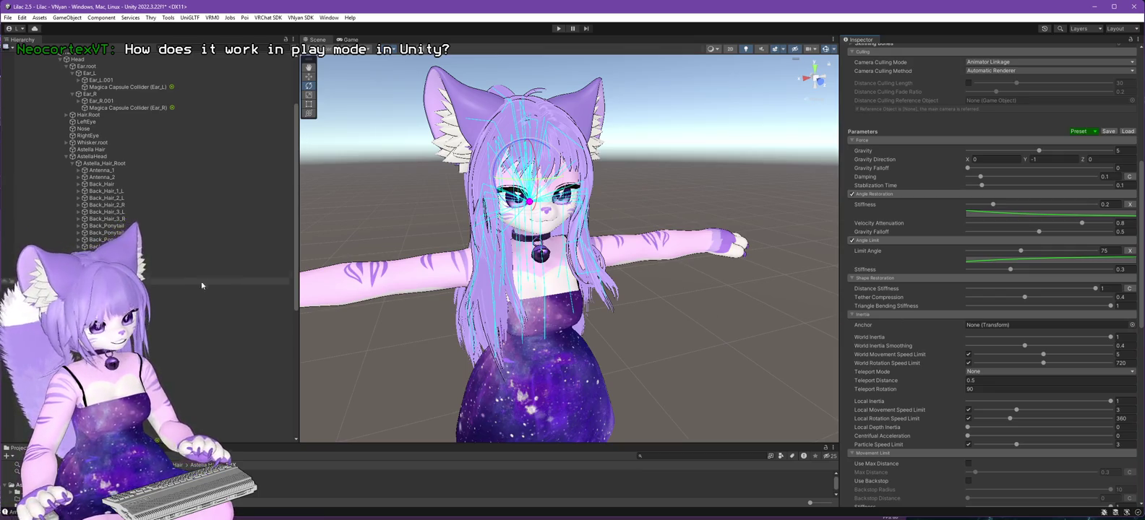
{"action": "scroll", "coordinate": [192, 309], "scroll_direction": "down", "scroll_amount": 10}
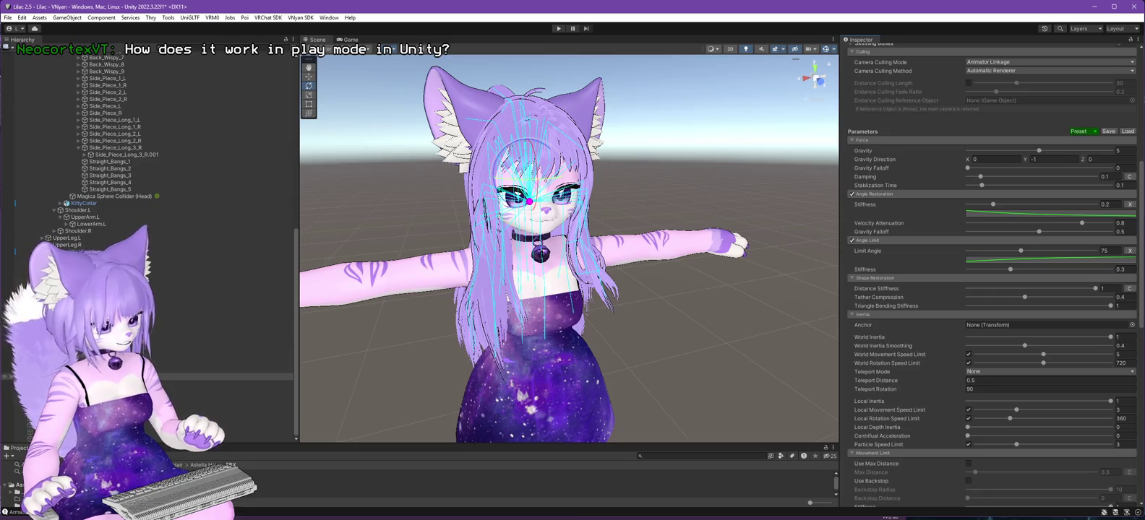
{"action": "scroll", "coordinate": [905, 181], "scroll_direction": "up", "scroll_amount": 8}
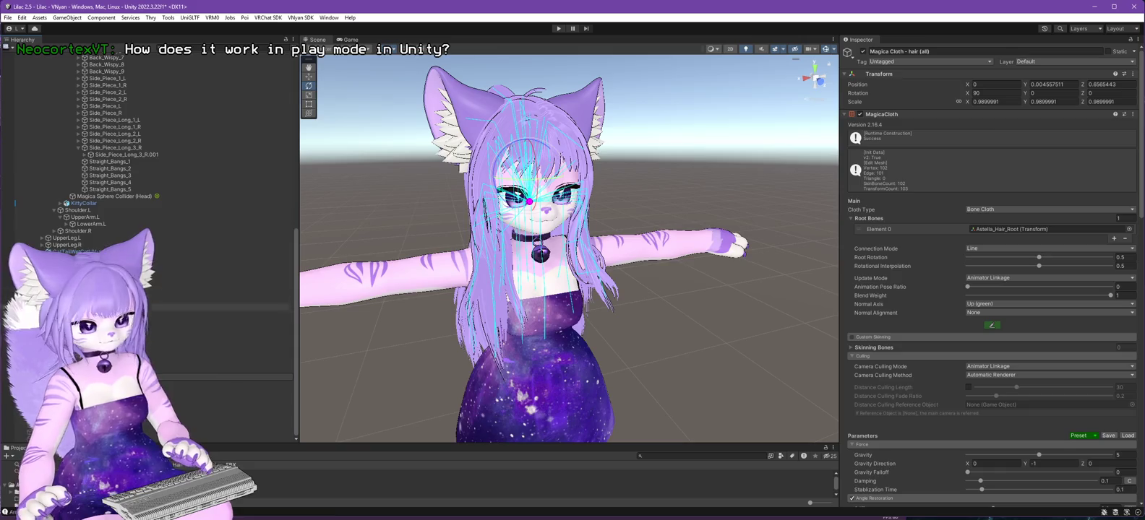
{"action": "left_click", "coordinate": [224, 376]}
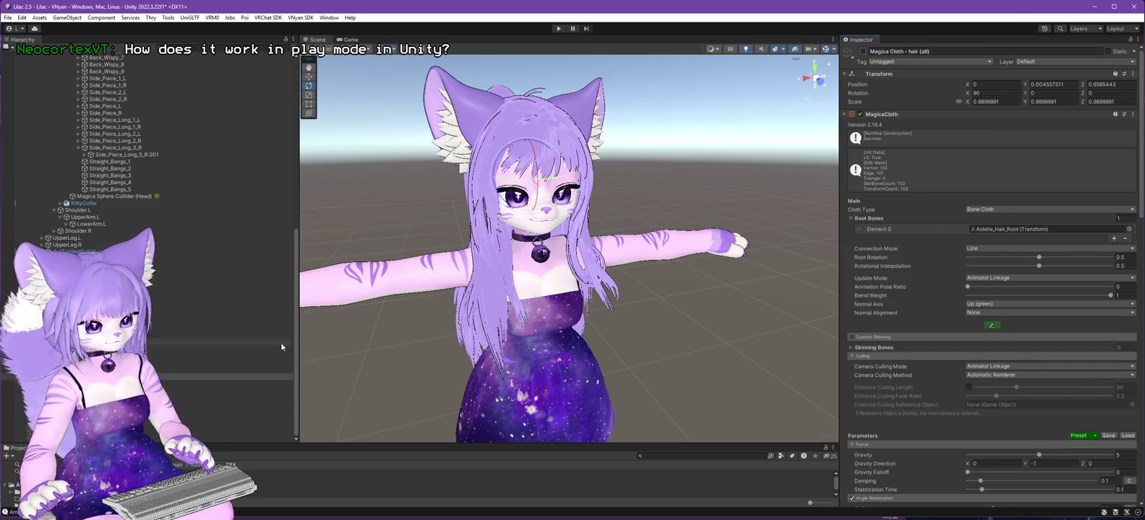
{"action": "left_click", "coordinate": [260, 356]}
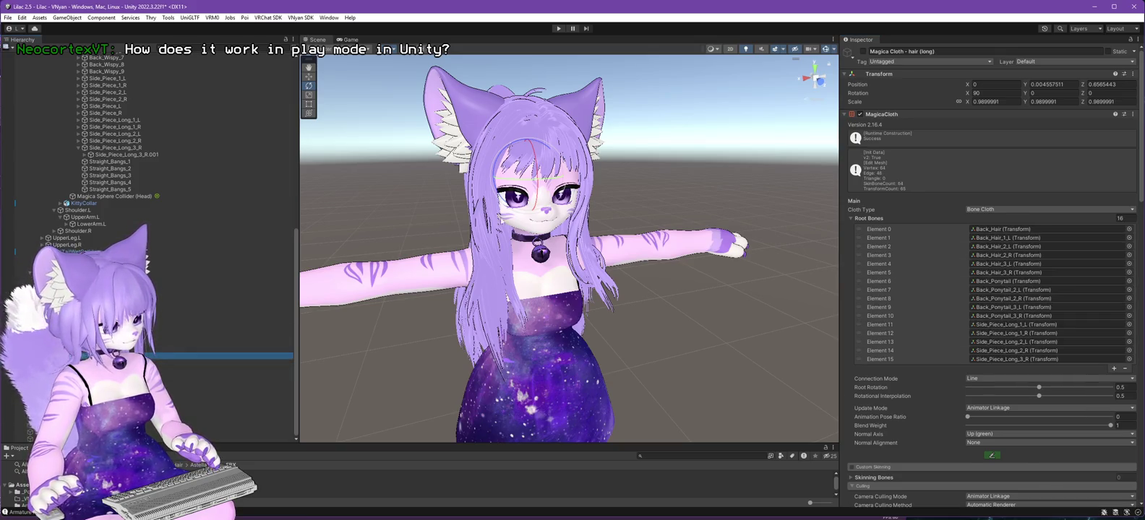
{"action": "left_click", "coordinate": [862, 52]}
{"action": "key", "text": "ctrl+z"}
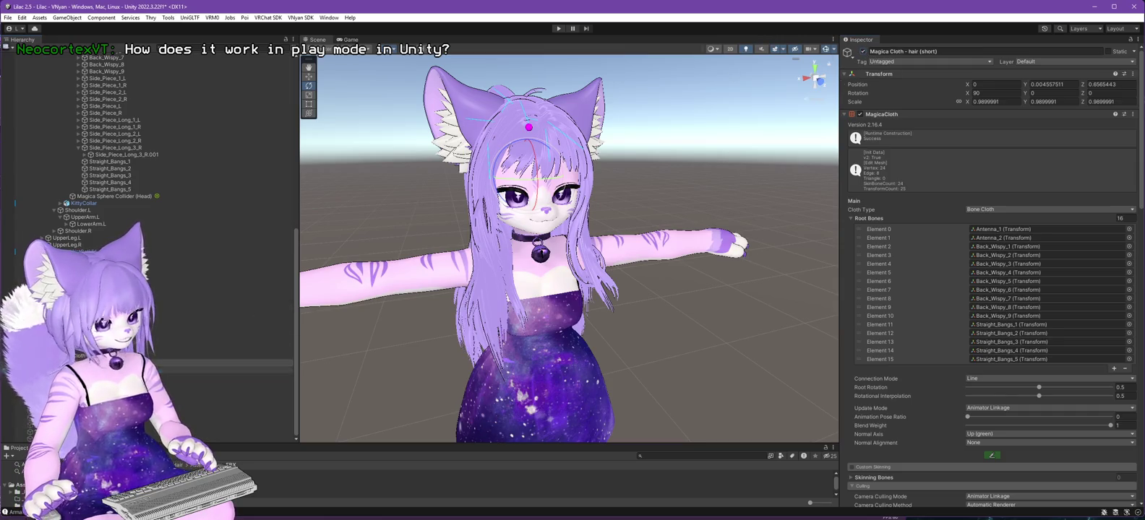
{"action": "left_click", "coordinate": [275, 370]}
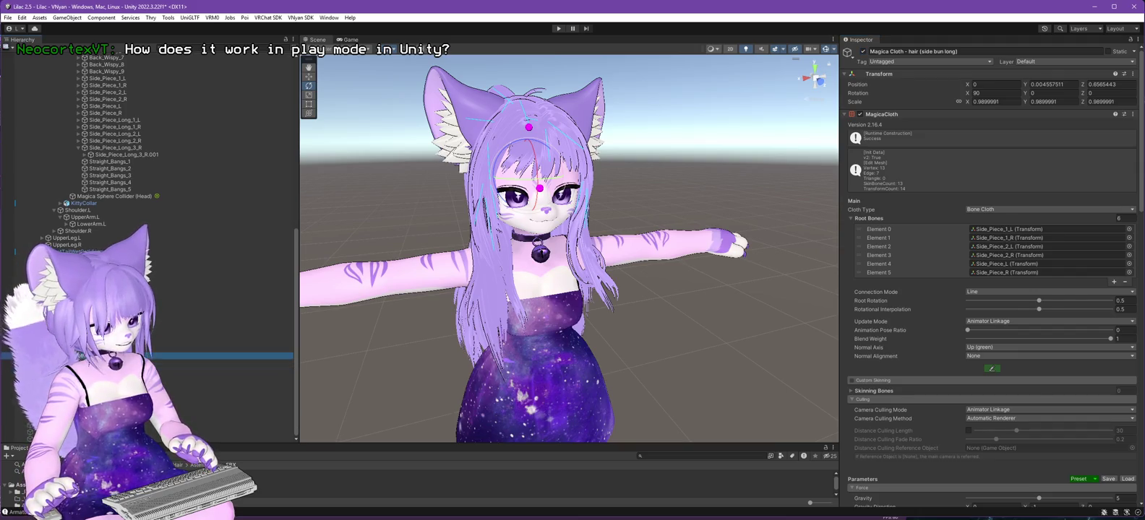
{"action": "key", "text": "ctrl+z"}
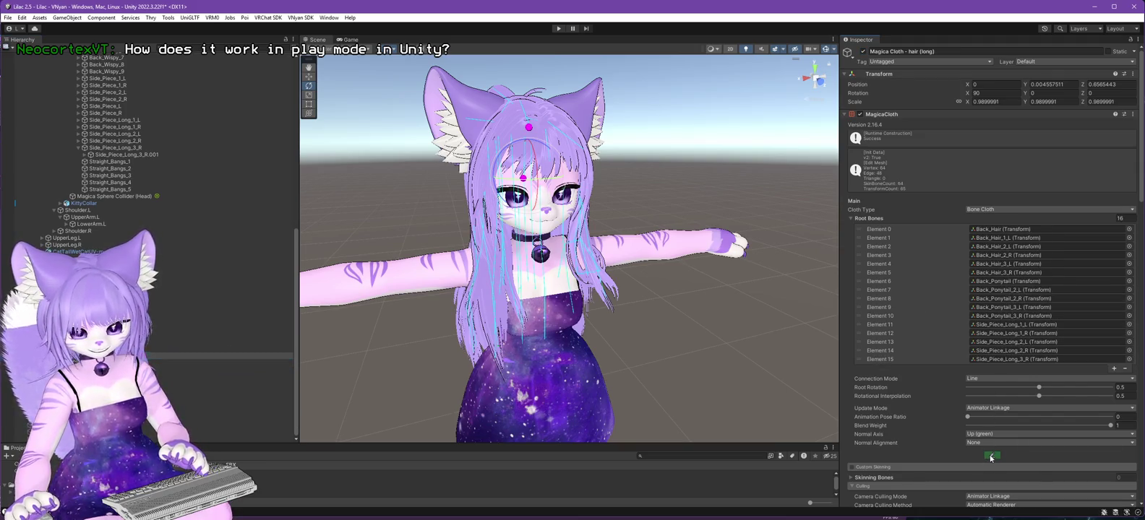
Begin Move attribute painting on the long hair cloth's points, then enter Play Mode.
{"action": "left_click", "coordinate": [991, 457]}
{"action": "mouse_move", "coordinate": [739, 381]}
{"action": "left_mouse_down"}
{"action": "mouse_move", "coordinate": [797, 341]}
{"action": "mouse_move", "coordinate": [823, 346]}
{"action": "mouse_move", "coordinate": [687, 330]}
{"action": "mouse_move", "coordinate": [836, 331]}
{"action": "mouse_move", "coordinate": [769, 332]}
{"action": "mouse_move", "coordinate": [684, 291]}
{"action": "left_mouse_up"}
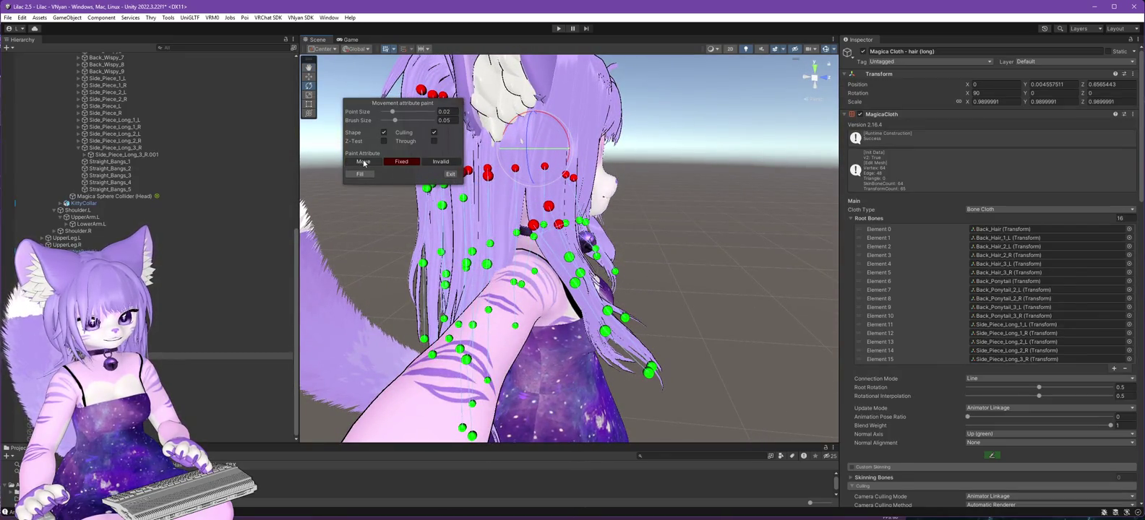
{"action": "left_click_drag", "start_coordinate": [369, 189], "coordinate": [388, 178]}
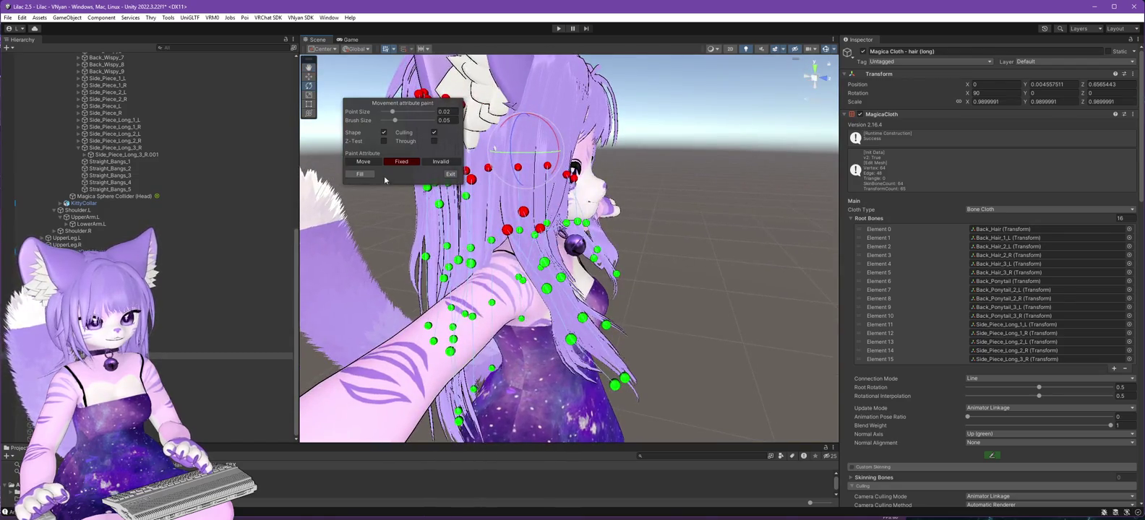
{"action": "left_click", "coordinate": [363, 161]}
{"action": "mouse_move", "coordinate": [463, 238]}
{"action": "left_mouse_down"}
{"action": "mouse_move", "coordinate": [690, 322]}
{"action": "mouse_move", "coordinate": [781, 326]}
{"action": "mouse_move", "coordinate": [687, 327]}
{"action": "mouse_move", "coordinate": [460, 242]}
{"action": "mouse_move", "coordinate": [749, 334]}
{"action": "mouse_move", "coordinate": [549, 303]}
{"action": "left_mouse_up"}
{"action": "left_click", "coordinate": [558, 29]}
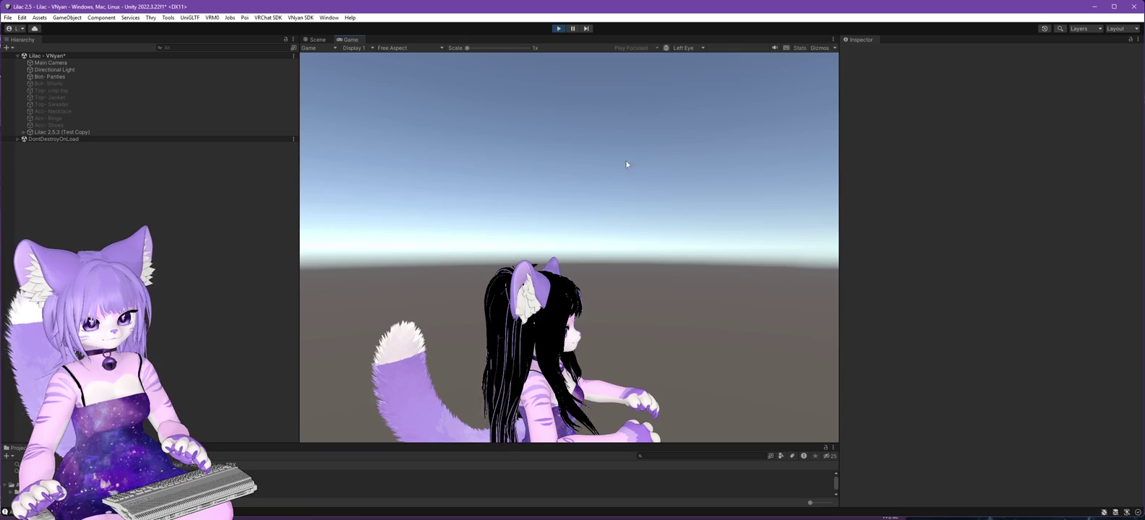
Stop Play Mode and set every hair (long) cloth point to Move, using Fill.
{"action": "left_click", "coordinate": [558, 29]}
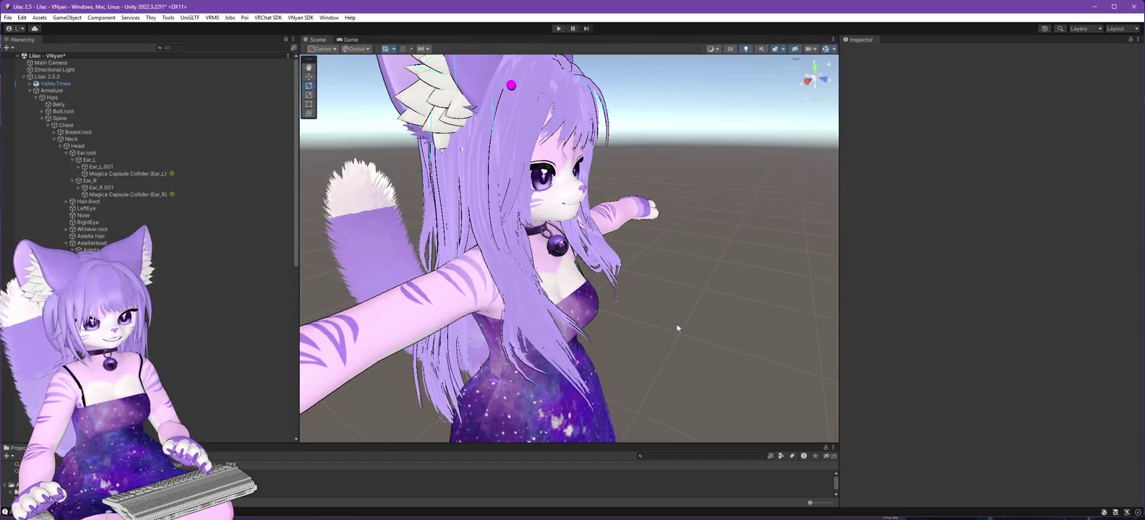
{"action": "scroll", "coordinate": [144, 339], "scroll_direction": "down", "scroll_amount": 10}
{"action": "left_click", "coordinate": [180, 355]}
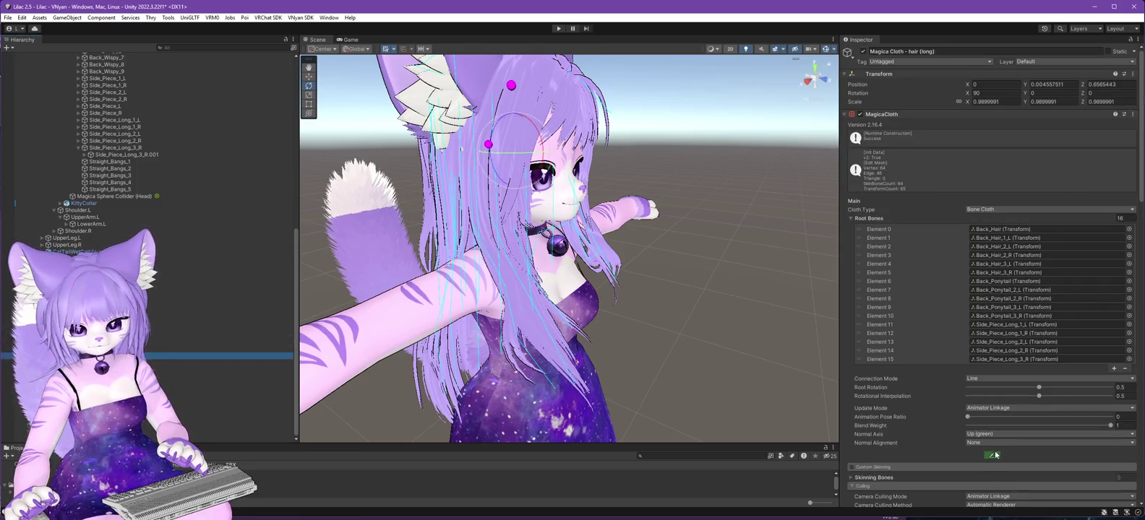
{"action": "left_click", "coordinate": [994, 455]}
{"action": "mouse_move", "coordinate": [402, 106]}
{"action": "left_mouse_down"}
{"action": "mouse_move", "coordinate": [776, 179]}
{"action": "mouse_move", "coordinate": [401, 108]}
{"action": "left_mouse_up"}
{"action": "left_click", "coordinate": [434, 99]}
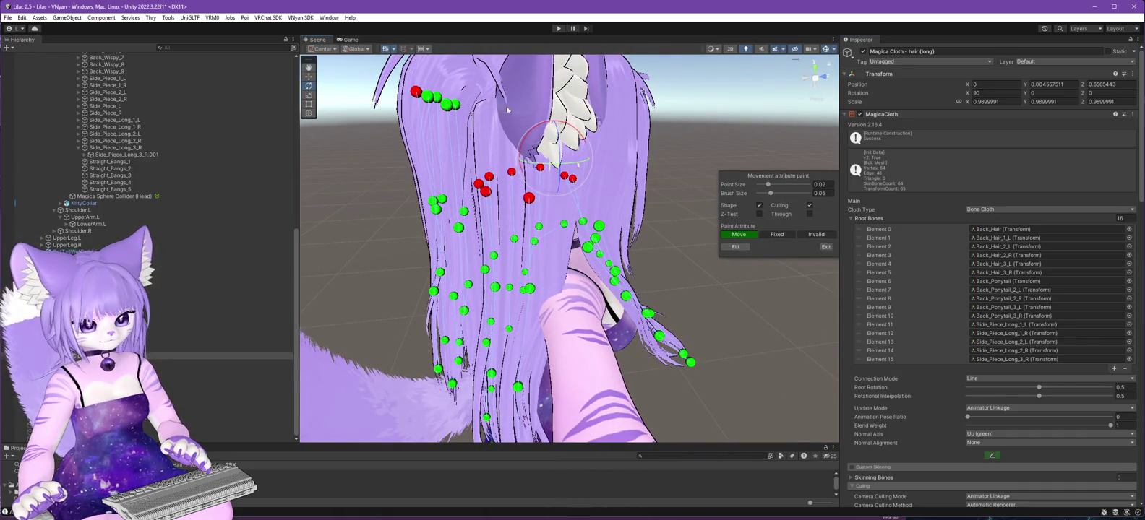
{"action": "left_click", "coordinate": [735, 246]}
Run Play Mode briefly to test the long hair, then stop it.
{"action": "left_click_drag", "start_coordinate": [729, 322], "coordinate": [535, 300]}
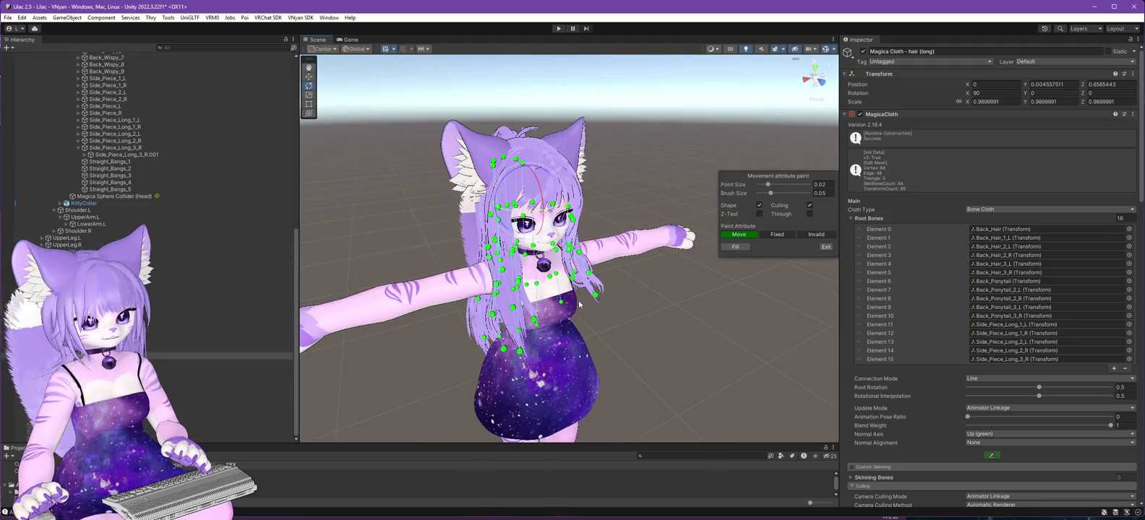
{"action": "left_click", "coordinate": [558, 29]}
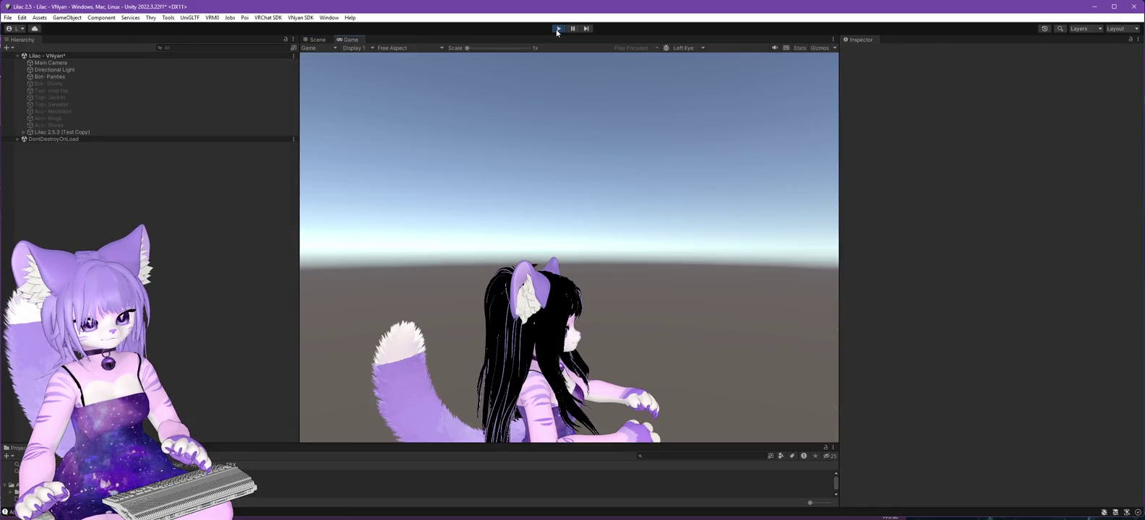
{"action": "left_click", "coordinate": [558, 29]}
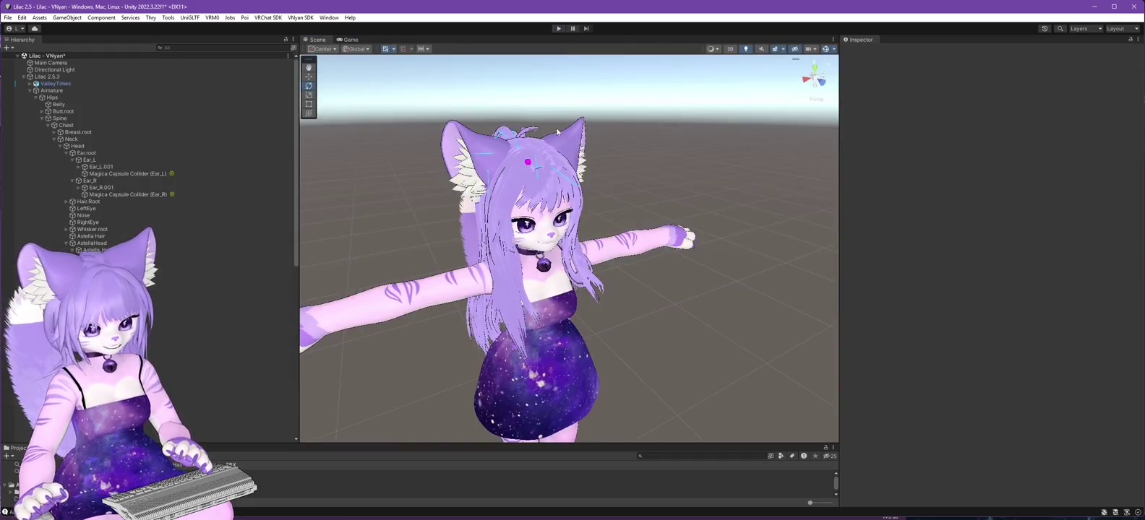
{"action": "scroll", "coordinate": [144, 180], "scroll_direction": "down", "scroll_amount": 10}
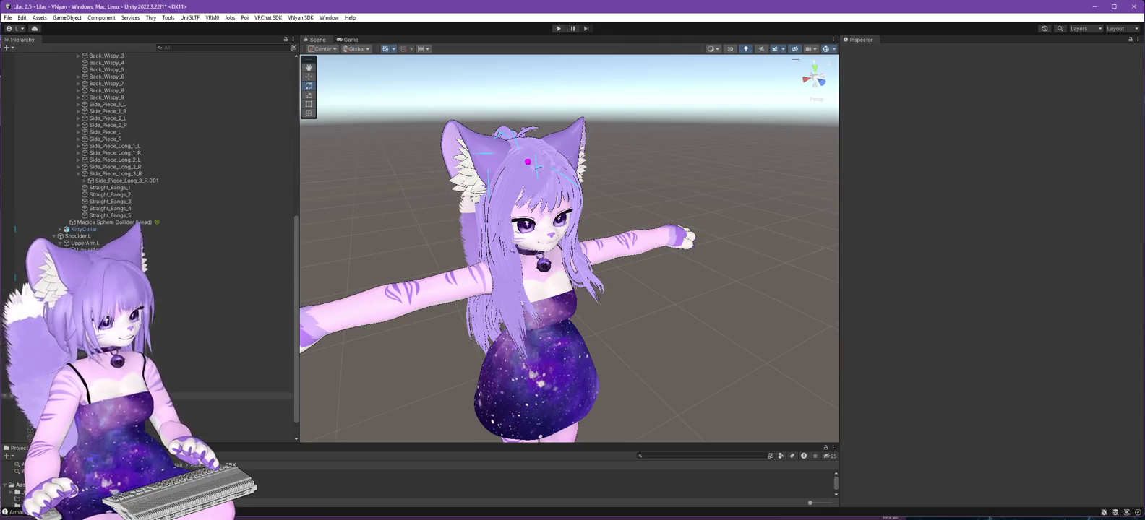
Set all hair (short) cloth points to Move with Fill.
{"action": "left_click", "coordinate": [267, 388]}
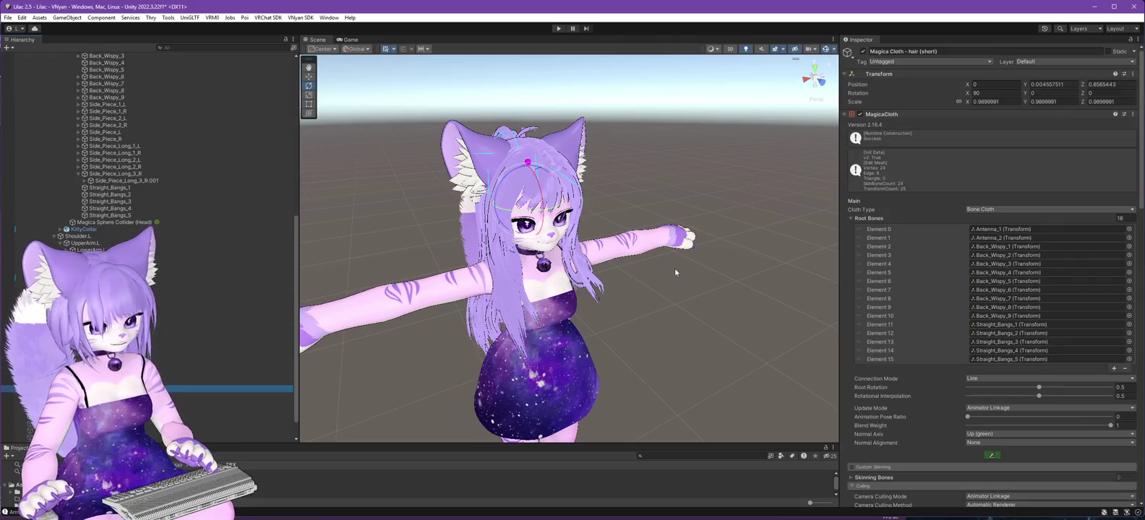
{"action": "left_click", "coordinate": [991, 455]}
{"action": "left_click_drag", "start_coordinate": [650, 391], "coordinate": [790, 263]}
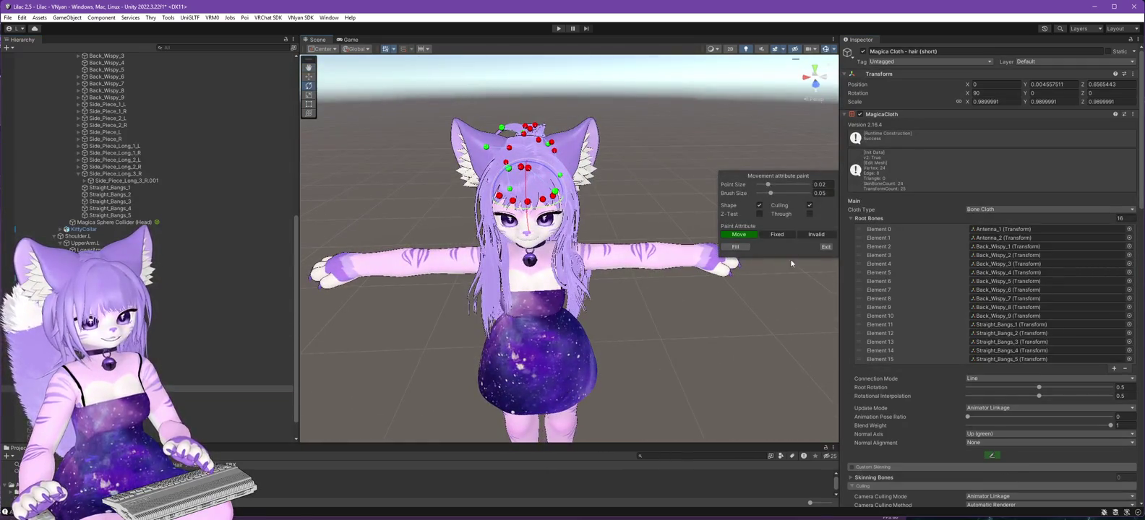
{"action": "left_click", "coordinate": [735, 246]}
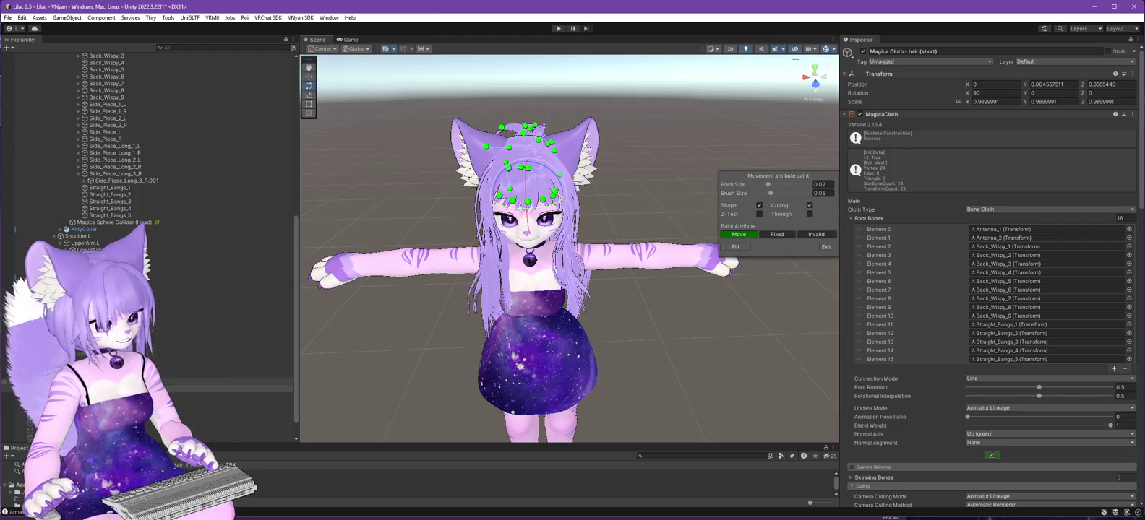
Check the long and side bun hair cloths' Move points, then close attribute painting.
{"action": "left_click", "coordinate": [990, 455]}
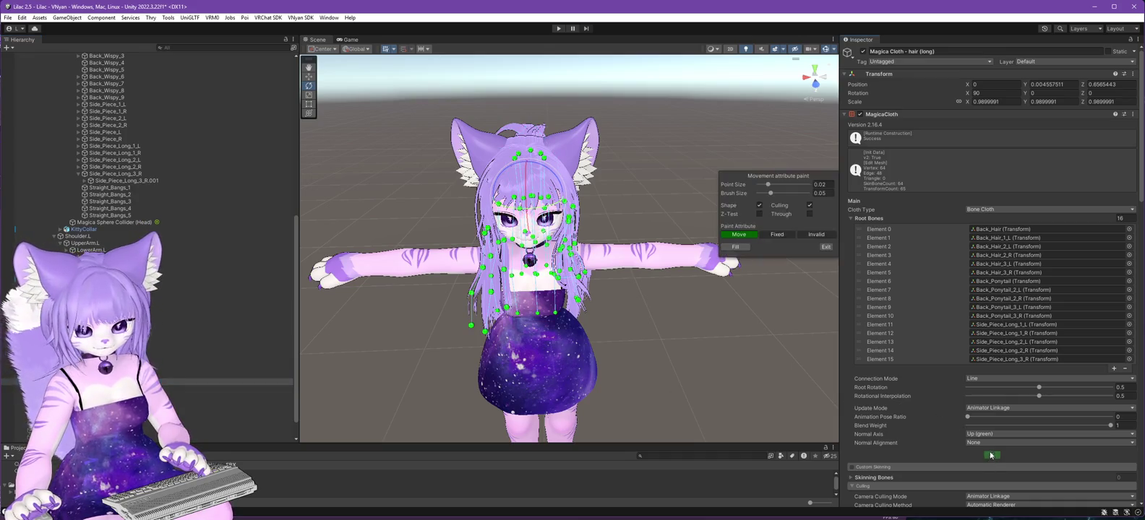
{"action": "left_click", "coordinate": [990, 455]}
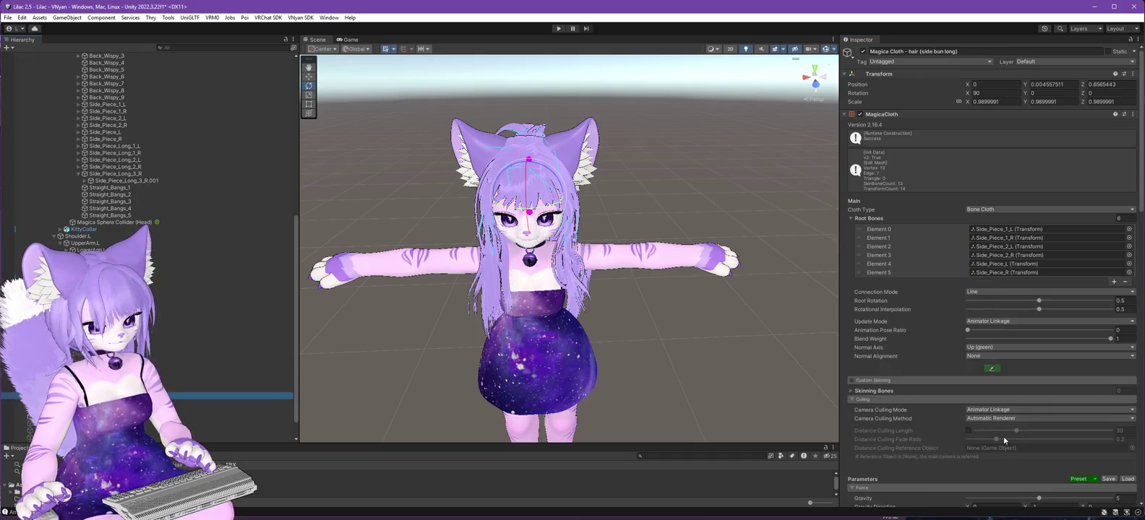
{"action": "left_click", "coordinate": [990, 369]}
{"action": "mouse_move", "coordinate": [437, 292]}
{"action": "left_mouse_down"}
{"action": "mouse_move", "coordinate": [535, 288]}
{"action": "mouse_move", "coordinate": [478, 261]}
{"action": "left_mouse_up"}
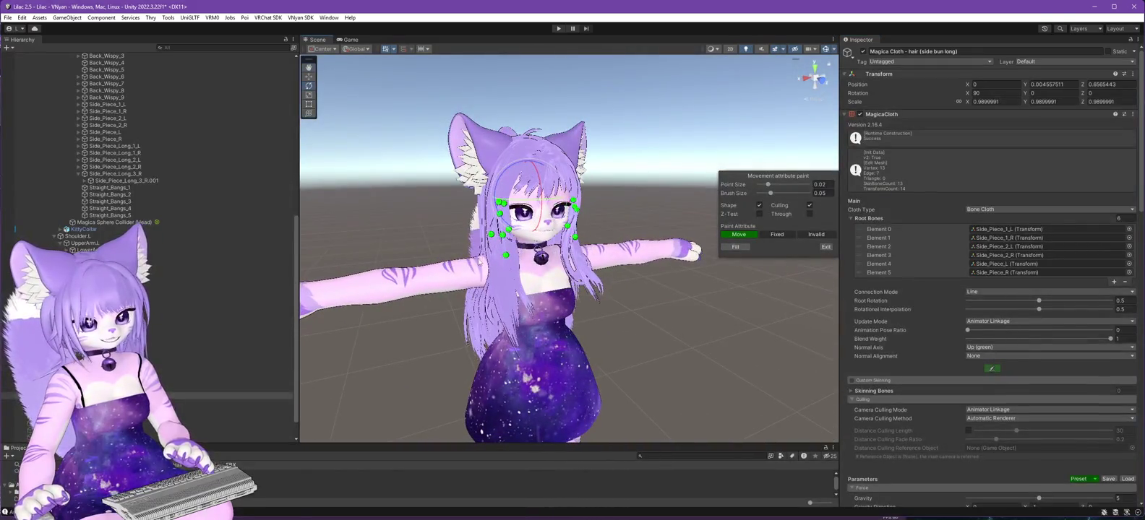
{"action": "scroll", "coordinate": [144, 217], "scroll_direction": "up", "scroll_amount": 15}
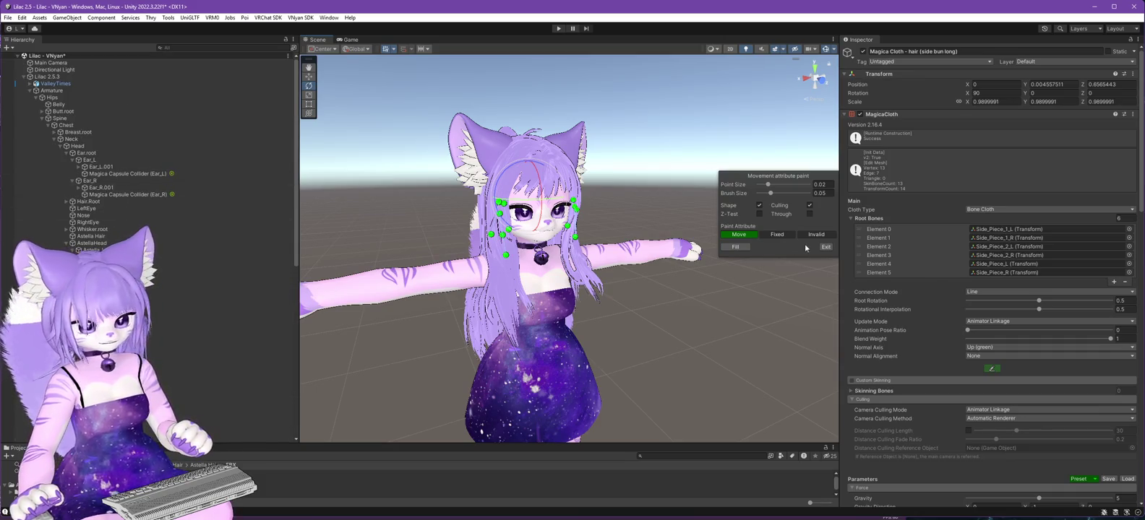
{"action": "left_click", "coordinate": [825, 246]}
{"action": "left_click", "coordinate": [8, 17]}
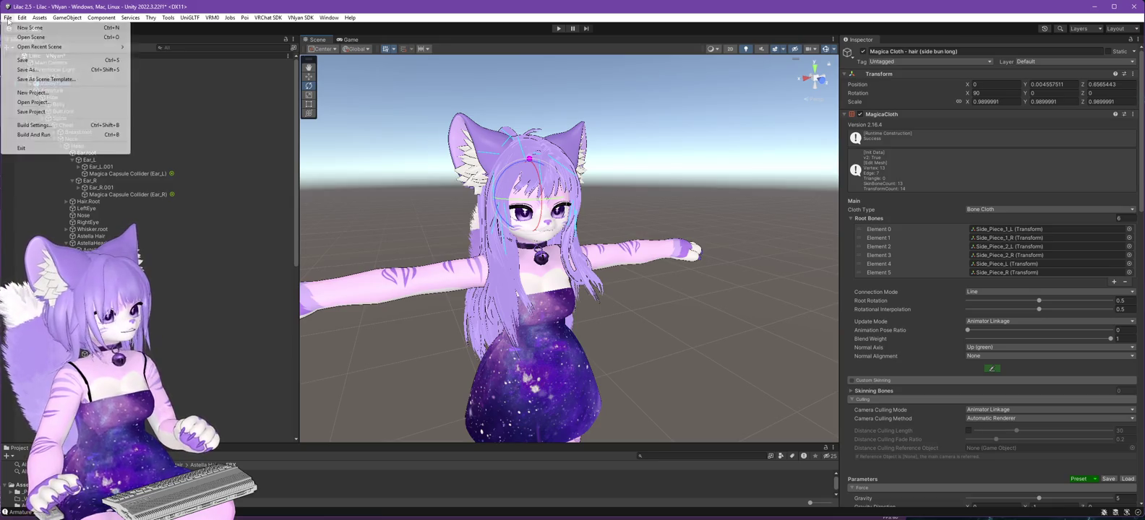
Export the Lilac 2.5.3 root with Export VNyan Avatar, overwriting Lilac 2.6.0.vsfavatar.
{"action": "key", "text": "Escape"}
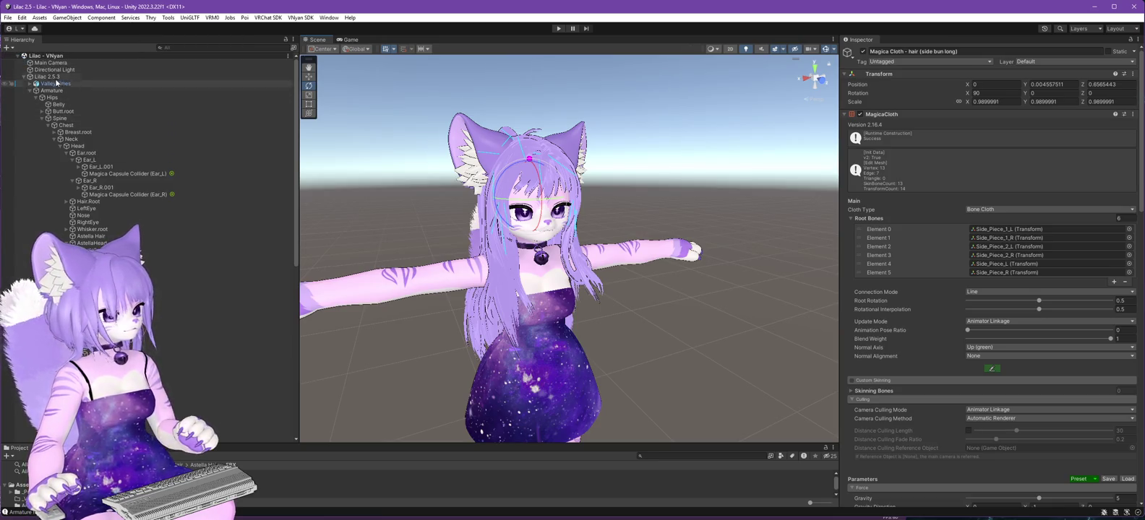
{"action": "left_click", "coordinate": [50, 77]}
{"action": "left_click", "coordinate": [300, 17]}
{"action": "mouse_move", "coordinate": [327, 37]}
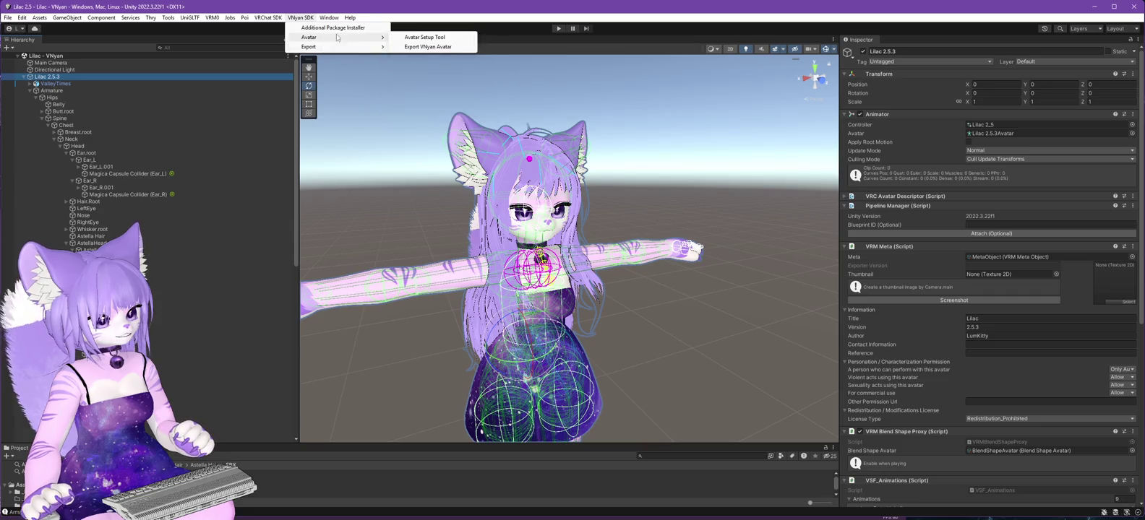
{"action": "left_click", "coordinate": [433, 46]}
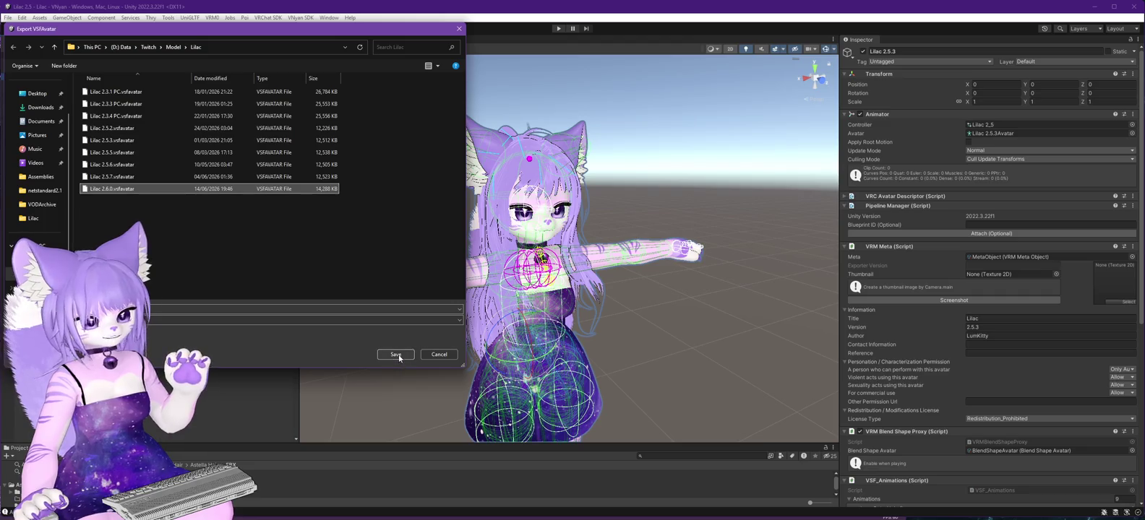
{"action": "left_click", "coordinate": [399, 357]}
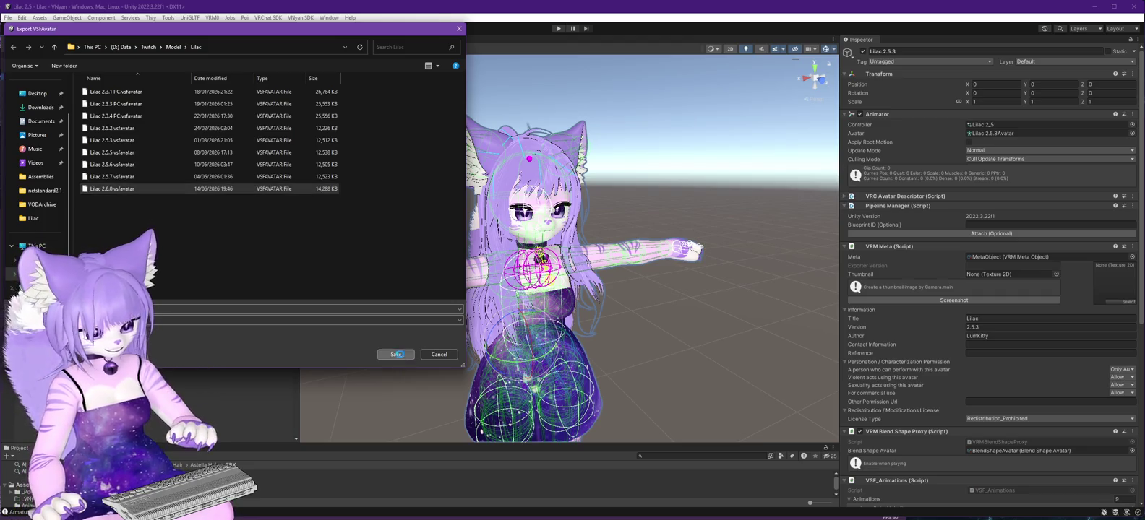
{"action": "left_click", "coordinate": [606, 265]}
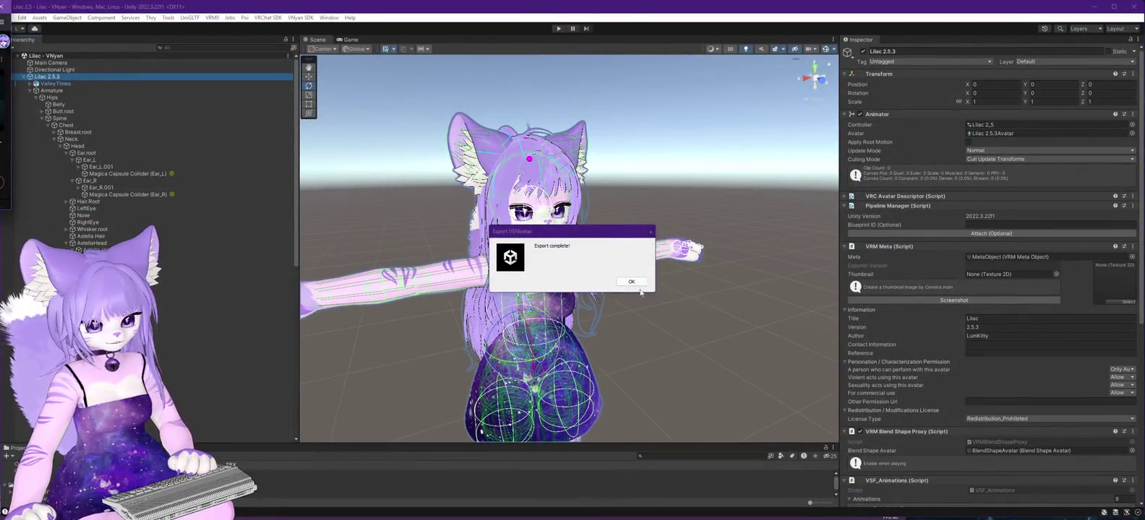
Dismiss the 'Export complete!' notice once the VSFAvatar export finishes.
{"action": "left_click", "coordinate": [631, 282]}
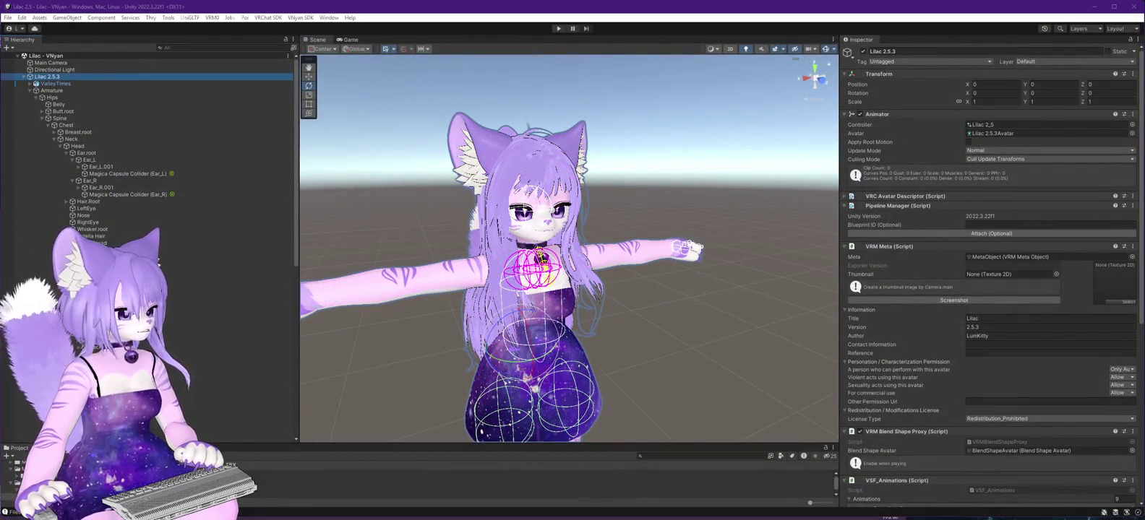
Load Lilac 2.6.0.vsfavatar into VNyan.
{"action": "key", "text": "alt+Tab"}
{"action": "left_click", "coordinate": [1049, 72]}
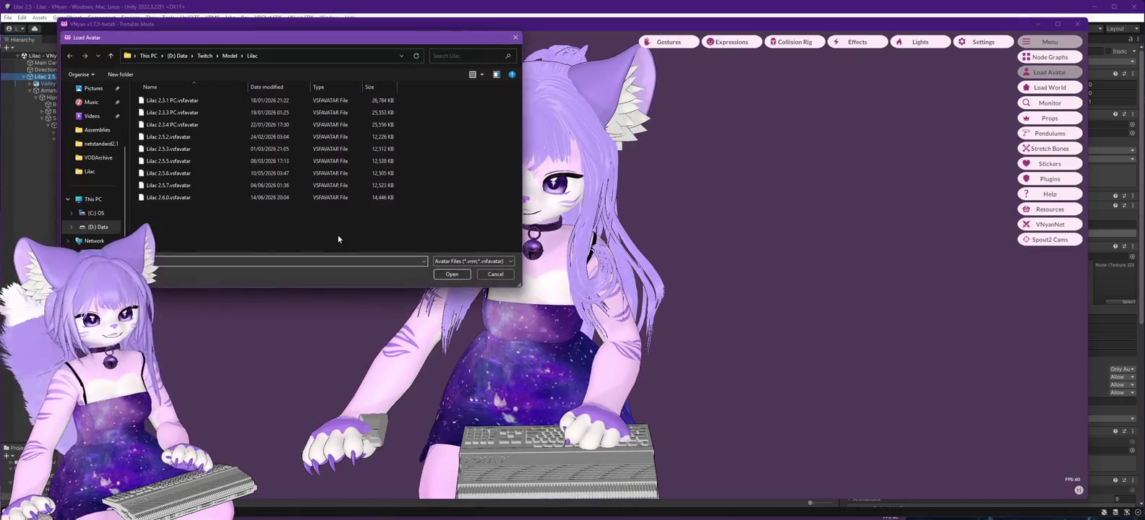
{"action": "double_click", "coordinate": [148, 197]}
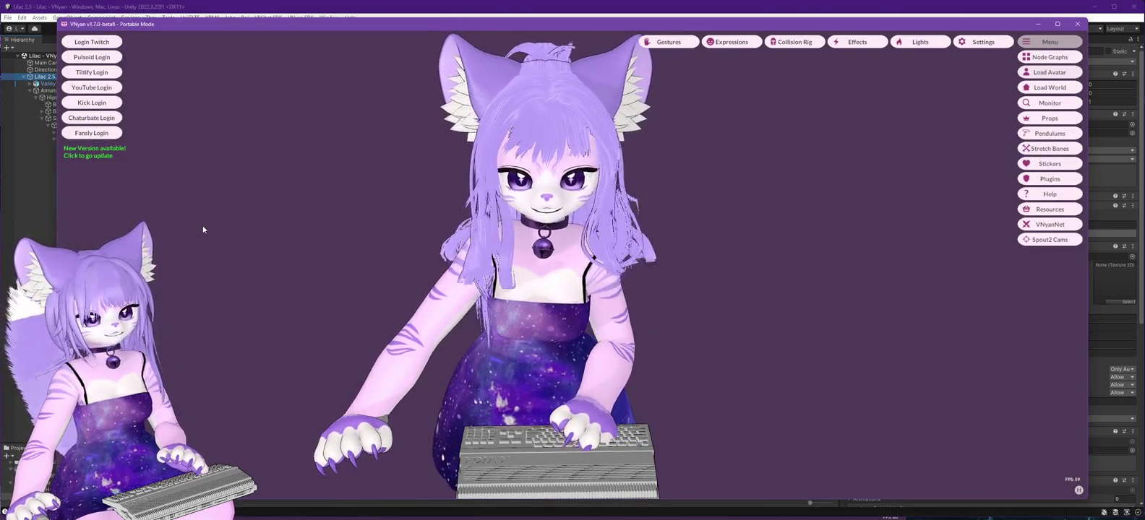
Orbit the VNyan camera to check the avatar's tail and back.
{"action": "mouse_move", "coordinate": [334, 309]}
{"action": "left_mouse_down"}
{"action": "mouse_move", "coordinate": [505, 303]}
{"action": "mouse_move", "coordinate": [214, 306]}
{"action": "left_mouse_up"}
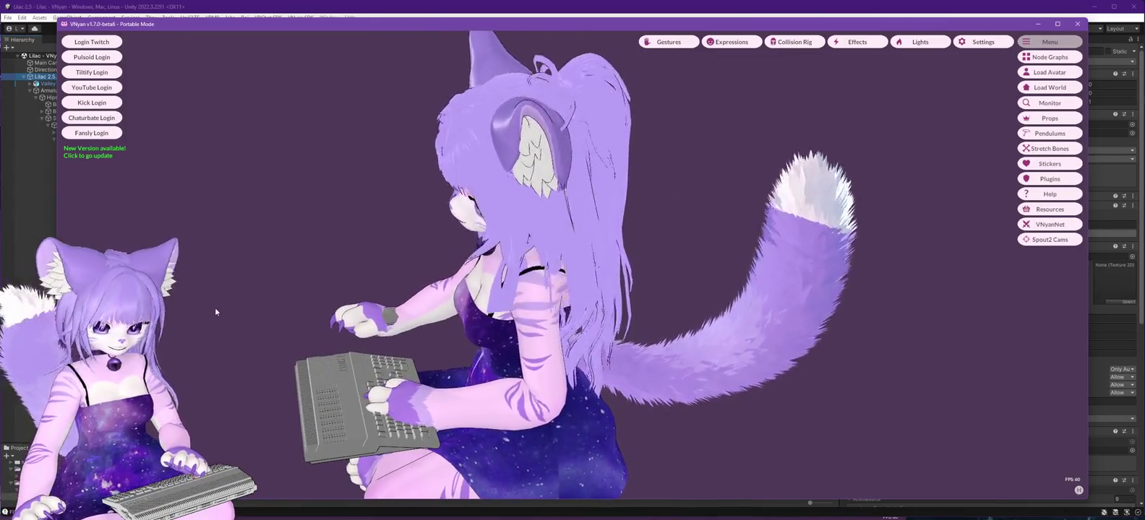
{"action": "left_click_drag", "start_coordinate": [215, 307], "coordinate": [152, 306]}
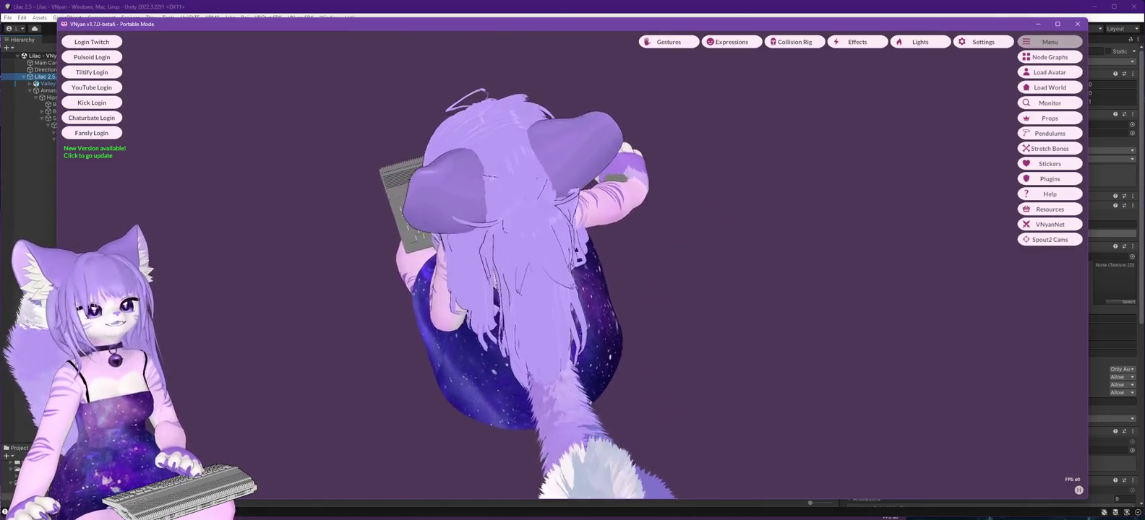
{"action": "scroll", "coordinate": [304, 221], "scroll_direction": "up", "scroll_amount": 5}
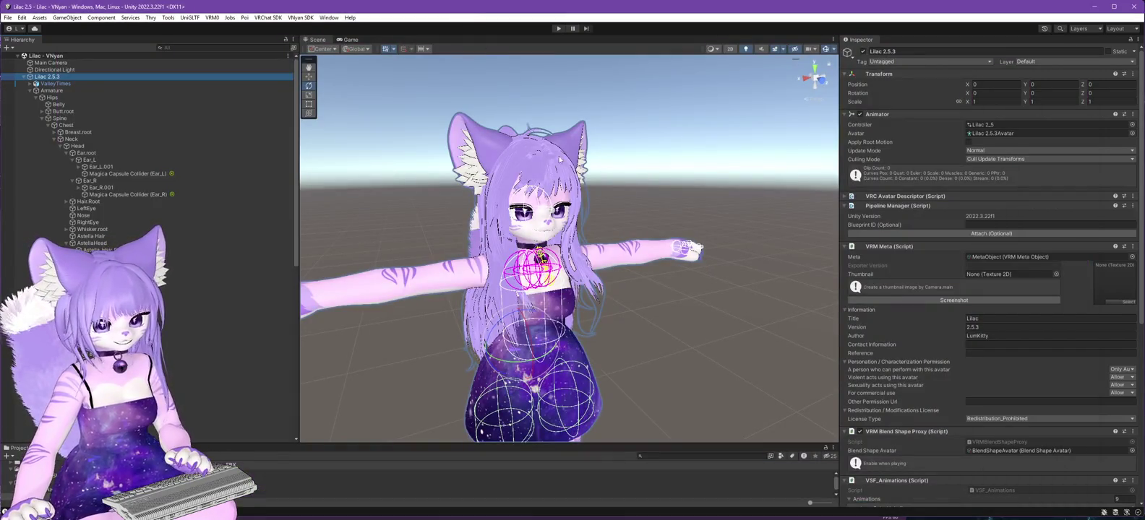
Zoom and orbit the Scene view to a close front view of the chest colliders.
{"action": "scroll", "coordinate": [610, 257], "scroll_direction": "up", "scroll_amount": 1}
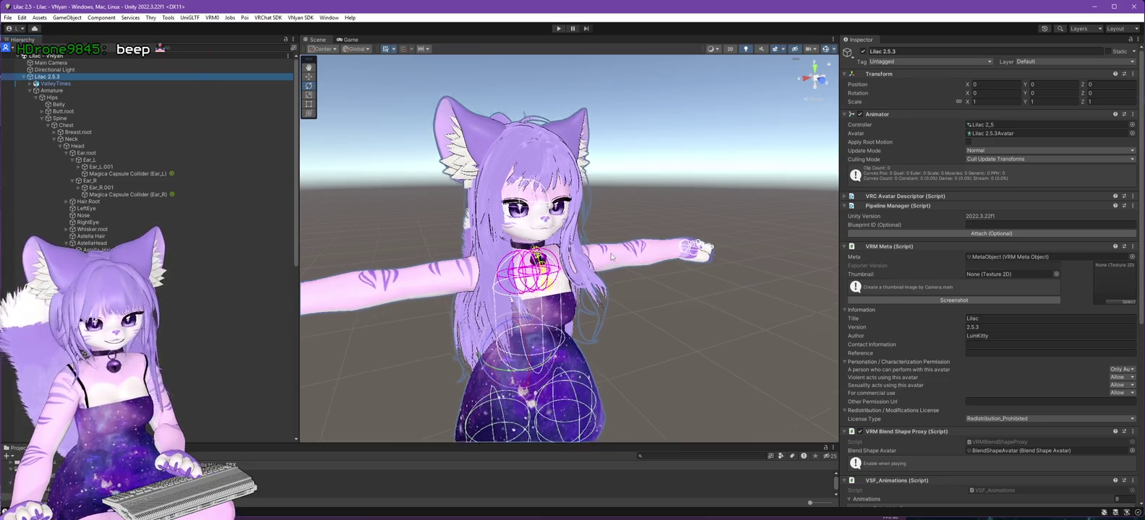
{"action": "scroll", "coordinate": [611, 256], "scroll_direction": "up", "scroll_amount": 3}
{"action": "left_click_drag", "start_coordinate": [610, 257], "coordinate": [416, 265]}
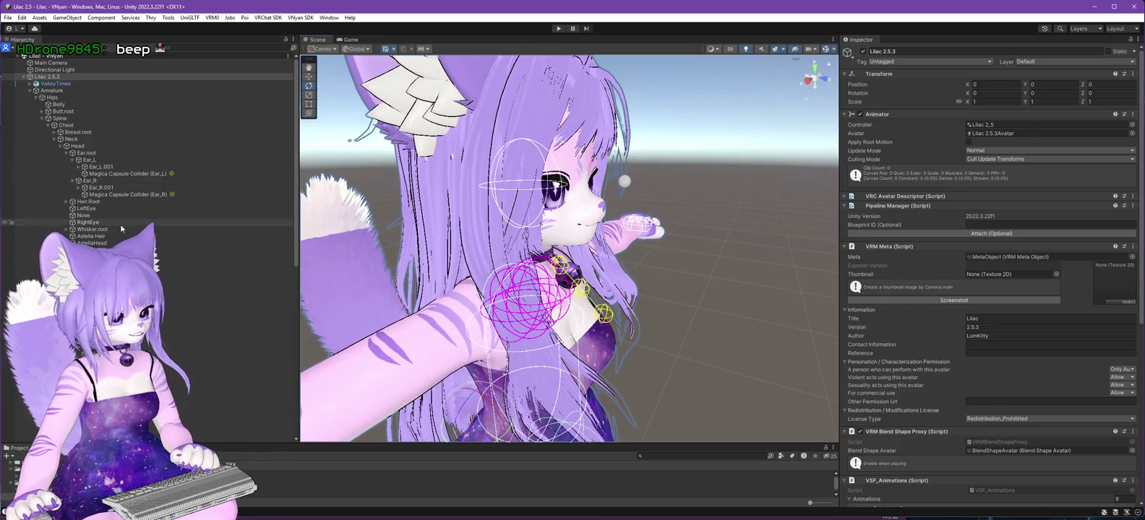
{"action": "left_click_drag", "start_coordinate": [416, 265], "coordinate": [369, 282]}
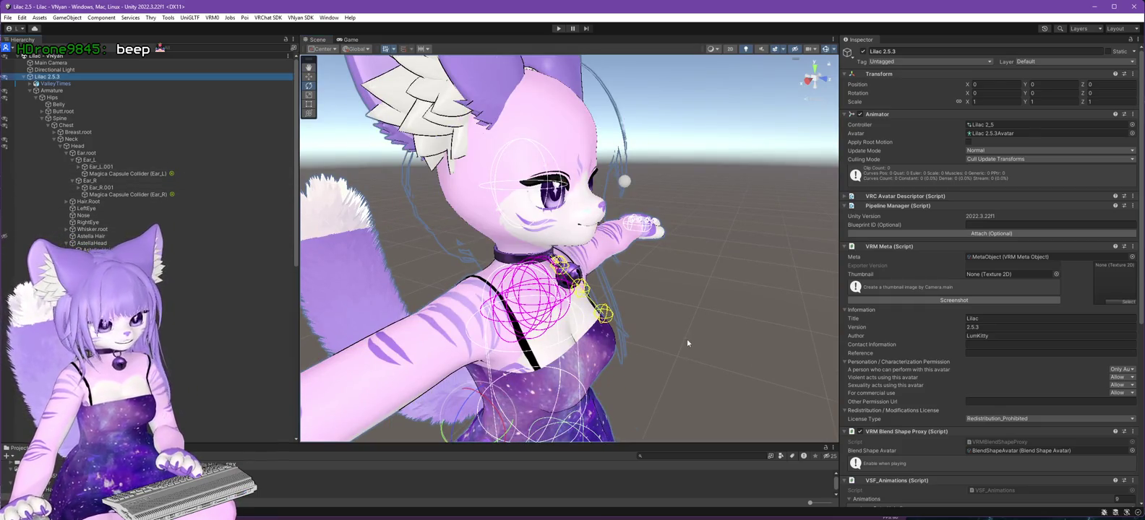
{"action": "mouse_move", "coordinate": [687, 338]}
{"action": "left_mouse_down"}
{"action": "mouse_move", "coordinate": [549, 346]}
{"action": "mouse_move", "coordinate": [723, 341]}
{"action": "mouse_move", "coordinate": [614, 340]}
{"action": "left_mouse_up"}
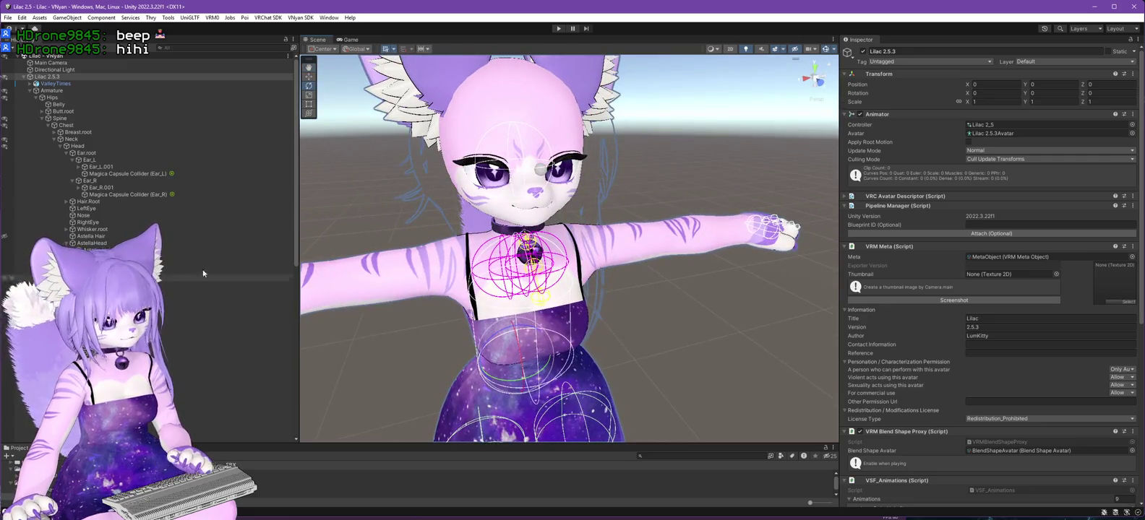
Browse the Head, Chest, UpperArm.L and UpperLeg.L bones in the Hierarchy.
{"action": "left_click", "coordinate": [60, 146]}
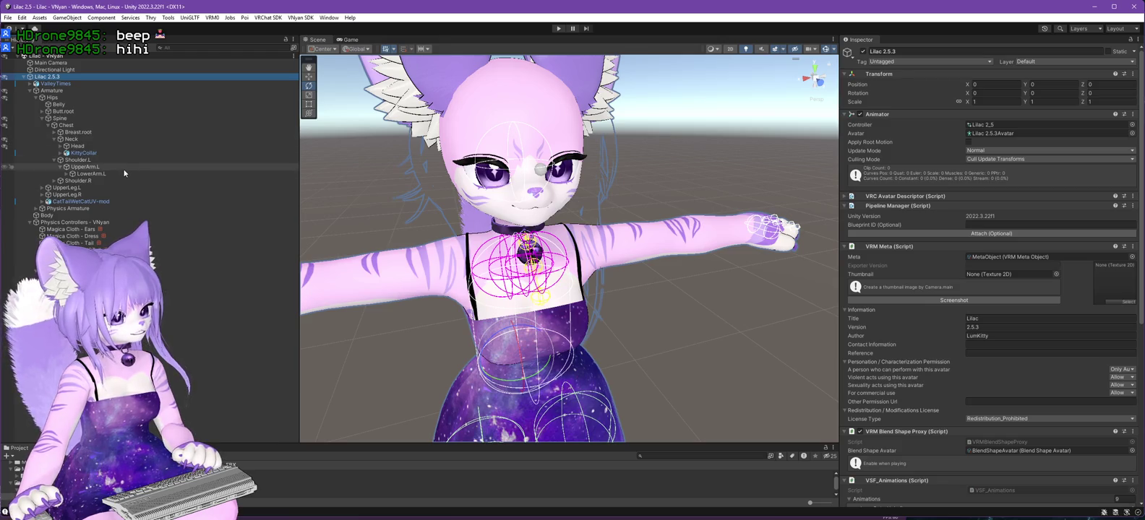
{"action": "left_click", "coordinate": [64, 126]}
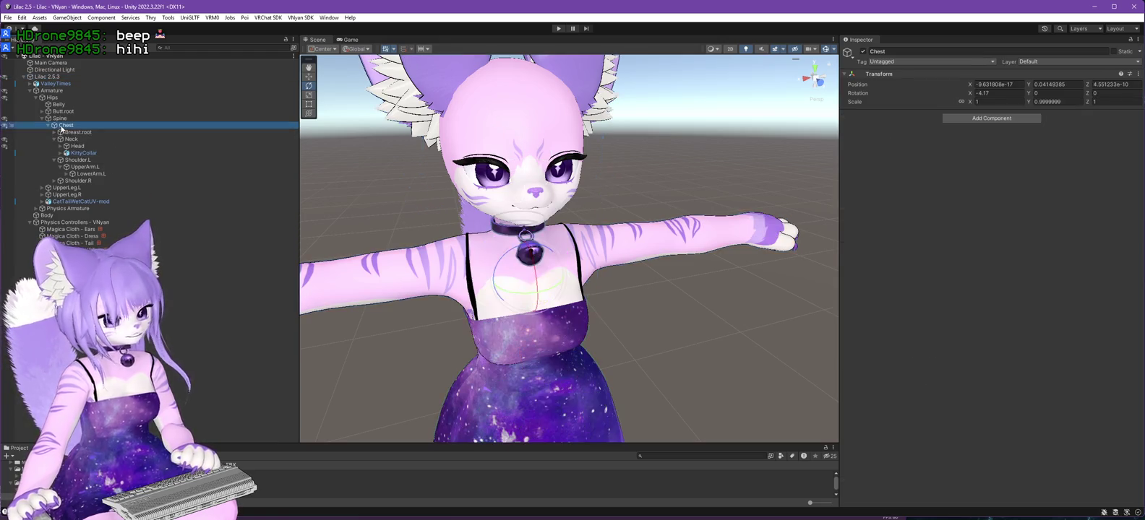
{"action": "left_click", "coordinate": [86, 167]}
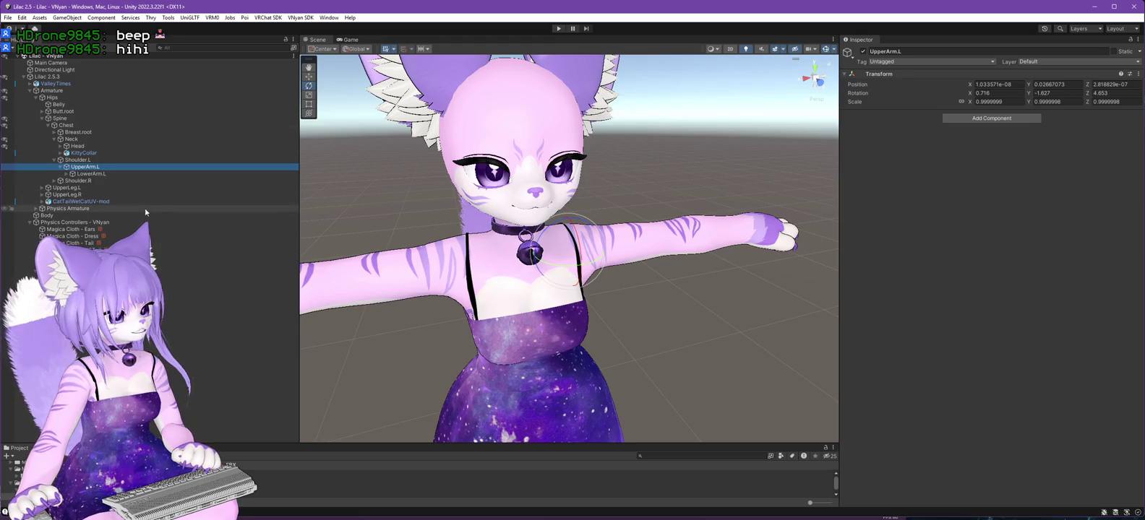
{"action": "left_click", "coordinate": [41, 187]}
{"action": "left_click", "coordinate": [41, 187]}
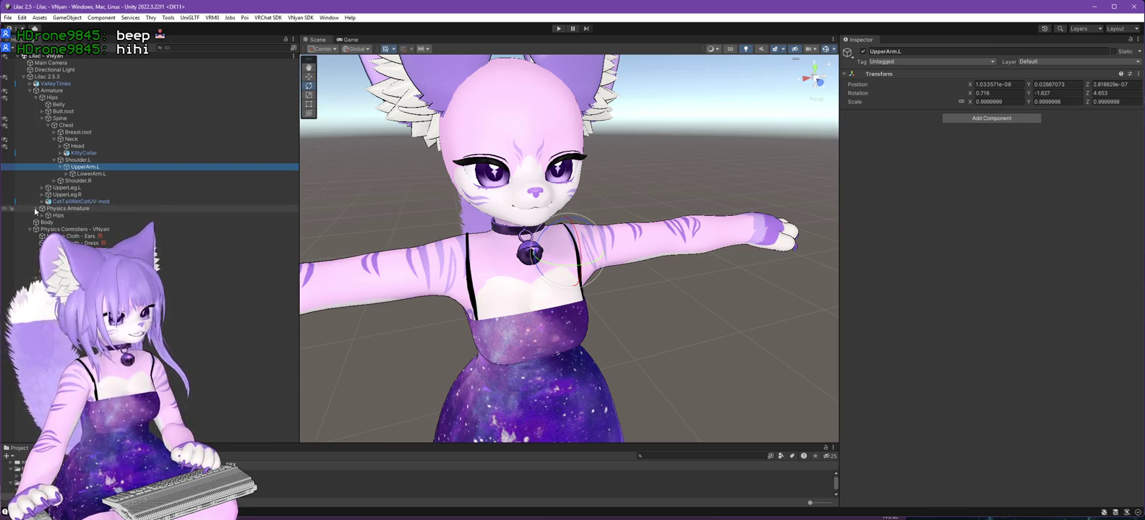
Expand Physics Armature > Hips > Spine and select the spine's Magica Capsule Collider.
{"action": "left_click", "coordinate": [42, 215]}
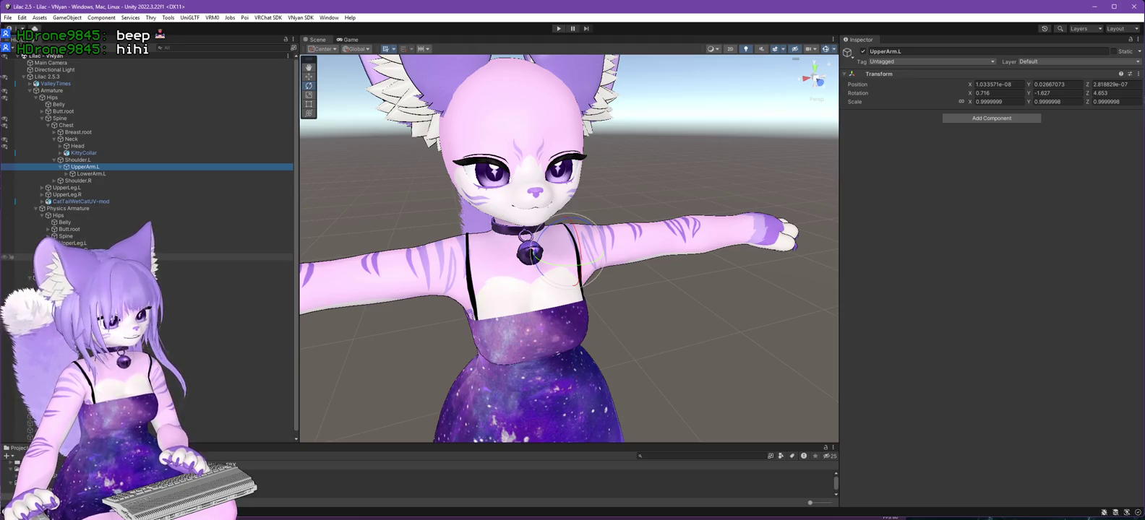
{"action": "left_click", "coordinate": [48, 237]}
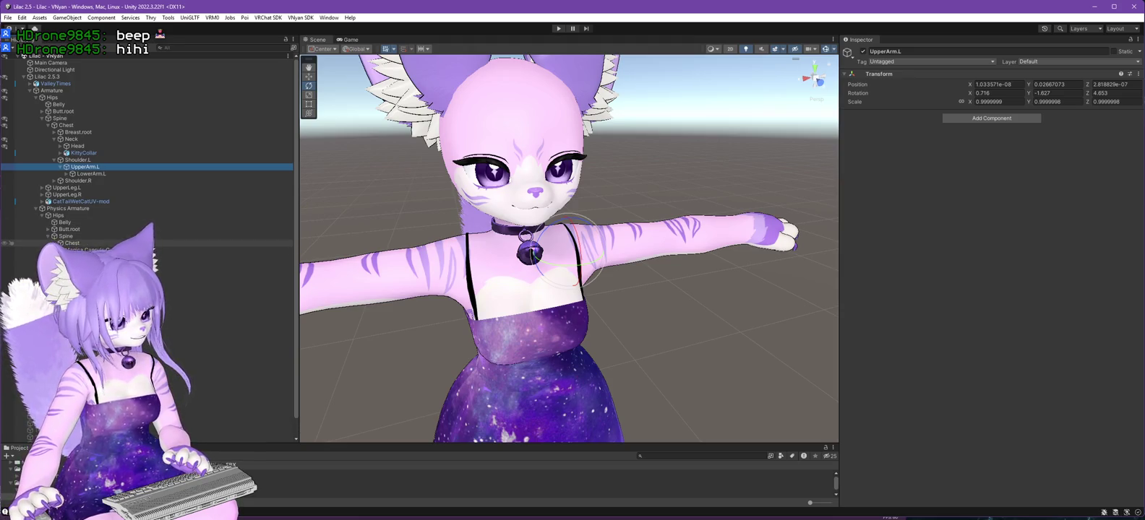
{"action": "left_click", "coordinate": [65, 208]}
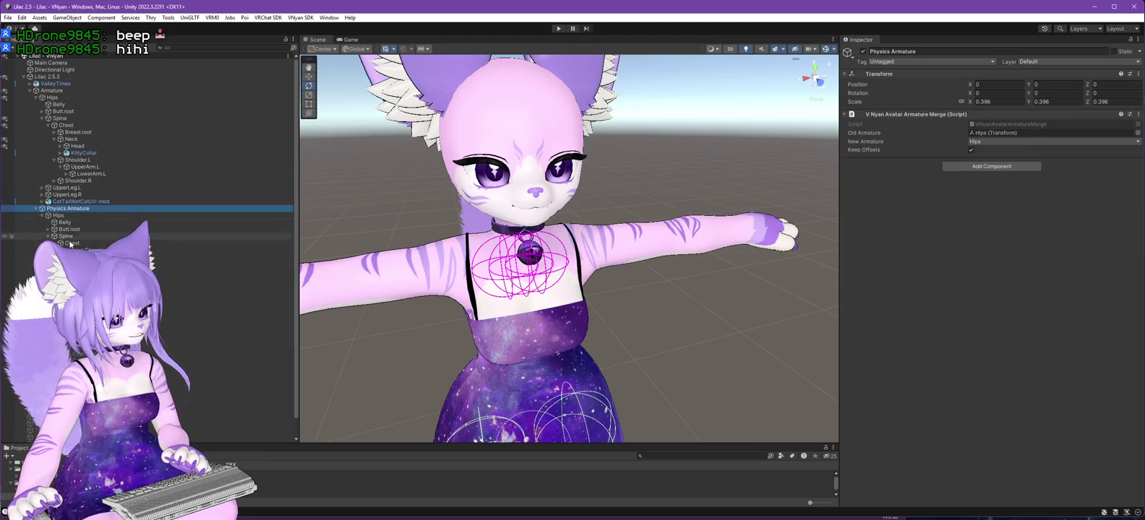
{"action": "scroll", "coordinate": [417, 307], "scroll_direction": "down", "scroll_amount": 3}
{"action": "mouse_move", "coordinate": [417, 306]}
{"action": "left_mouse_down"}
{"action": "mouse_move", "coordinate": [403, 236]}
{"action": "mouse_move", "coordinate": [383, 267]}
{"action": "mouse_move", "coordinate": [326, 255]}
{"action": "mouse_move", "coordinate": [354, 262]}
{"action": "left_mouse_up"}
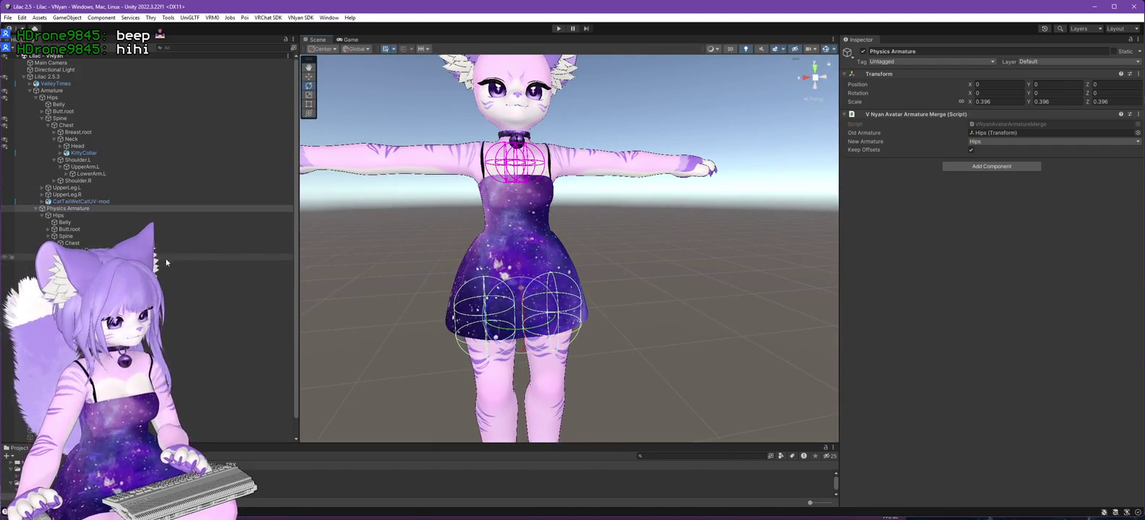
{"action": "left_click", "coordinate": [65, 236]}
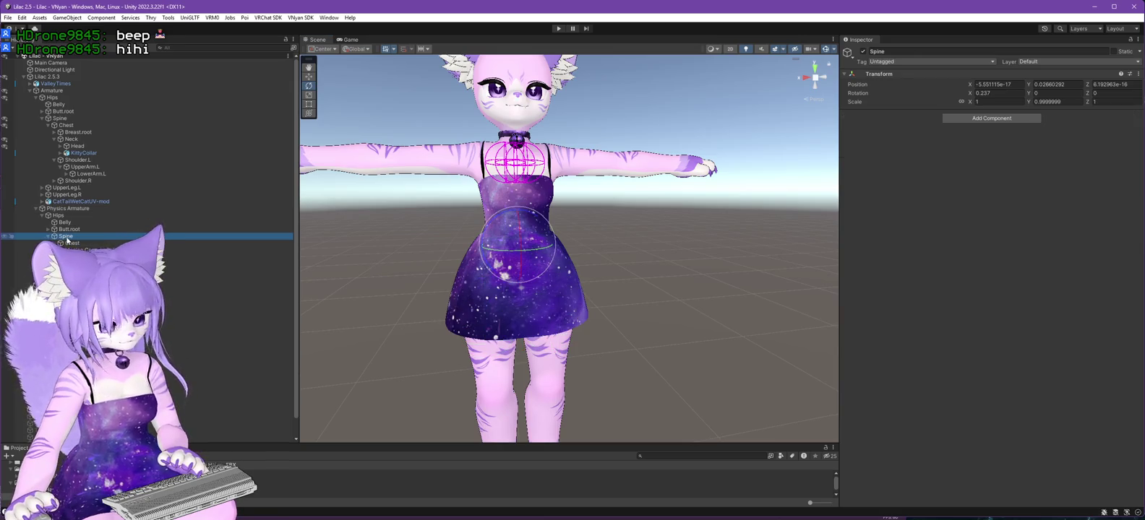
{"action": "left_click", "coordinate": [85, 249]}
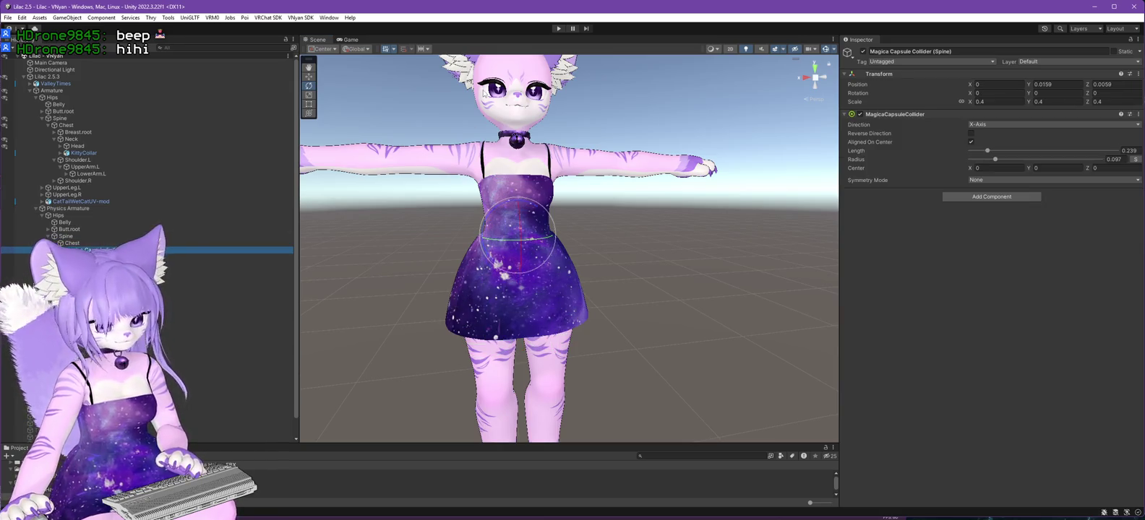
Run a quick Play-mode test, then view Physics Armature's torso colliders and open Gizmos.
{"action": "left_click", "coordinate": [557, 29]}
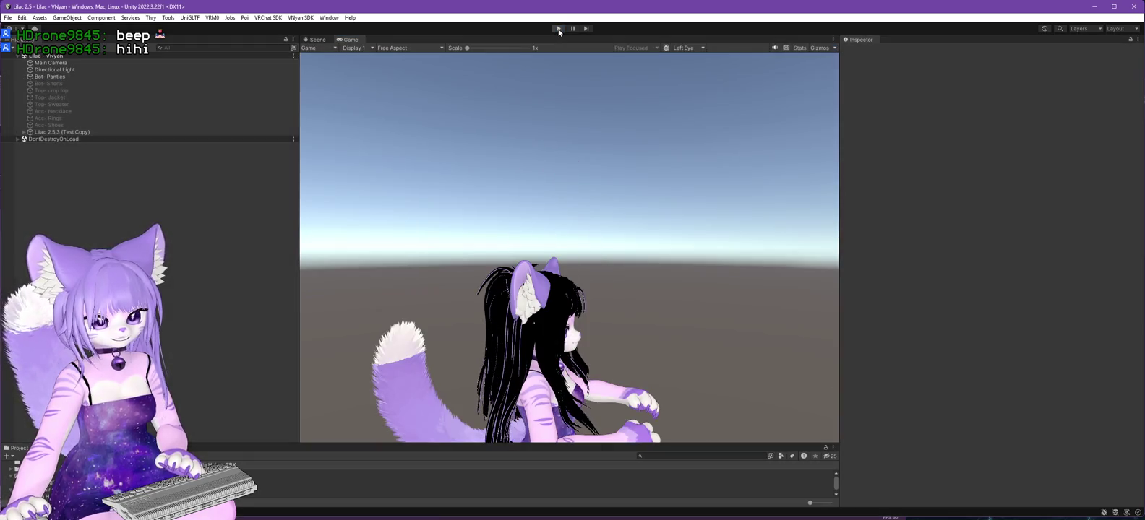
{"action": "left_click", "coordinate": [558, 29]}
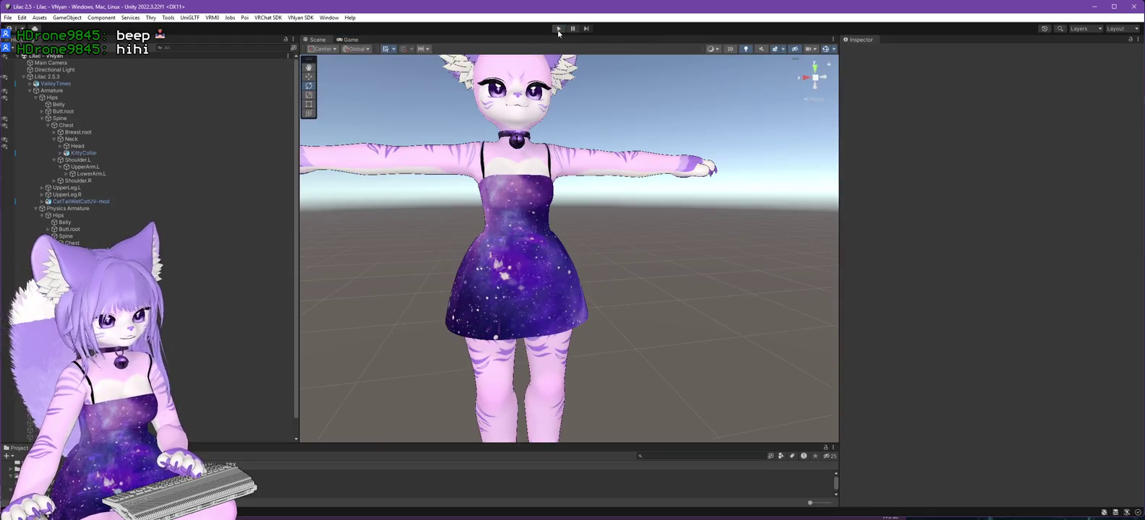
{"action": "left_click", "coordinate": [85, 211]}
{"action": "mouse_move", "coordinate": [394, 225]}
{"action": "left_mouse_down"}
{"action": "mouse_move", "coordinate": [391, 270]}
{"action": "mouse_move", "coordinate": [411, 245]}
{"action": "mouse_move", "coordinate": [457, 273]}
{"action": "mouse_move", "coordinate": [496, 274]}
{"action": "mouse_move", "coordinate": [705, 245]}
{"action": "mouse_move", "coordinate": [510, 284]}
{"action": "left_mouse_up"}
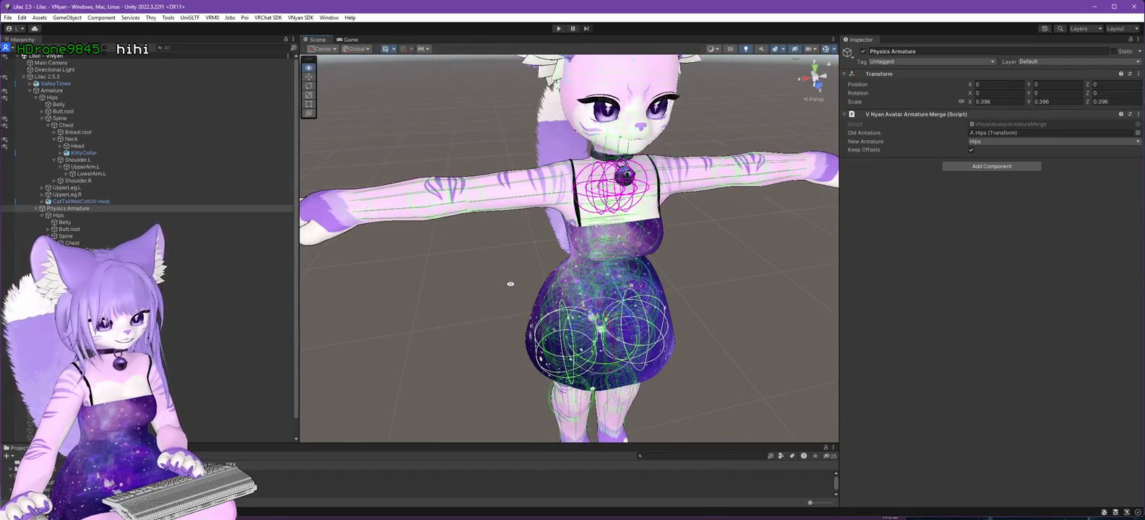
{"action": "scroll", "coordinate": [788, 235], "scroll_direction": "up", "scroll_amount": 5}
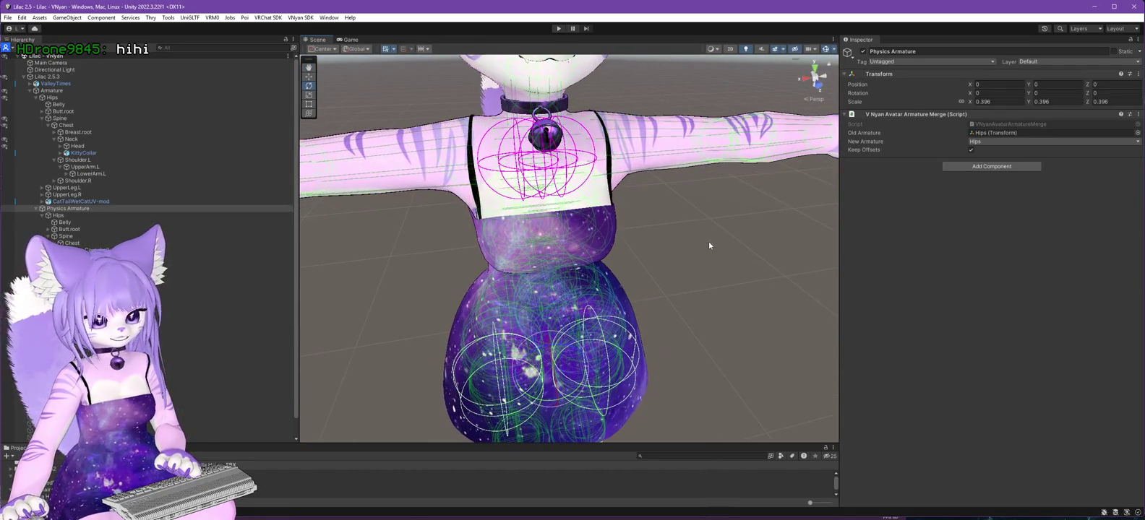
{"action": "left_click", "coordinate": [834, 50]}
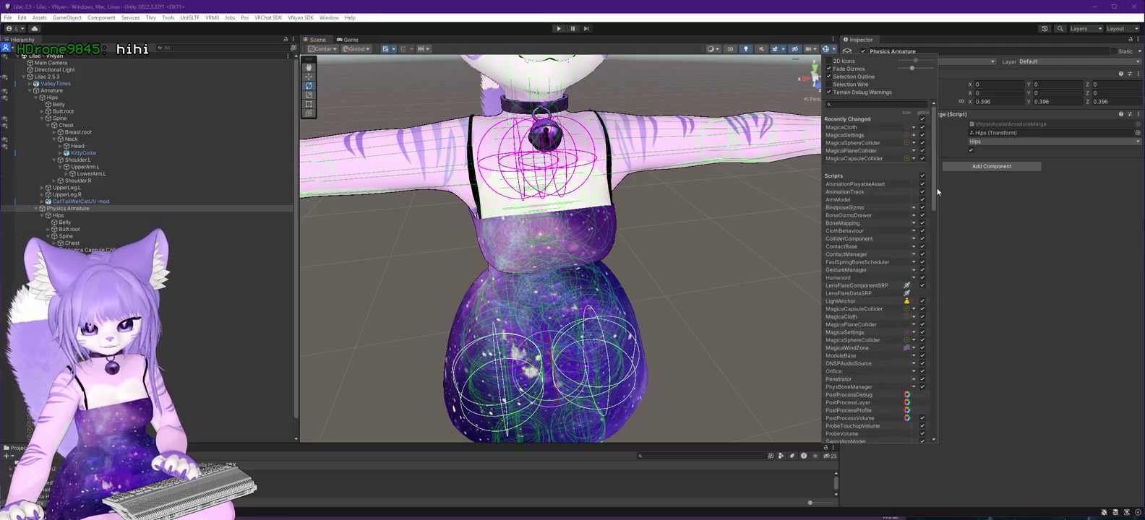
Hide the VRMSpringBoneCollider gizmos on the chest.
{"action": "left_click_drag", "start_coordinate": [937, 191], "coordinate": [944, 438]}
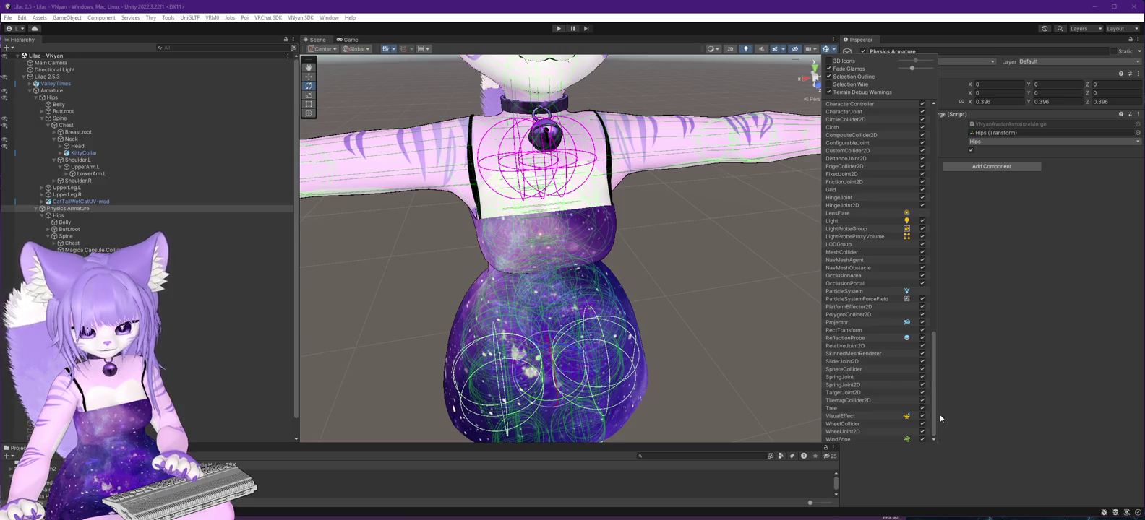
{"action": "mouse_move", "coordinate": [939, 414]}
{"action": "left_mouse_down"}
{"action": "mouse_move", "coordinate": [926, 146]}
{"action": "mouse_move", "coordinate": [939, 300]}
{"action": "left_mouse_up"}
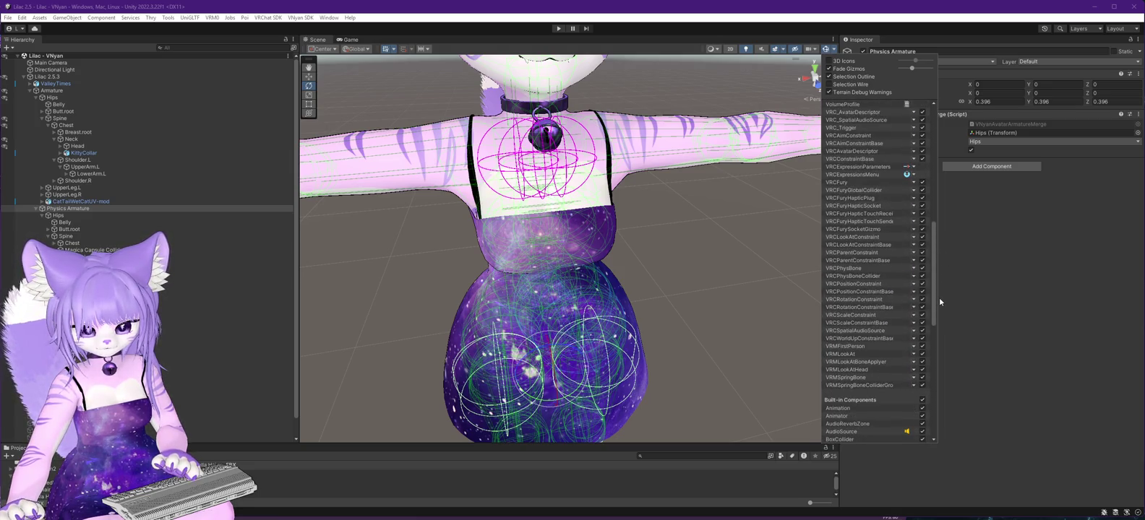
{"action": "left_click", "coordinate": [922, 386]}
{"action": "left_click", "coordinate": [715, 308]}
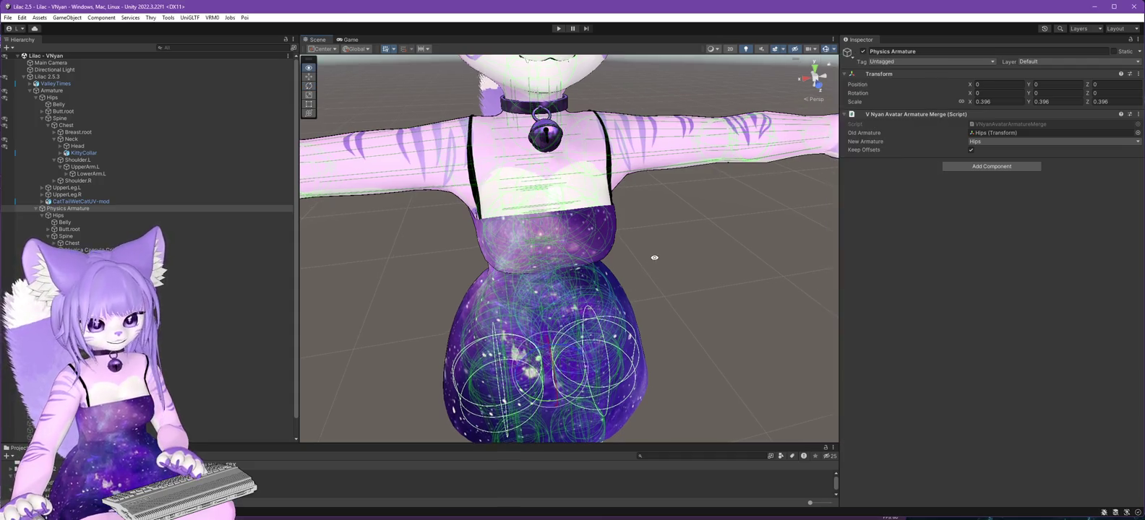
Switch the Scene view to Wireframe and orbit around the body and chest.
{"action": "mouse_move", "coordinate": [654, 256]}
{"action": "left_mouse_down"}
{"action": "mouse_move", "coordinate": [735, 268]}
{"action": "mouse_move", "coordinate": [749, 255]}
{"action": "mouse_move", "coordinate": [641, 259]}
{"action": "mouse_move", "coordinate": [654, 244]}
{"action": "left_mouse_up"}
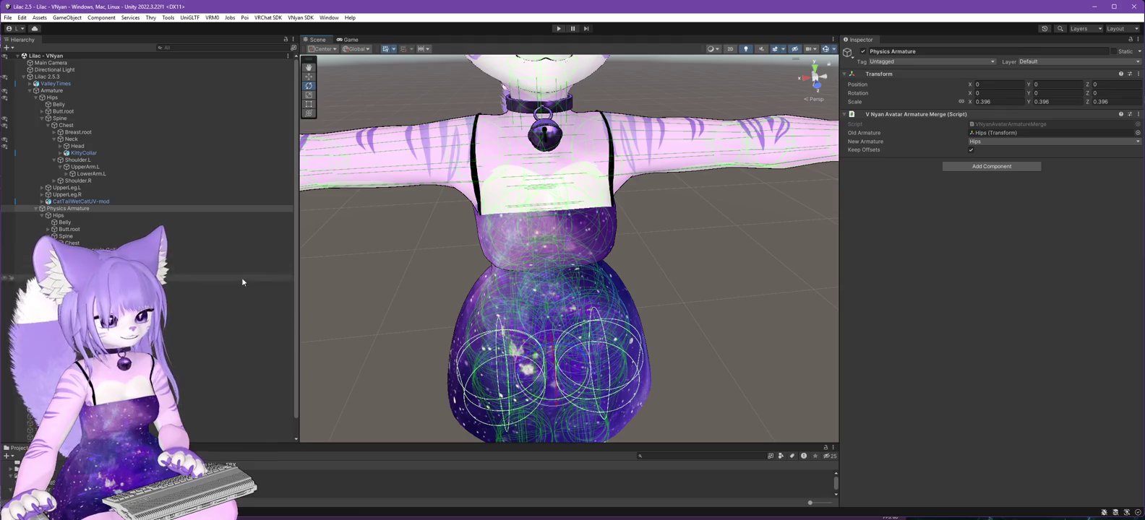
{"action": "left_click_drag", "start_coordinate": [535, 216], "coordinate": [614, 261]}
{"action": "left_click", "coordinate": [714, 50]}
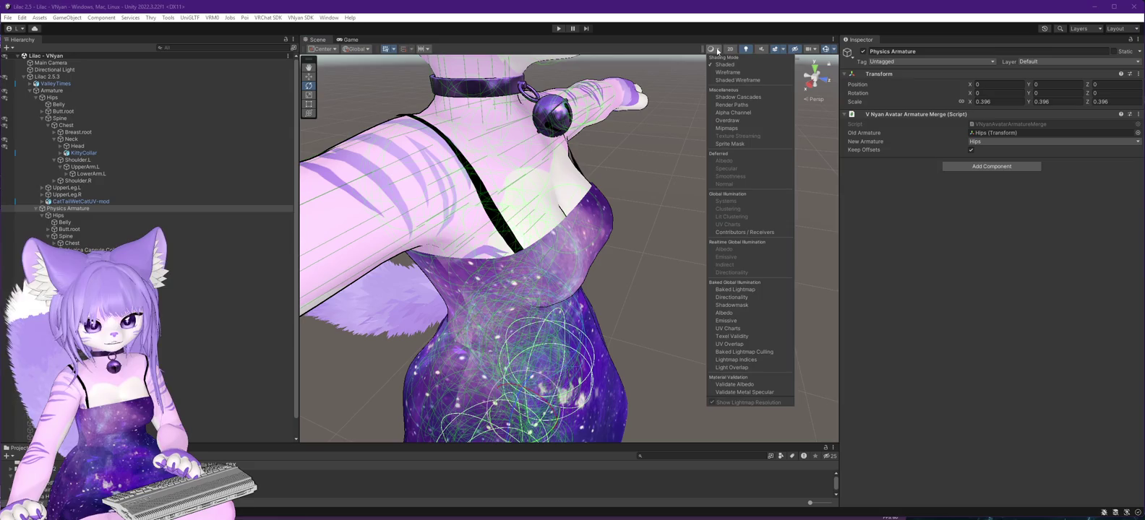
{"action": "left_click", "coordinate": [725, 73]}
{"action": "mouse_move", "coordinate": [605, 207]}
{"action": "left_mouse_down"}
{"action": "mouse_move", "coordinate": [429, 168]}
{"action": "mouse_move", "coordinate": [506, 179]}
{"action": "mouse_move", "coordinate": [448, 179]}
{"action": "left_mouse_up"}
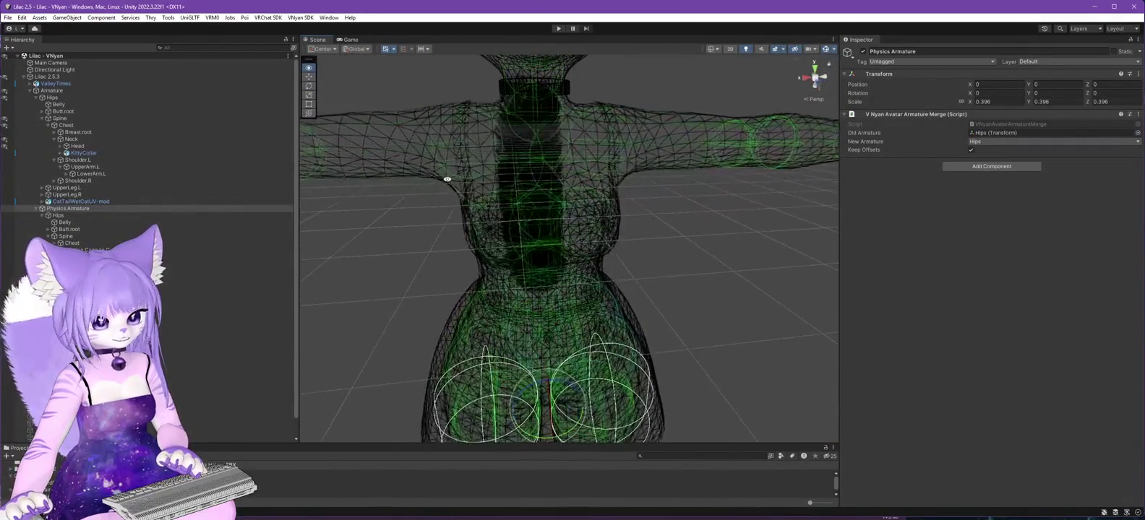
{"action": "left_click_drag", "start_coordinate": [507, 141], "coordinate": [466, 229]}
{"action": "mouse_move", "coordinate": [554, 220]}
{"action": "left_mouse_down"}
{"action": "mouse_move", "coordinate": [580, 205]}
{"action": "mouse_move", "coordinate": [591, 220]}
{"action": "mouse_move", "coordinate": [480, 237]}
{"action": "mouse_move", "coordinate": [603, 219]}
{"action": "mouse_move", "coordinate": [442, 281]}
{"action": "left_mouse_up"}
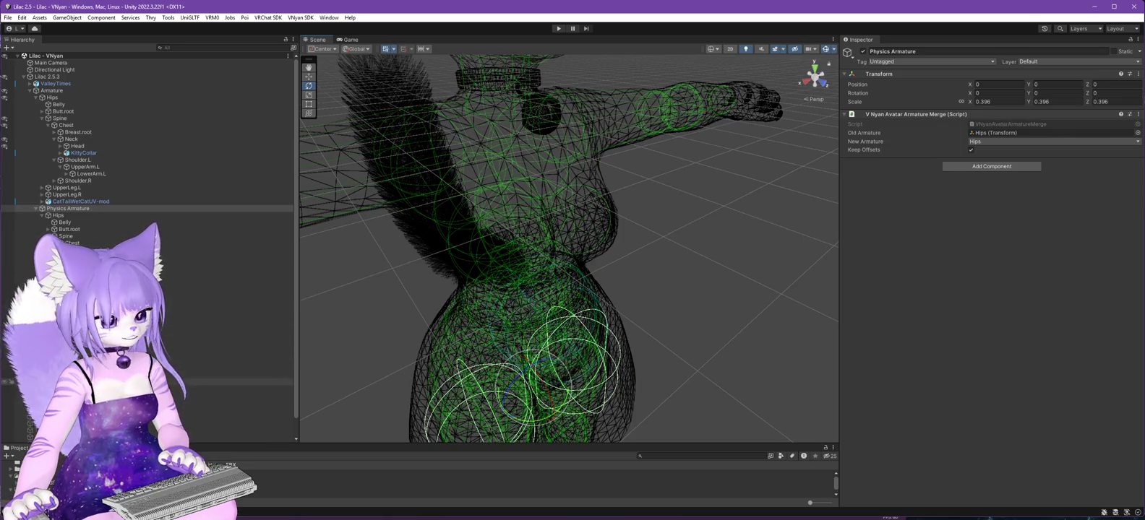
Inspect the Magica Cloth's 14-entry Collider List, then return the scene to Shaded.
{"action": "left_click", "coordinate": [217, 375]}
{"action": "scroll", "coordinate": [1024, 285], "scroll_direction": "down", "scroll_amount": 15}
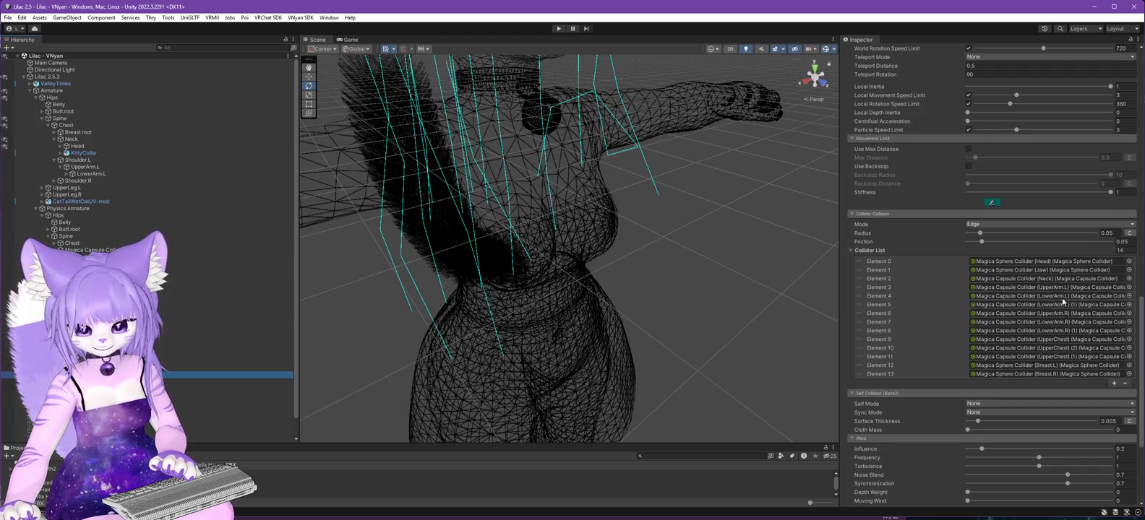
{"action": "mouse_move", "coordinate": [795, 260]}
{"action": "left_mouse_down"}
{"action": "mouse_move", "coordinate": [743, 248]}
{"action": "mouse_move", "coordinate": [767, 281]}
{"action": "mouse_move", "coordinate": [718, 309]}
{"action": "mouse_move", "coordinate": [648, 278]}
{"action": "mouse_move", "coordinate": [777, 275]}
{"action": "mouse_move", "coordinate": [416, 271]}
{"action": "mouse_move", "coordinate": [463, 268]}
{"action": "left_mouse_up"}
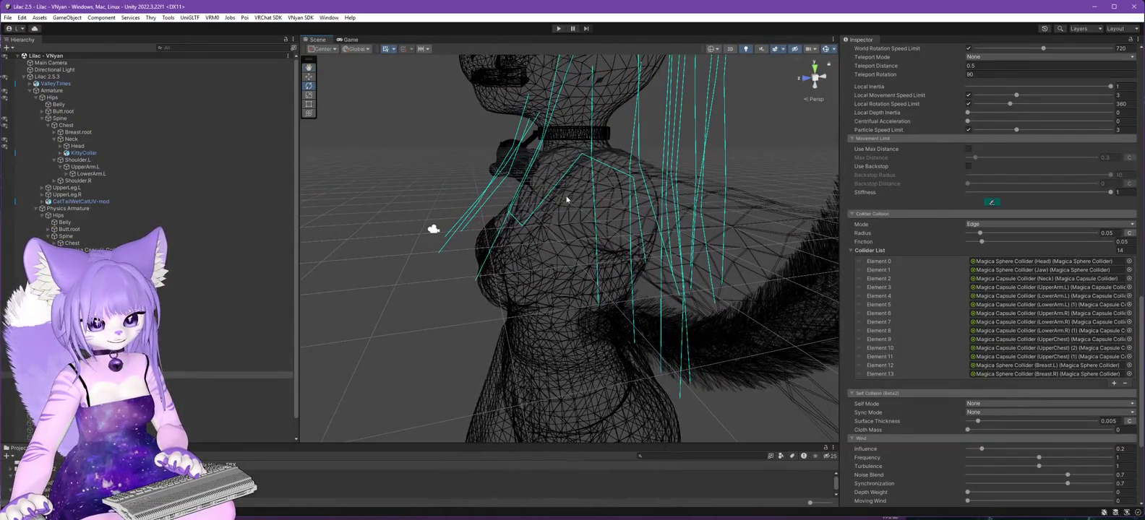
{"action": "left_click", "coordinate": [716, 50]}
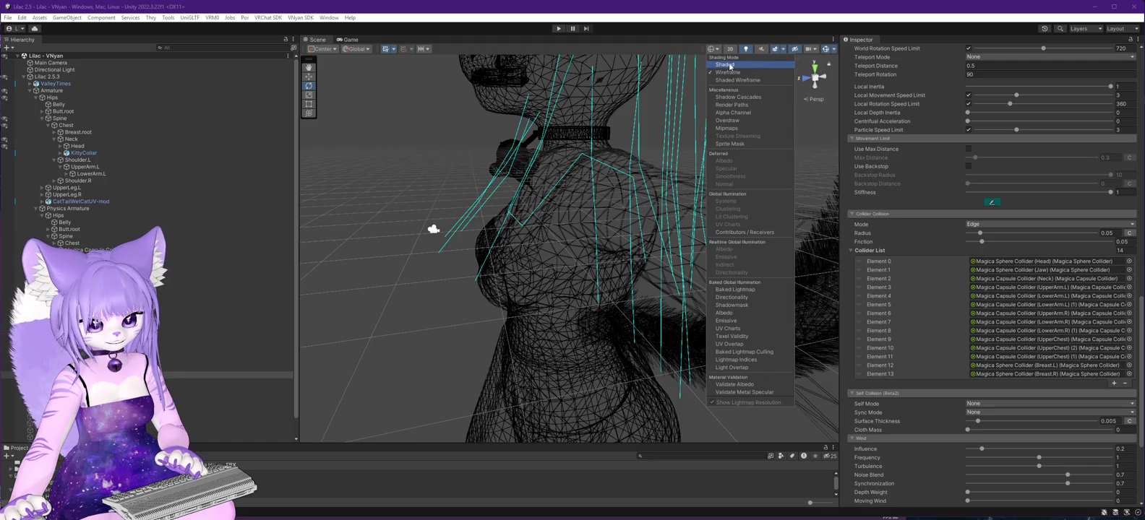
{"action": "left_click", "coordinate": [729, 66]}
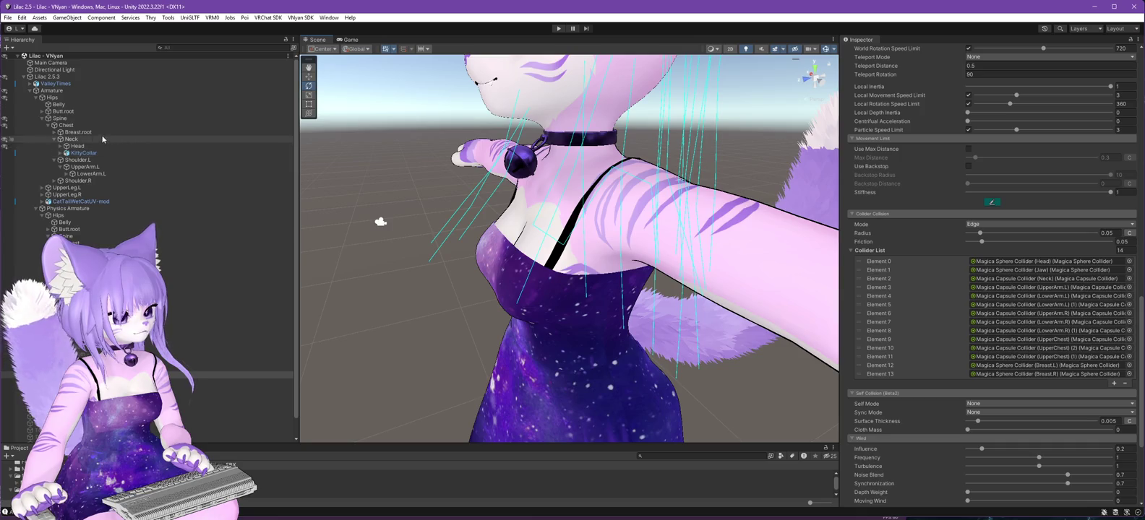
{"action": "left_click", "coordinate": [60, 147]}
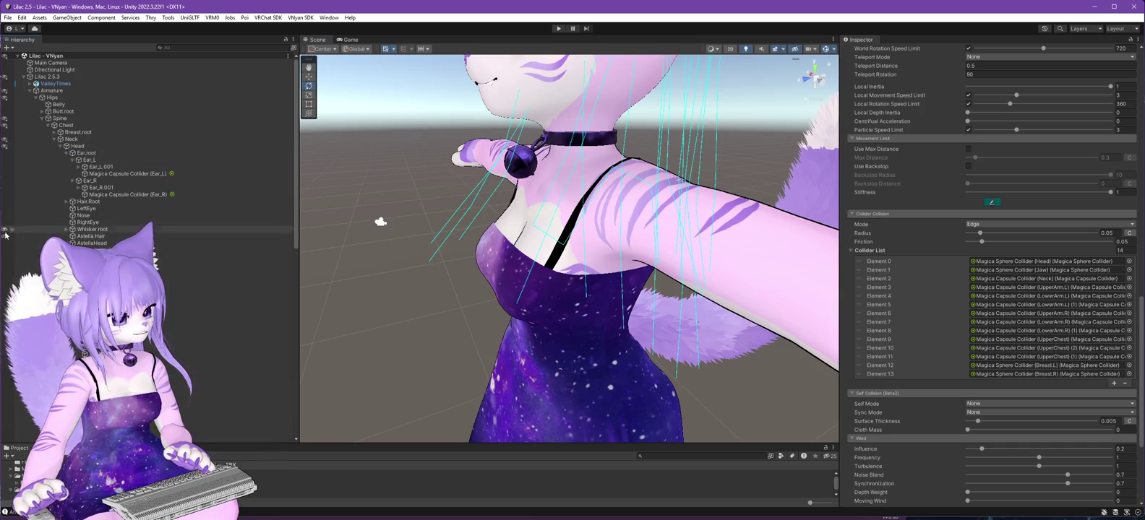
Select the Astella Hair mesh and locate the long side hair bones.
{"action": "left_click_drag", "start_coordinate": [310, 249], "coordinate": [338, 247]}
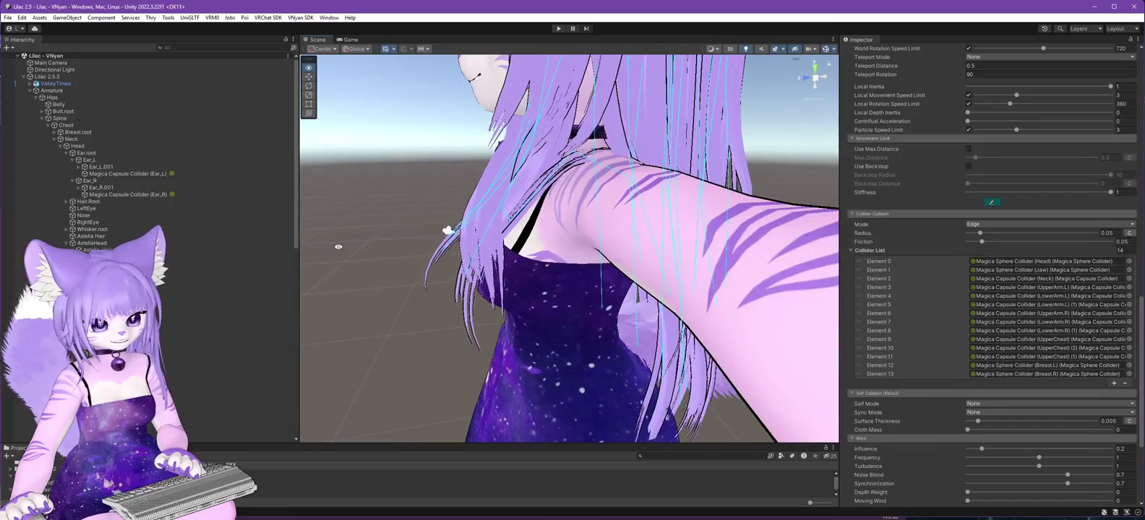
{"action": "left_click", "coordinate": [586, 164]}
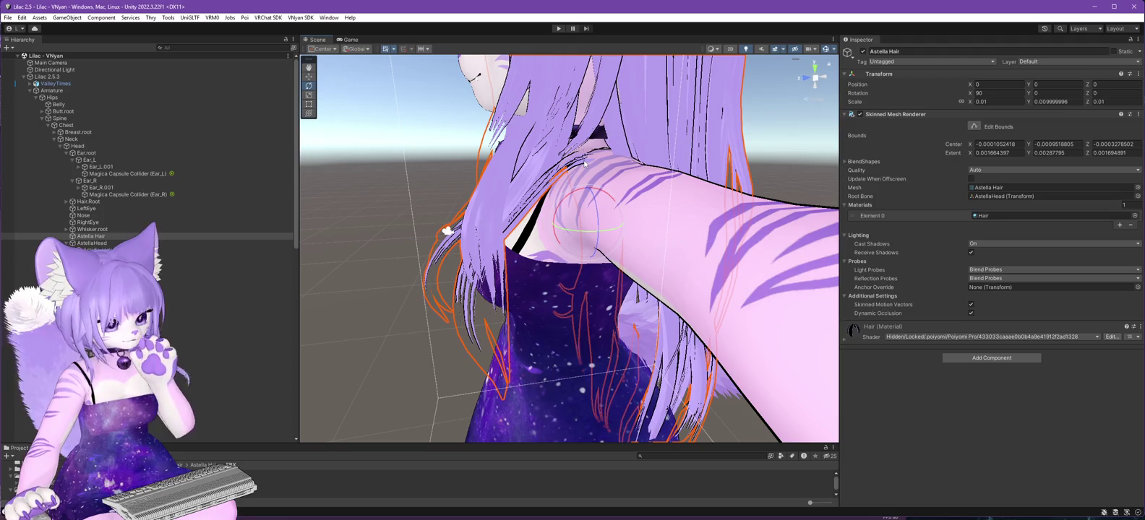
{"action": "mouse_move", "coordinate": [575, 233]}
{"action": "left_mouse_down"}
{"action": "mouse_move", "coordinate": [653, 240]}
{"action": "mouse_move", "coordinate": [515, 223]}
{"action": "mouse_move", "coordinate": [948, 224]}
{"action": "mouse_move", "coordinate": [580, 226]}
{"action": "mouse_move", "coordinate": [650, 225]}
{"action": "left_mouse_up"}
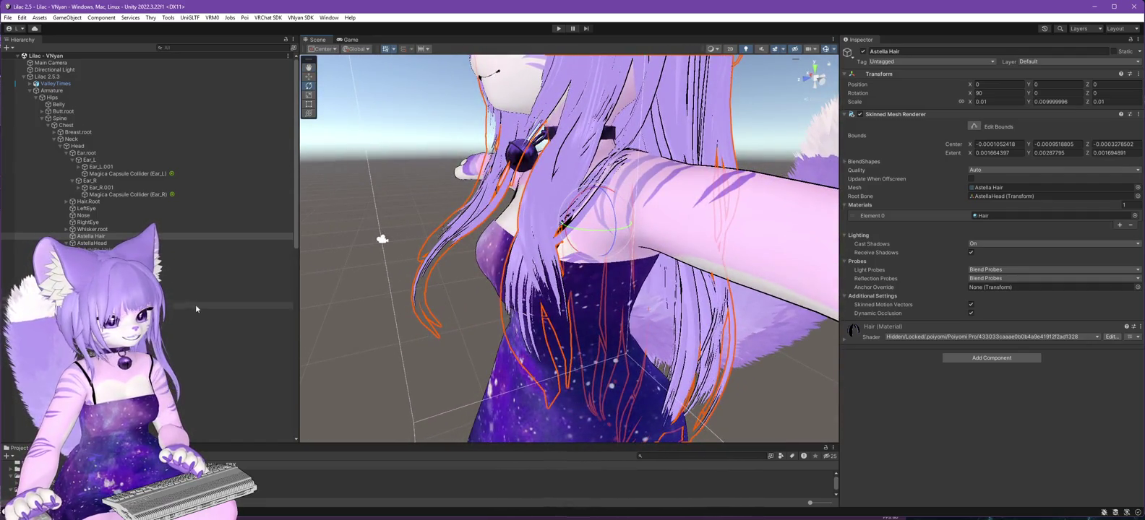
{"action": "scroll", "coordinate": [185, 310], "scroll_direction": "down", "scroll_amount": 4}
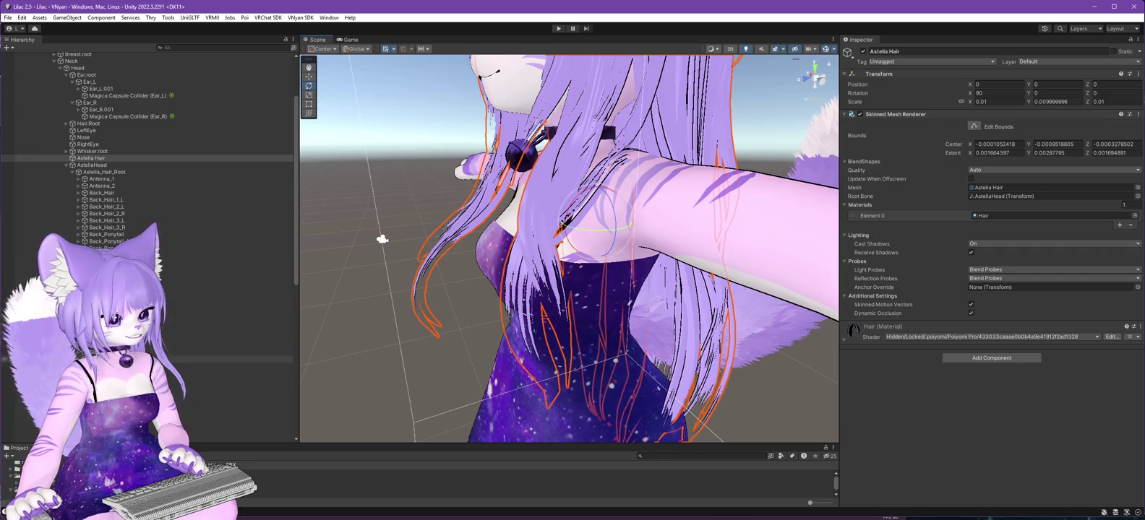
{"action": "left_click", "coordinate": [108, 359]}
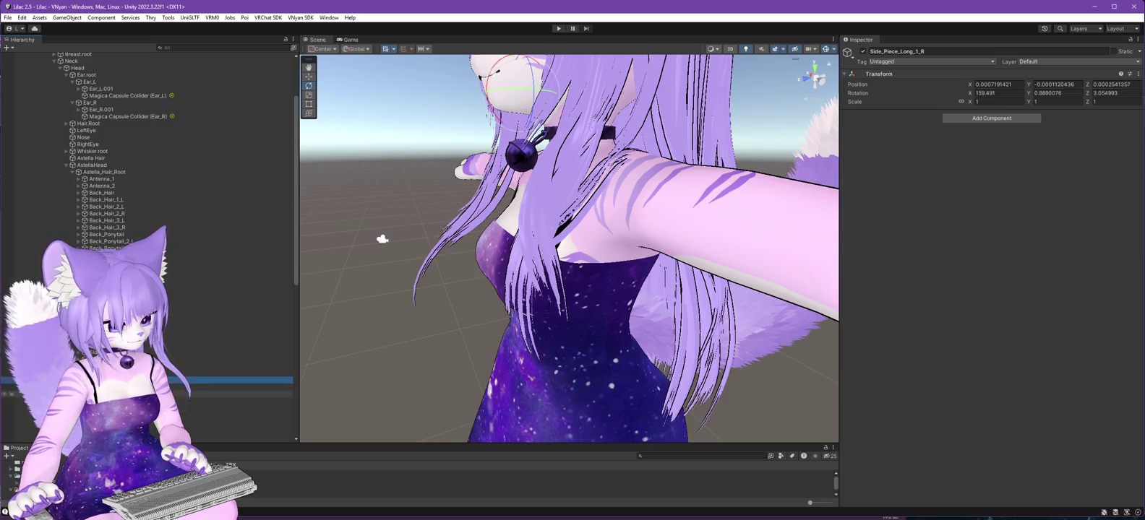
Test-rotate the Side_Piece_Long_3_R, _2_R and _2_L strands, undoing each rotation.
{"action": "left_click", "coordinate": [260, 387]}
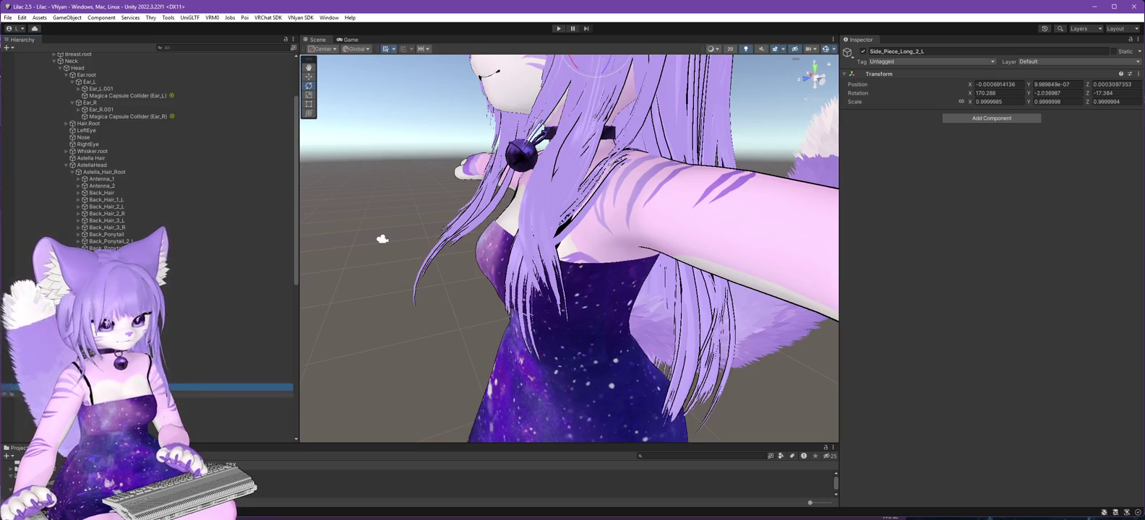
{"action": "left_click", "coordinate": [260, 401]}
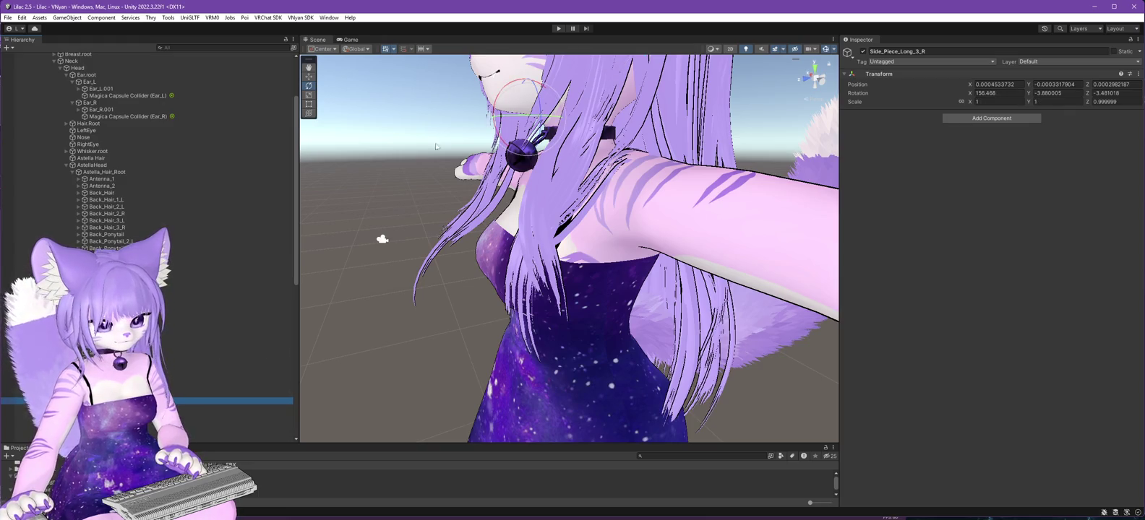
{"action": "left_click_drag", "start_coordinate": [506, 88], "coordinate": [518, 94]}
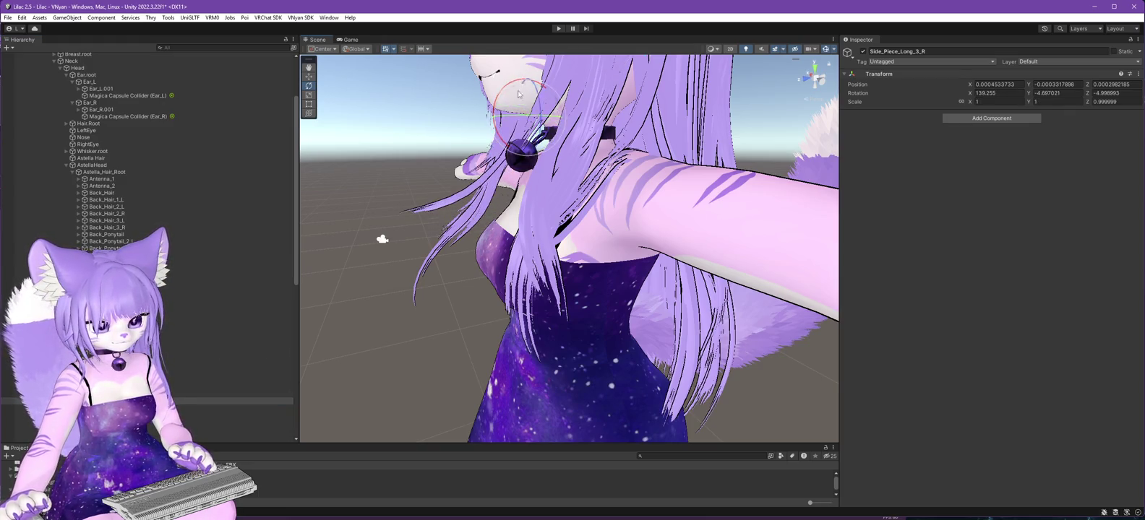
{"action": "key", "text": "ctrl+z"}
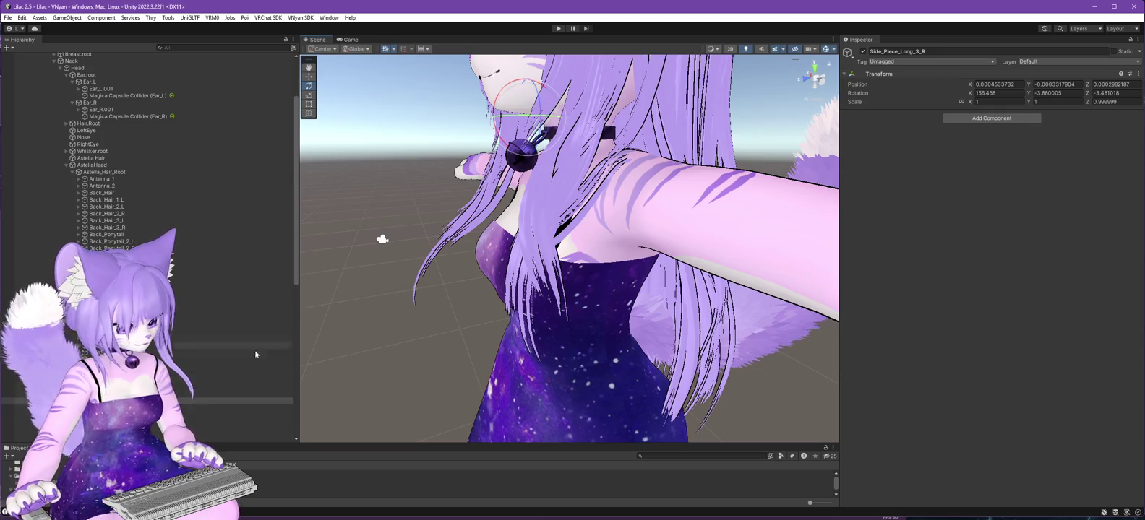
{"action": "left_click", "coordinate": [260, 394]}
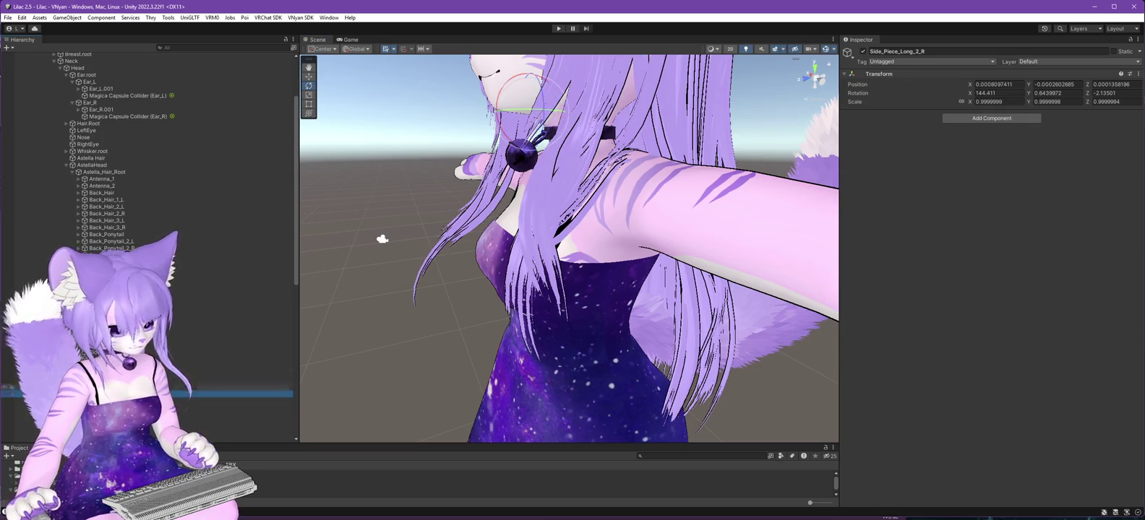
{"action": "left_click_drag", "start_coordinate": [516, 76], "coordinate": [528, 75]}
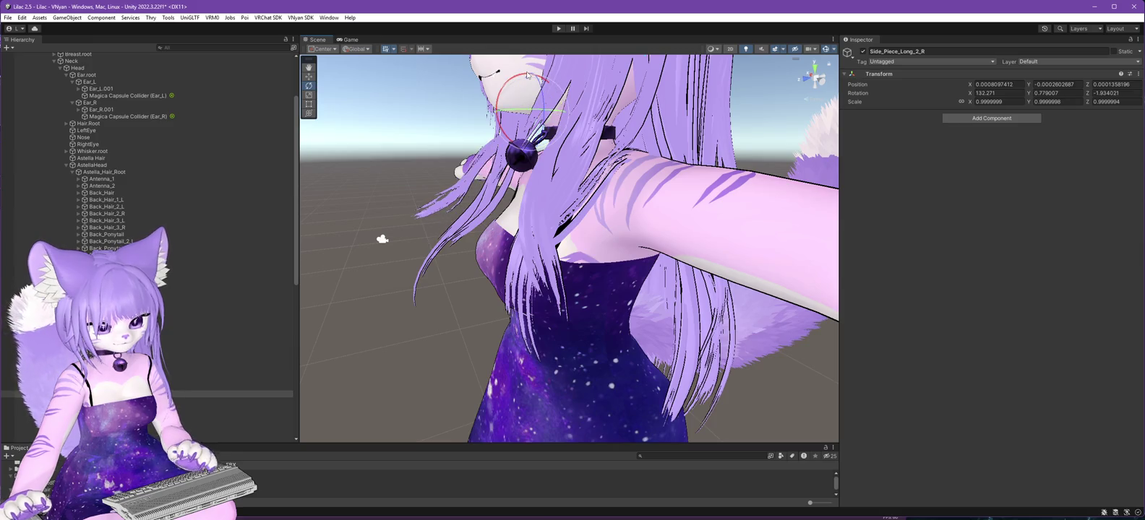
{"action": "key", "text": "ctrl+z"}
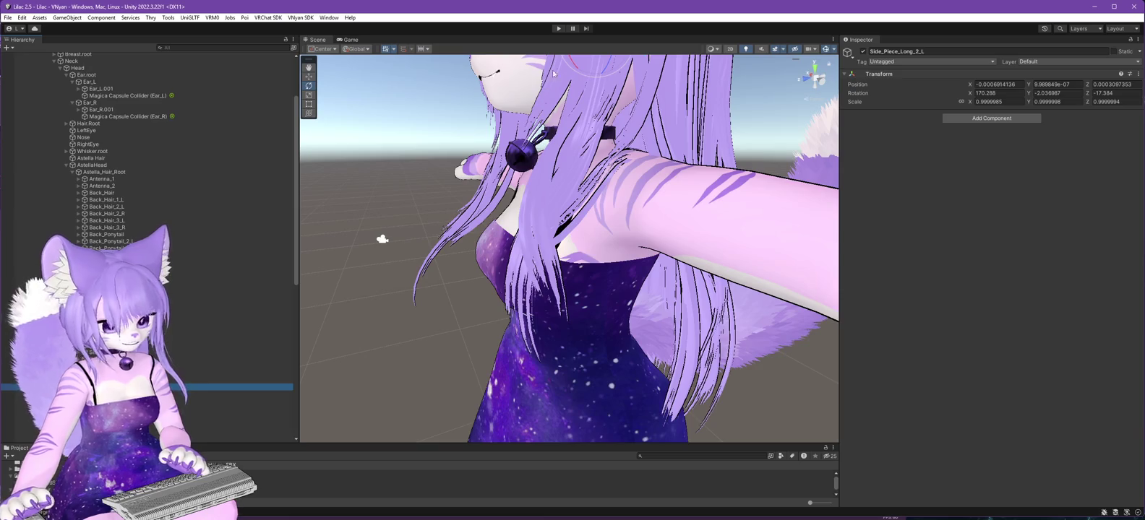
{"action": "left_click_drag", "start_coordinate": [578, 68], "coordinate": [573, 62]}
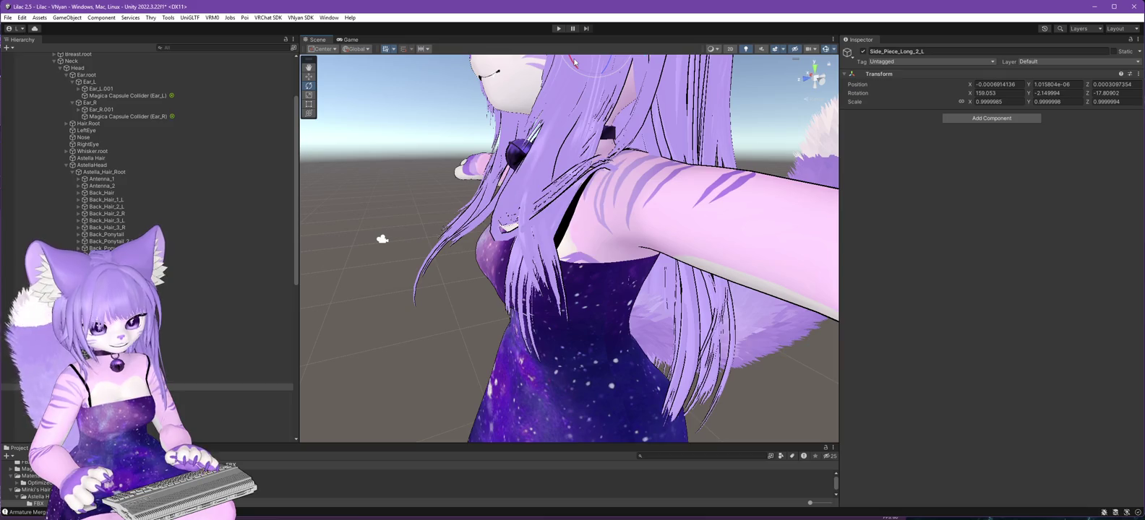
{"action": "key", "text": "ctrl+z"}
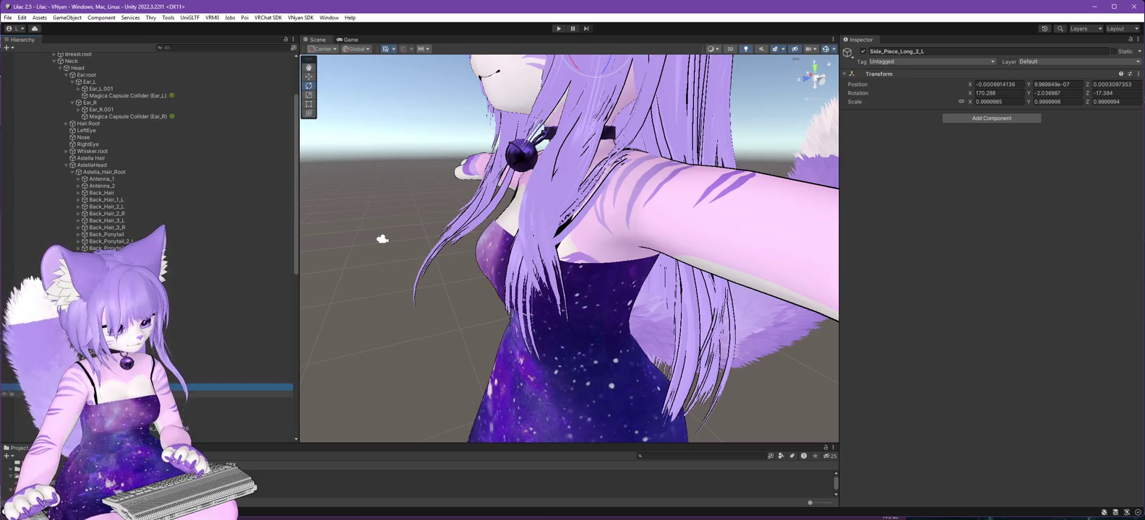
Inspect the Side_Piece_Long_2_L.002 to .004 bones while orbiting around shoulder and hair.
{"action": "left_click", "coordinate": [238, 401]}
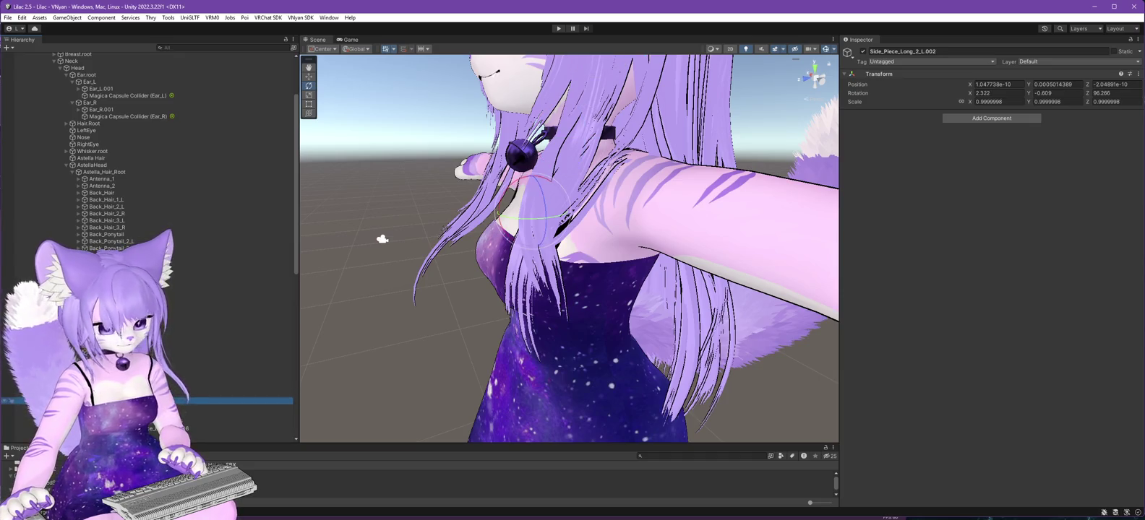
{"action": "left_click", "coordinate": [238, 408]}
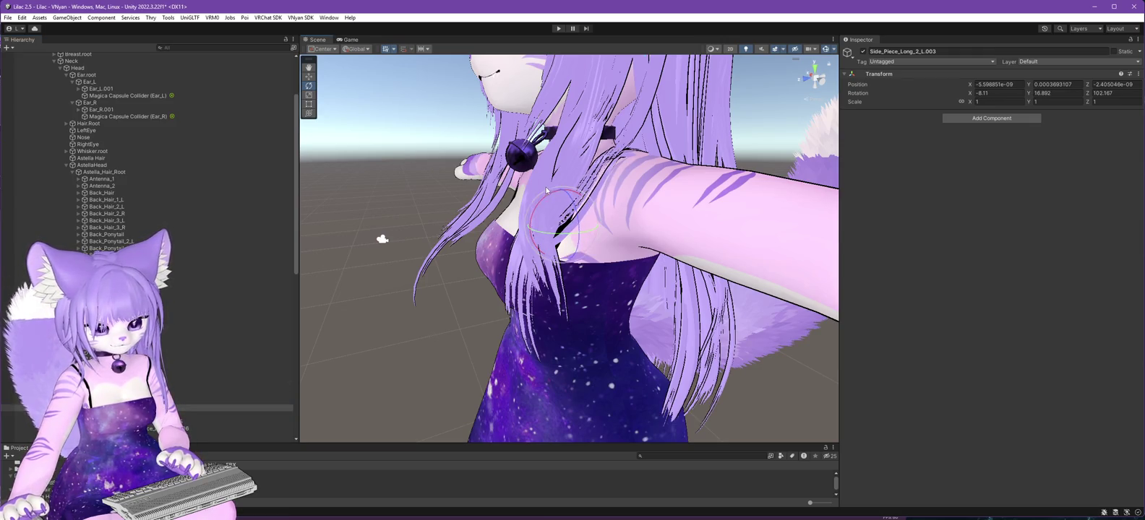
{"action": "left_click", "coordinate": [238, 414]}
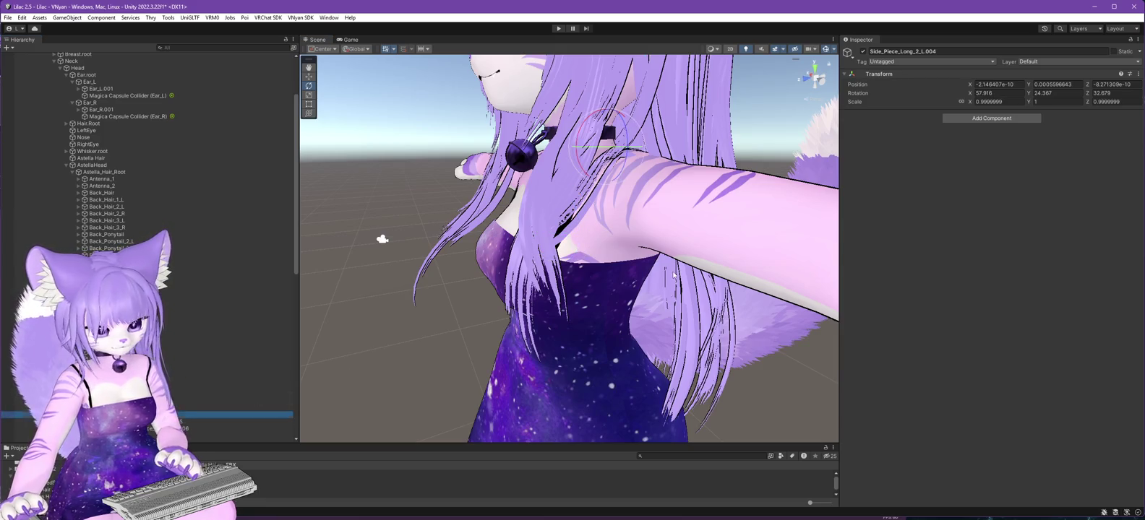
{"action": "left_click_drag", "start_coordinate": [673, 275], "coordinate": [662, 263]}
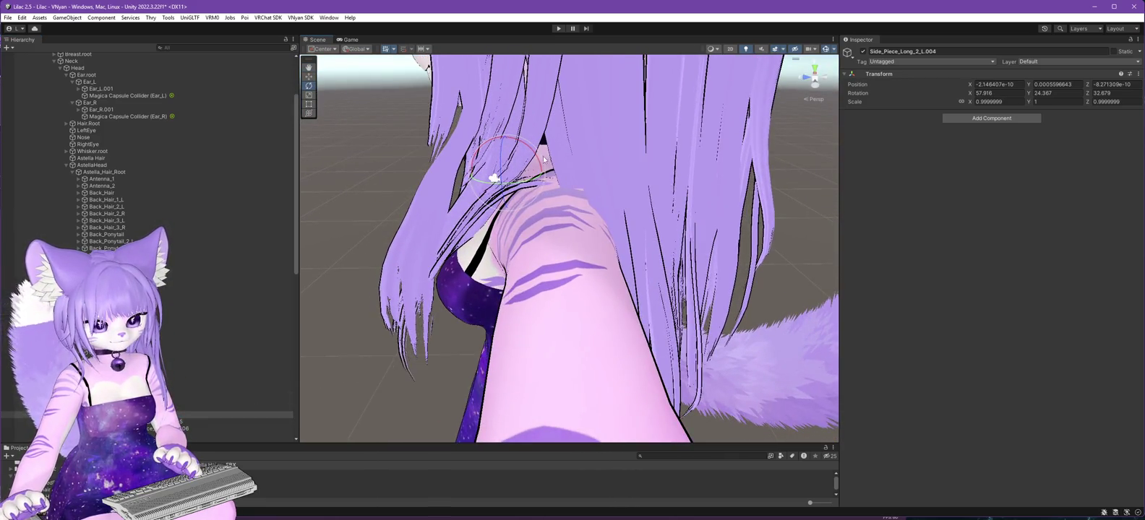
{"action": "mouse_move", "coordinate": [532, 149]}
{"action": "left_mouse_down"}
{"action": "mouse_move", "coordinate": [625, 196]}
{"action": "mouse_move", "coordinate": [497, 171]}
{"action": "mouse_move", "coordinate": [714, 182]}
{"action": "mouse_move", "coordinate": [663, 179]}
{"action": "mouse_move", "coordinate": [466, 303]}
{"action": "mouse_move", "coordinate": [364, 293]}
{"action": "mouse_move", "coordinate": [795, 301]}
{"action": "mouse_move", "coordinate": [749, 316]}
{"action": "mouse_move", "coordinate": [736, 294]}
{"action": "left_mouse_up"}
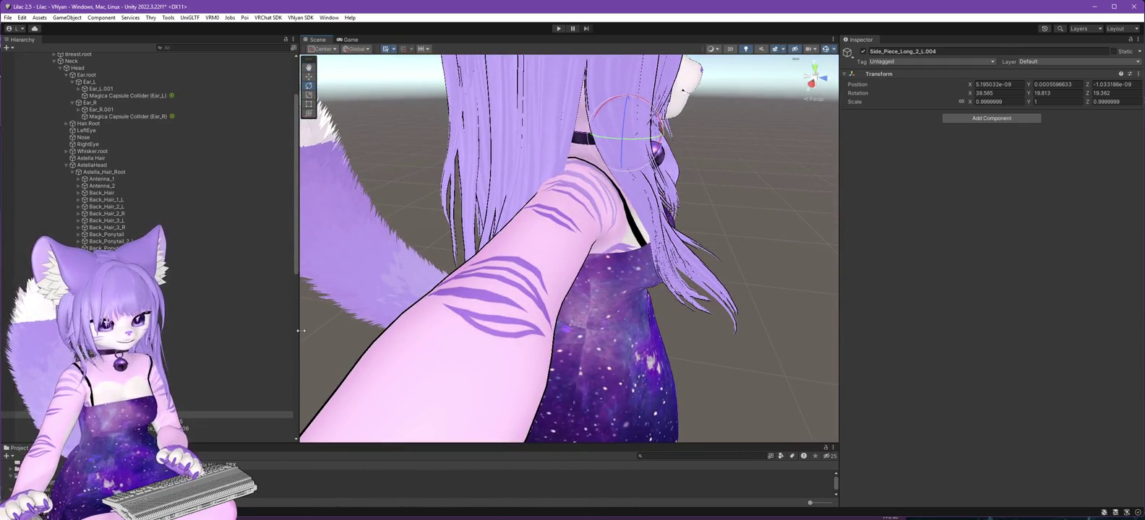
{"action": "left_click_drag", "start_coordinate": [301, 330], "coordinate": [401, 274]}
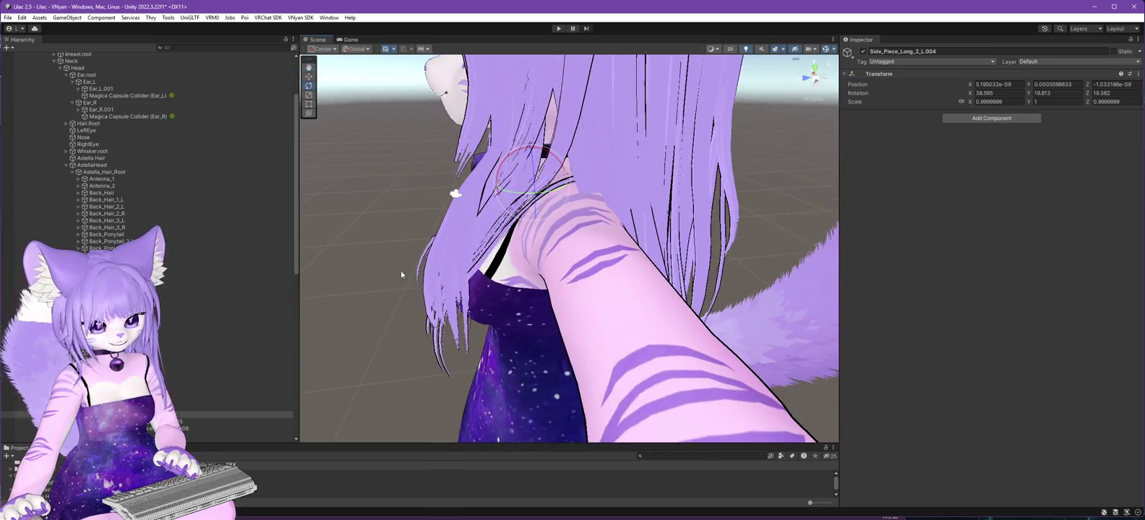
{"action": "left_click_drag", "start_coordinate": [541, 348], "coordinate": [528, 344]}
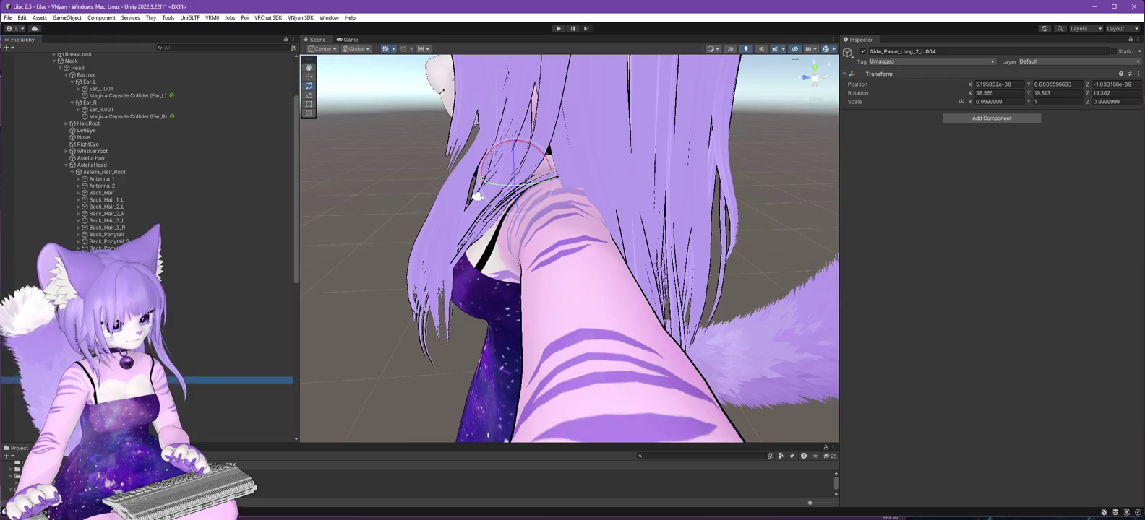
{"action": "left_click_drag", "start_coordinate": [361, 318], "coordinate": [334, 313]}
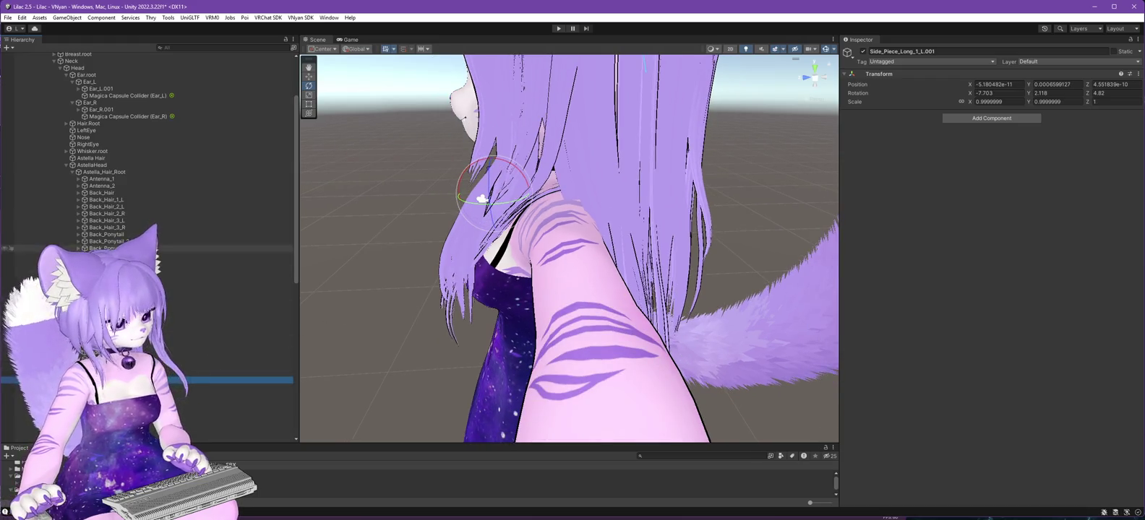
{"action": "left_click", "coordinate": [115, 200]}
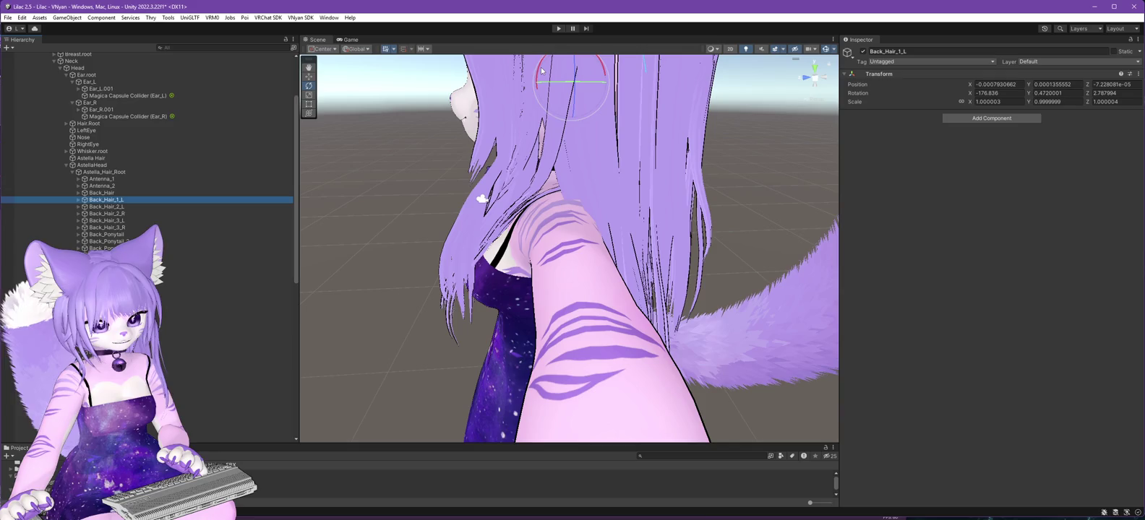
Rotate Back_Hair_1_L and bend its Back_Hair_1_L.001 tip to a new angle.
{"action": "left_click_drag", "start_coordinate": [538, 75], "coordinate": [541, 81]}
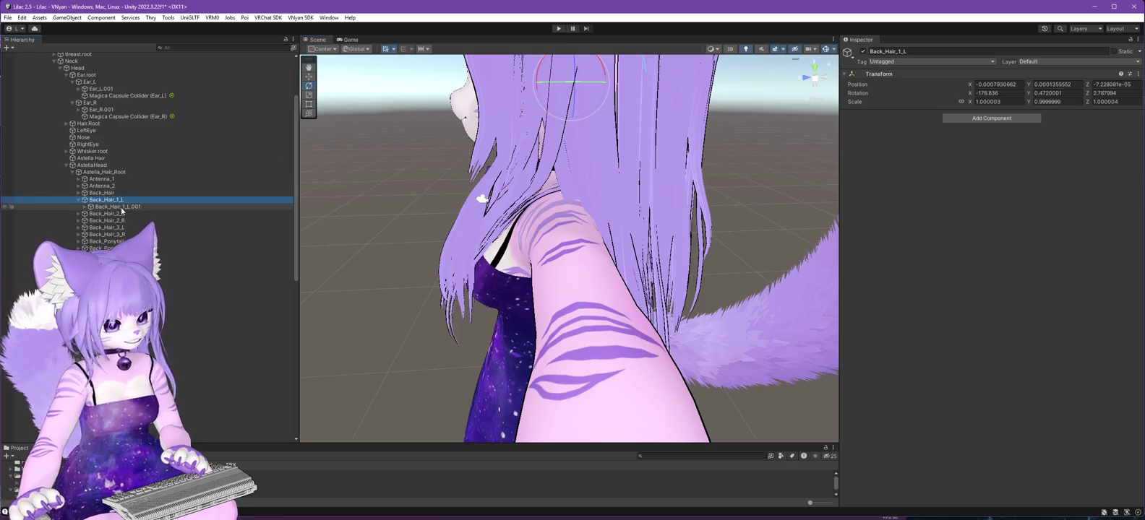
{"action": "left_click", "coordinate": [122, 207]}
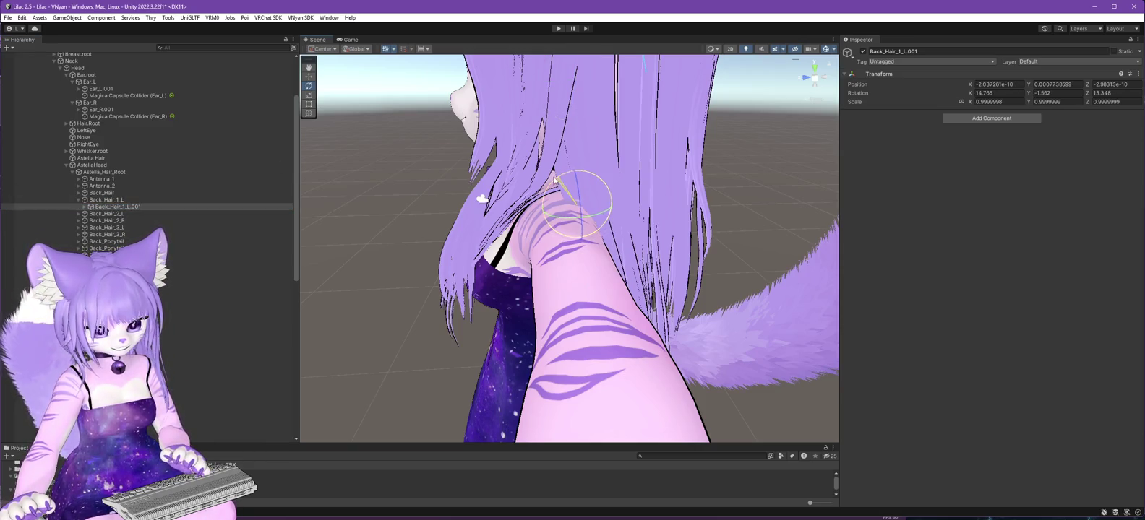
{"action": "left_click_drag", "start_coordinate": [554, 181], "coordinate": [554, 177]}
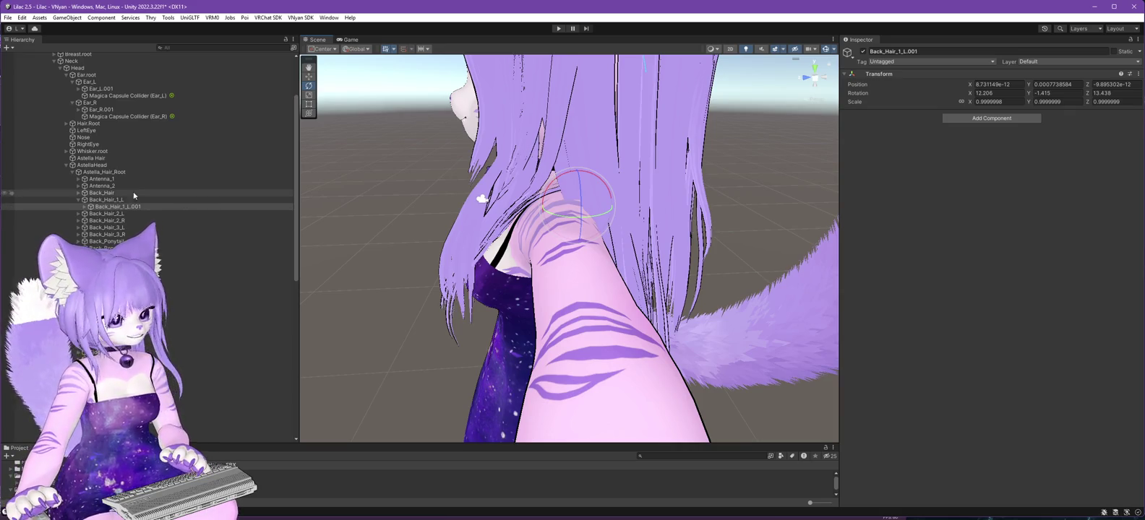
{"action": "left_click", "coordinate": [107, 199]}
{"action": "left_click_drag", "start_coordinate": [538, 76], "coordinate": [549, 86]}
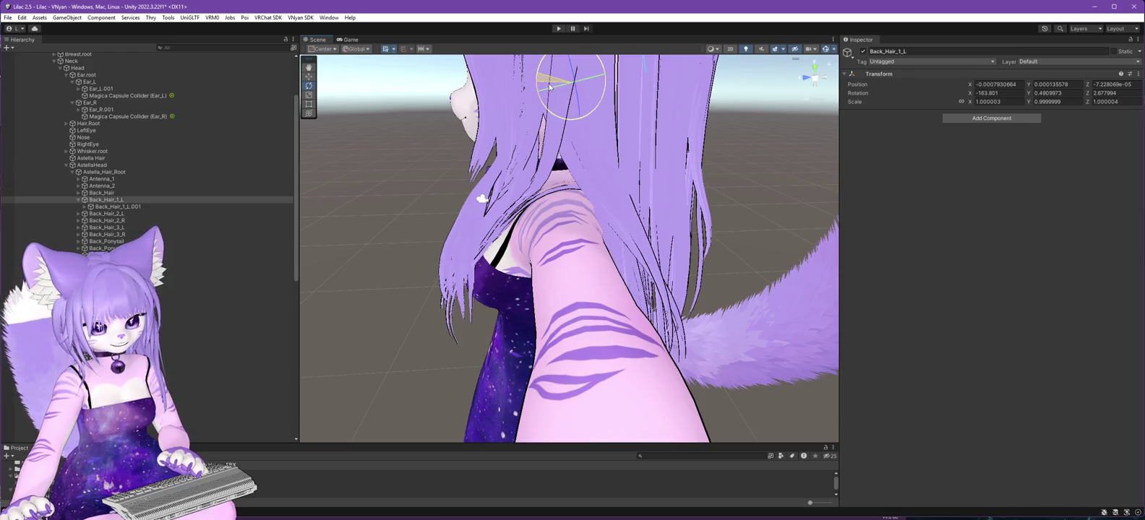
{"action": "left_click", "coordinate": [116, 207]}
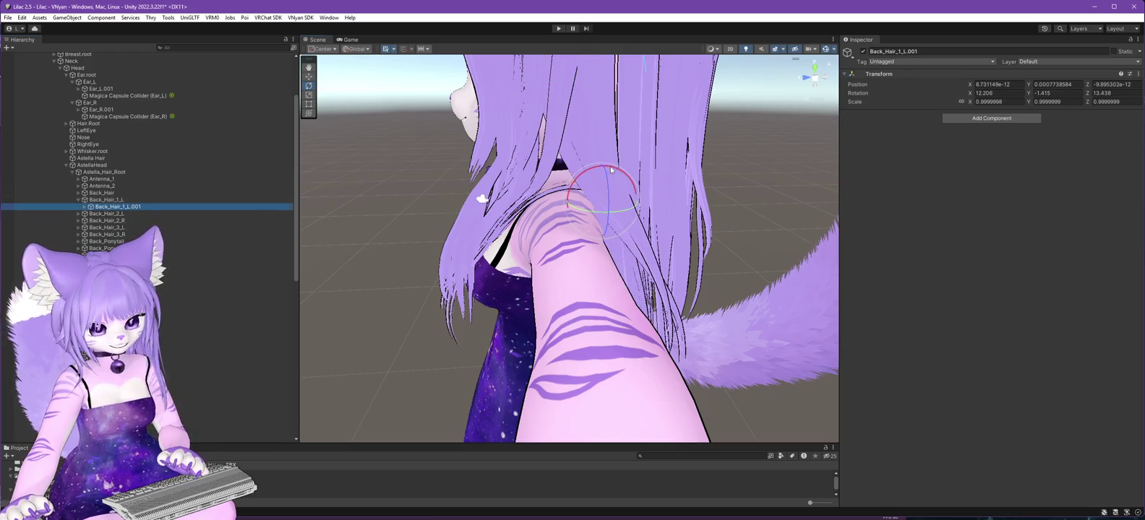
{"action": "mouse_move", "coordinate": [610, 169]}
{"action": "left_mouse_down"}
{"action": "mouse_move", "coordinate": [628, 175]}
{"action": "mouse_move", "coordinate": [541, 291]}
{"action": "mouse_move", "coordinate": [918, 288]}
{"action": "mouse_move", "coordinate": [937, 301]}
{"action": "left_mouse_up"}
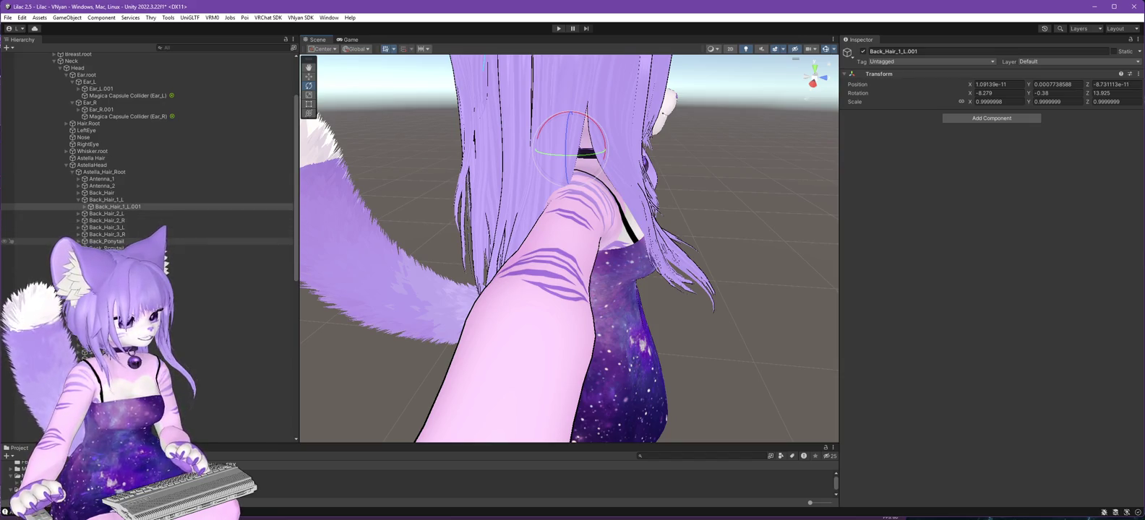
Rotate the Back_Hair bone at the back of the head.
{"action": "left_click", "coordinate": [110, 193]}
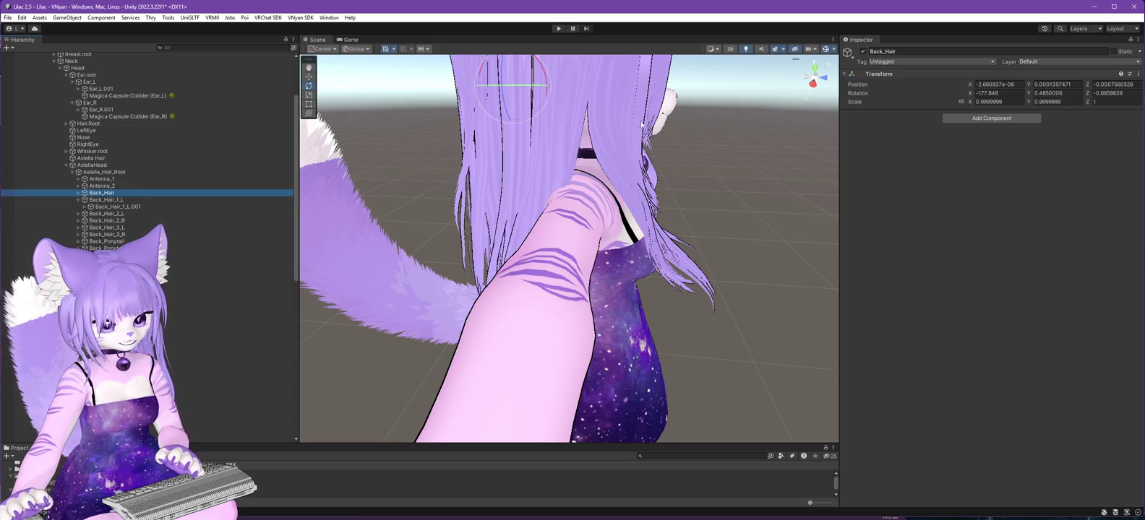
{"action": "mouse_move", "coordinate": [746, 173]}
{"action": "left_mouse_down"}
{"action": "mouse_move", "coordinate": [694, 162]}
{"action": "mouse_move", "coordinate": [697, 197]}
{"action": "left_mouse_up"}
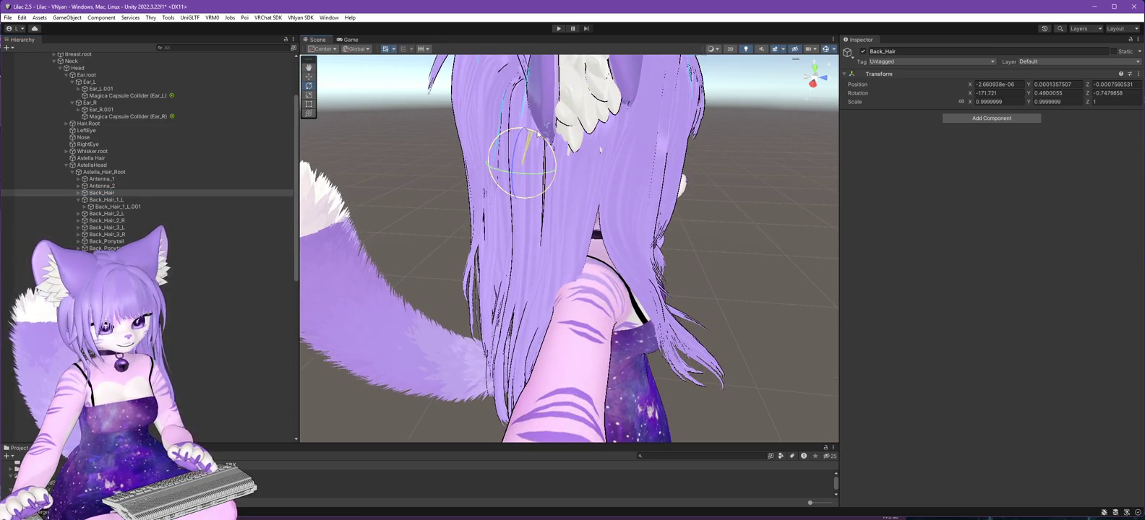
{"action": "left_click_drag", "start_coordinate": [538, 134], "coordinate": [534, 146]}
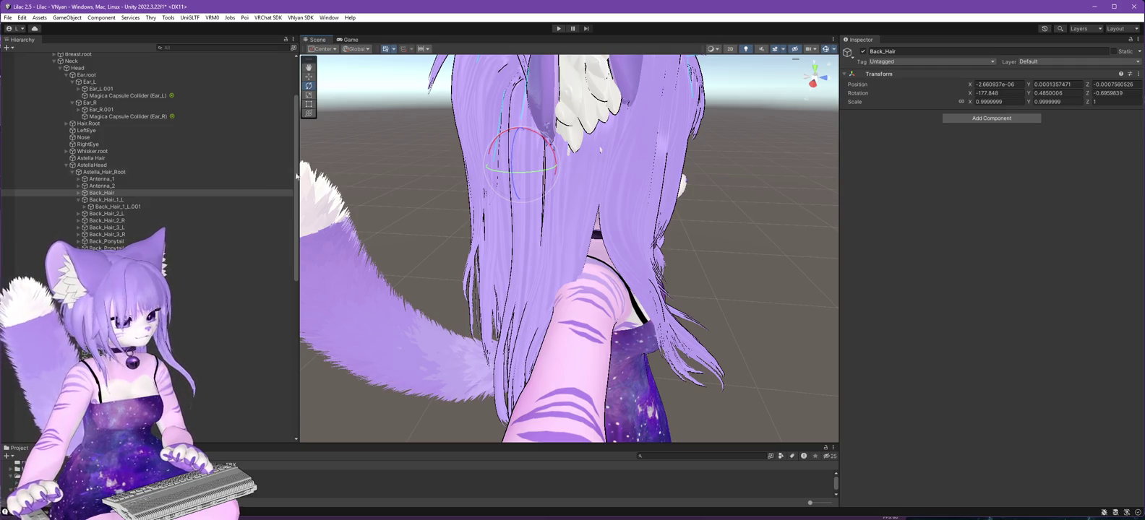
{"action": "left_click", "coordinate": [78, 199]}
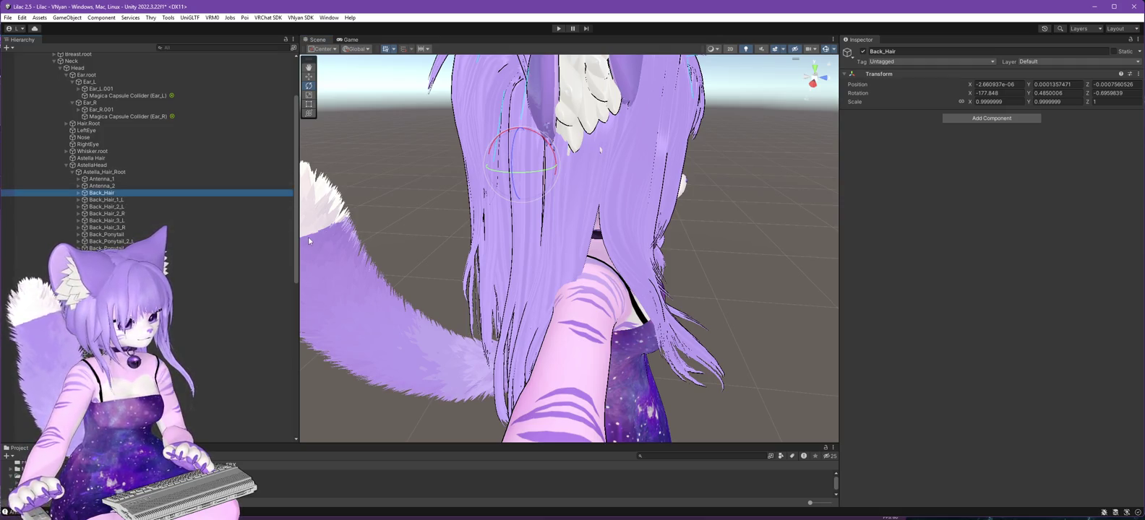
Rotate Back_Hair_2_R and bend its Back_Hair_2_R.001 tip.
{"action": "left_click", "coordinate": [114, 215]}
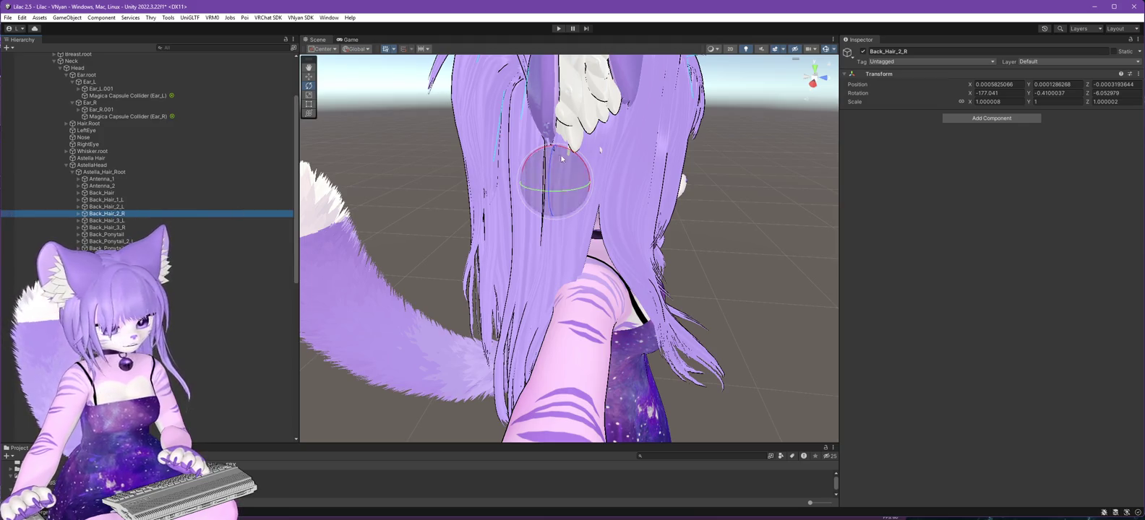
{"action": "left_click_drag", "start_coordinate": [584, 164], "coordinate": [574, 180]}
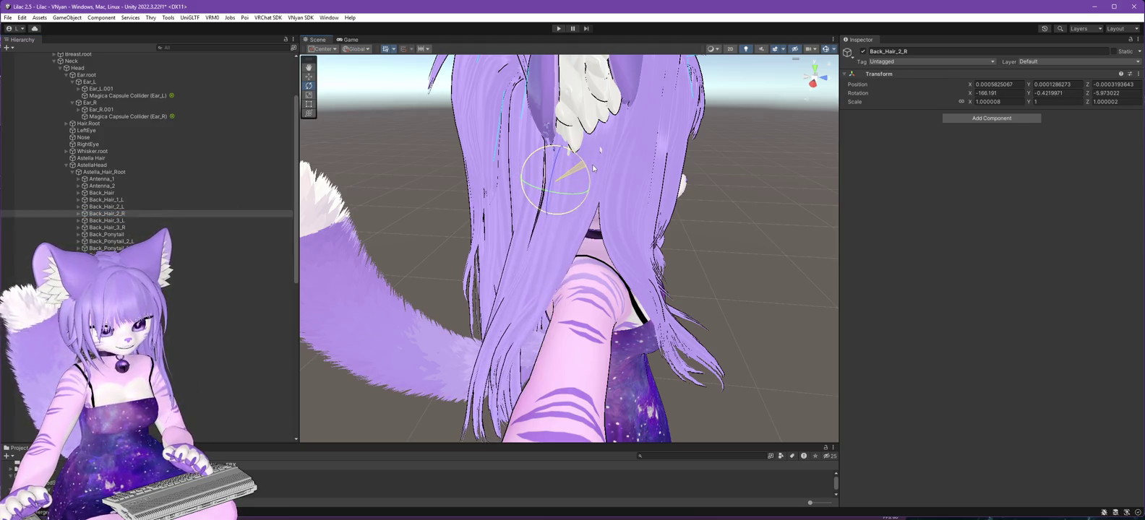
{"action": "left_click", "coordinate": [101, 214]}
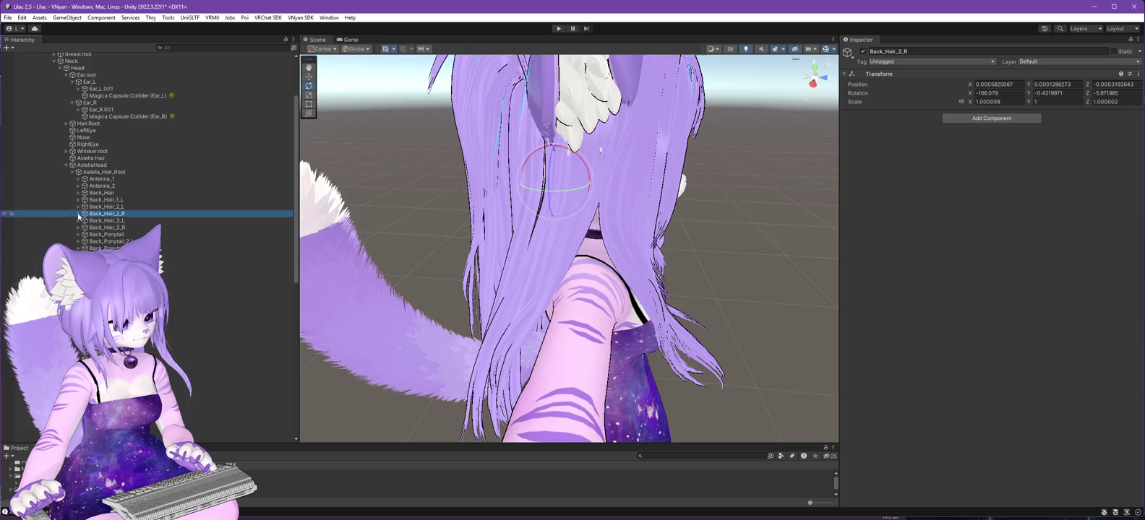
{"action": "left_click", "coordinate": [78, 214]}
{"action": "left_click", "coordinate": [116, 220]}
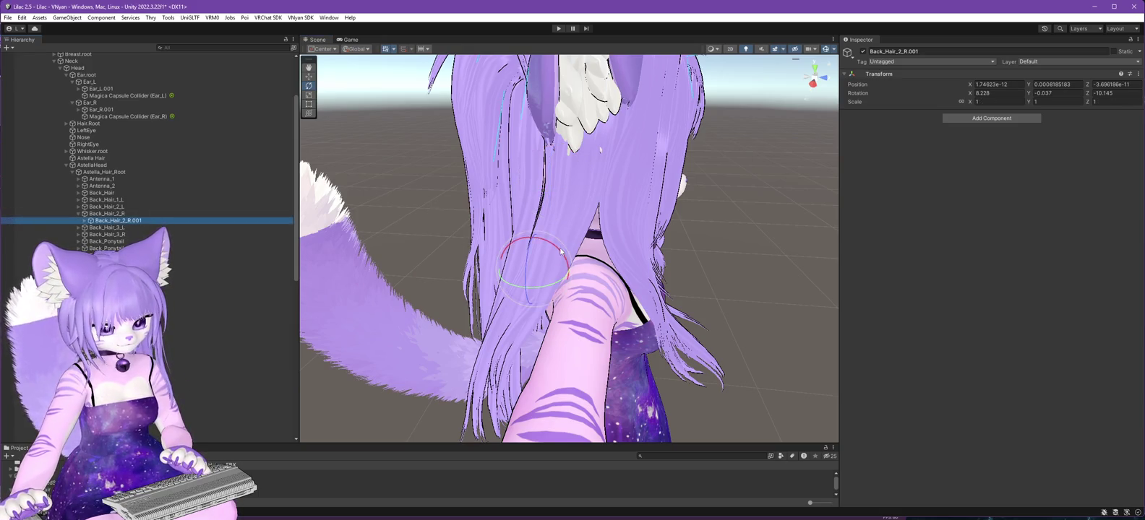
{"action": "mouse_move", "coordinate": [560, 252]}
{"action": "left_mouse_down"}
{"action": "mouse_move", "coordinate": [554, 241]}
{"action": "mouse_move", "coordinate": [584, 254]}
{"action": "mouse_move", "coordinate": [304, 254]}
{"action": "mouse_move", "coordinate": [326, 260]}
{"action": "left_mouse_up"}
Orbit around the avatar from the back hair round to the face to check it.
{"action": "left_click_drag", "start_coordinate": [585, 273], "coordinate": [643, 276], "text": "alt"}
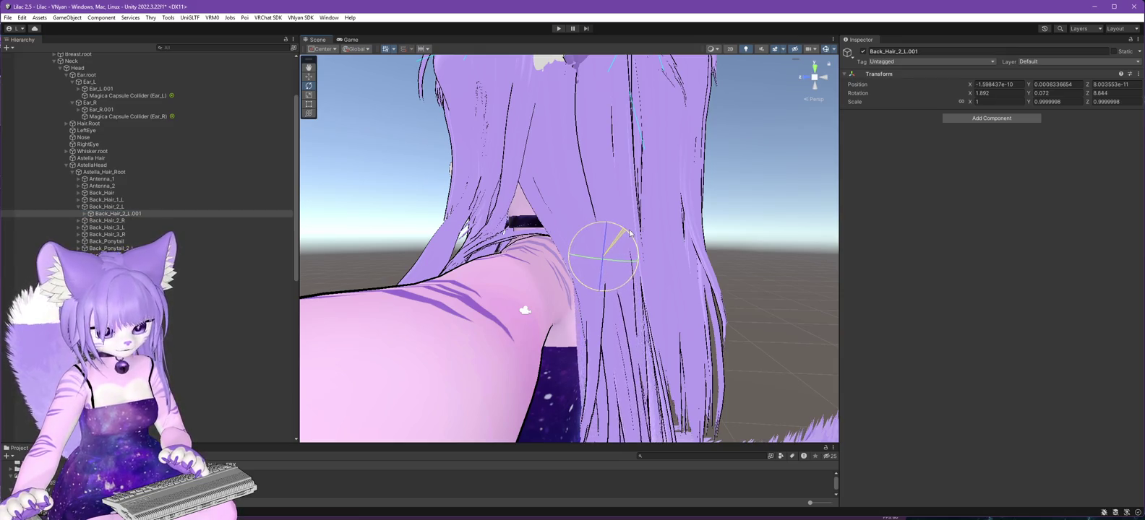
{"action": "mouse_move", "coordinate": [478, 273]}
{"action": "left_mouse_down"}
{"action": "mouse_move", "coordinate": [494, 310]}
{"action": "mouse_move", "coordinate": [915, 294]}
{"action": "mouse_move", "coordinate": [873, 321]}
{"action": "mouse_move", "coordinate": [495, 329]}
{"action": "mouse_move", "coordinate": [583, 261]}
{"action": "mouse_move", "coordinate": [492, 295]}
{"action": "mouse_move", "coordinate": [505, 294]}
{"action": "mouse_move", "coordinate": [521, 241]}
{"action": "mouse_move", "coordinate": [629, 289]}
{"action": "mouse_move", "coordinate": [486, 312]}
{"action": "left_mouse_up"}
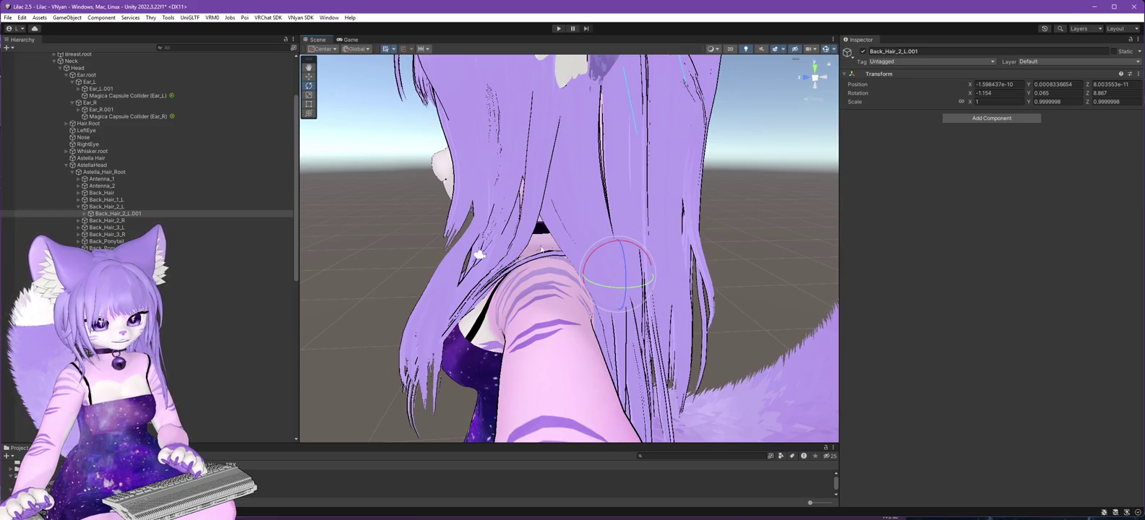
{"action": "mouse_move", "coordinate": [648, 409]}
{"action": "left_mouse_down"}
{"action": "mouse_move", "coordinate": [650, 380]}
{"action": "mouse_move", "coordinate": [692, 360]}
{"action": "mouse_move", "coordinate": [388, 308]}
{"action": "left_mouse_up"}
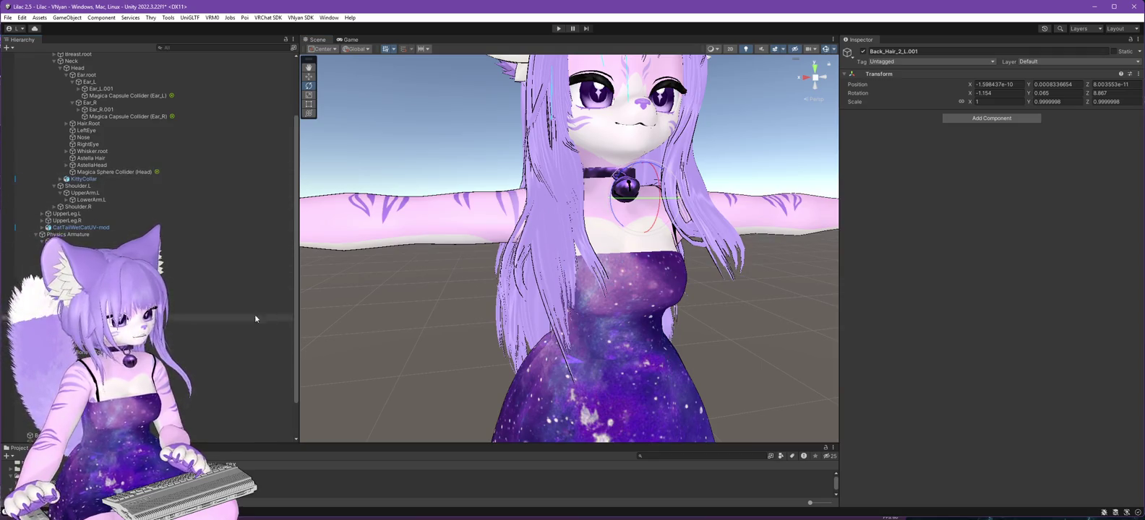
Show Magica Cloth - hair (long)'s Edge-mode collision settings and its 14 colliders.
{"action": "left_click", "coordinate": [108, 276]}
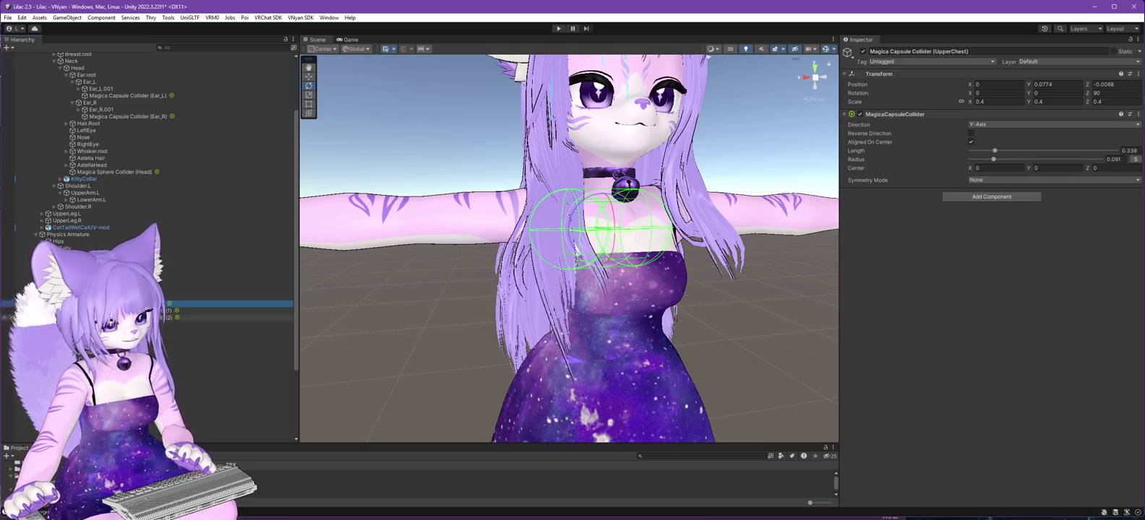
{"action": "scroll", "coordinate": [144, 245], "scroll_direction": "down", "scroll_amount": 5}
{"action": "left_click", "coordinate": [144, 355]}
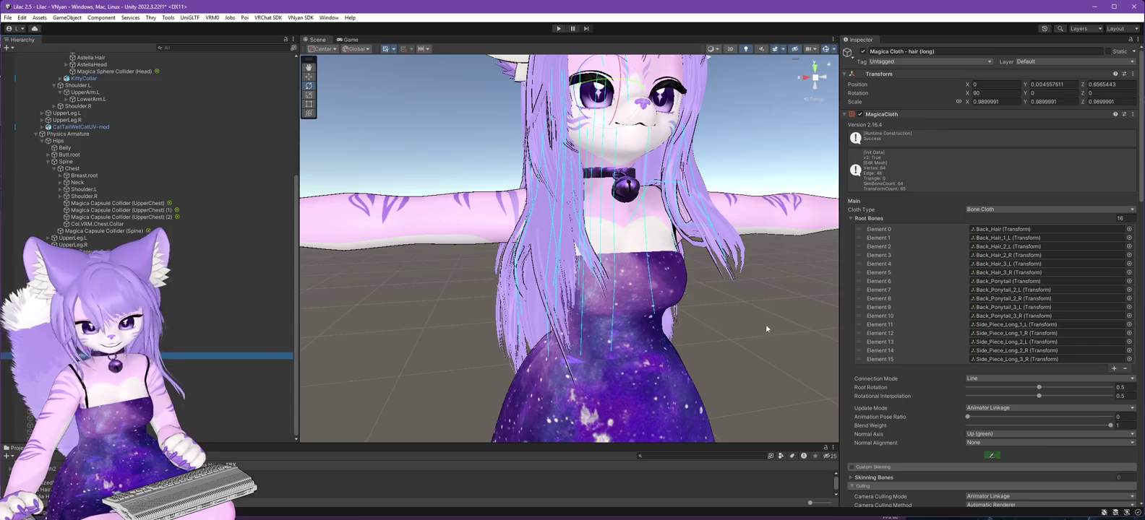
{"action": "scroll", "coordinate": [1053, 310], "scroll_direction": "down", "scroll_amount": 15}
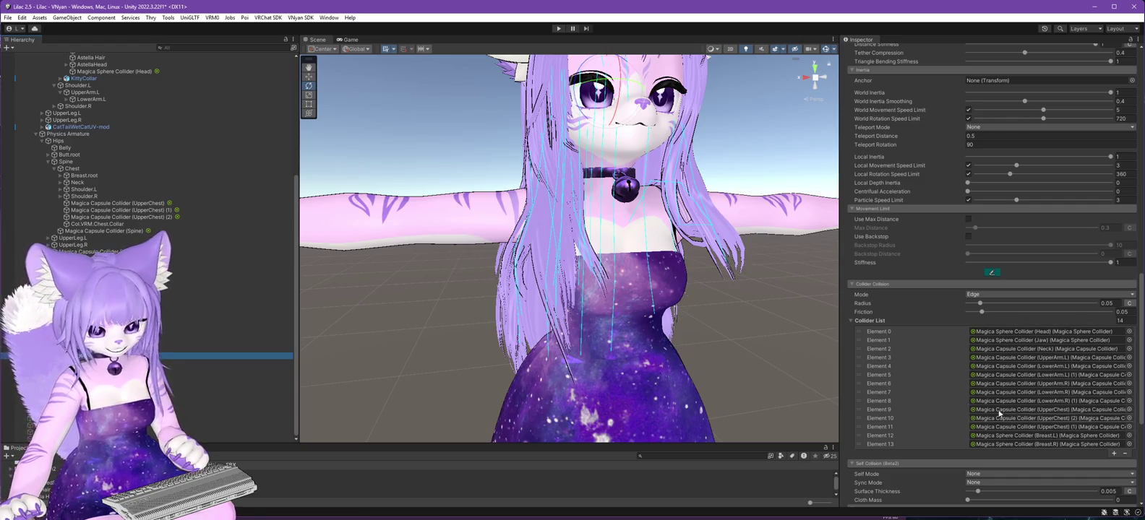
{"action": "left_click", "coordinate": [8, 18]}
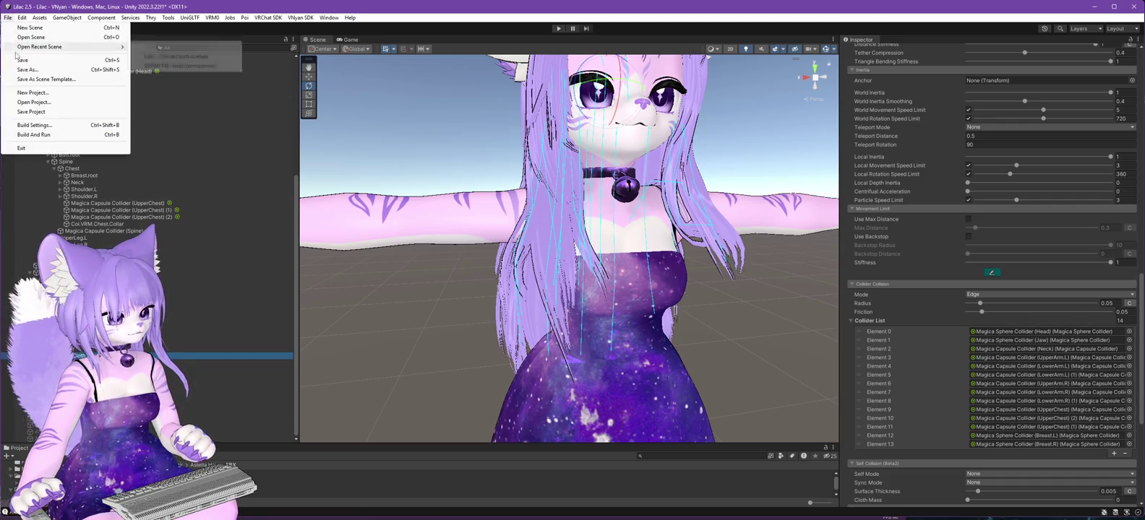
Save the scene and select the Lilac 2.5.3 avatar root in the hierarchy.
{"action": "left_click", "coordinate": [16, 60]}
{"action": "scroll", "coordinate": [115, 237], "scroll_direction": "up", "scroll_amount": 10}
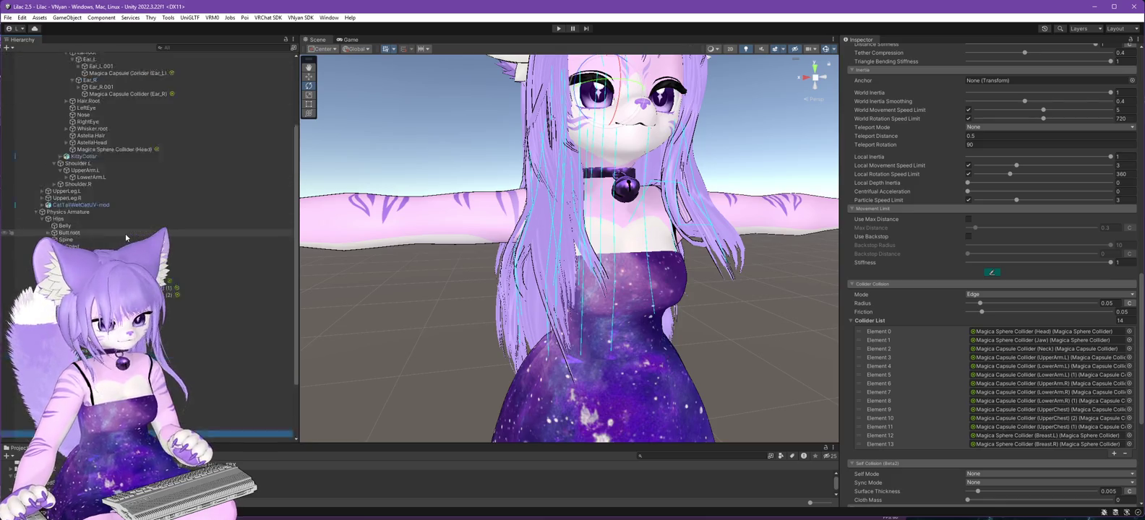
{"action": "left_click", "coordinate": [41, 77]}
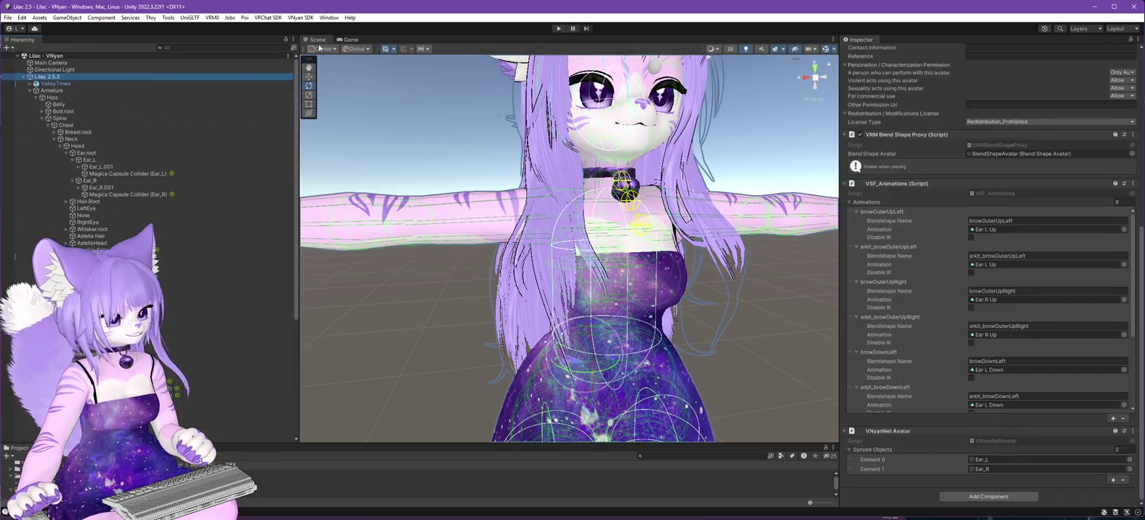
Export the avatar via VNyan SDK, overwriting Lilac 2.6.0.vsfavatar, then switch to VNyan.
{"action": "left_click", "coordinate": [294, 18]}
{"action": "mouse_move", "coordinate": [311, 37]}
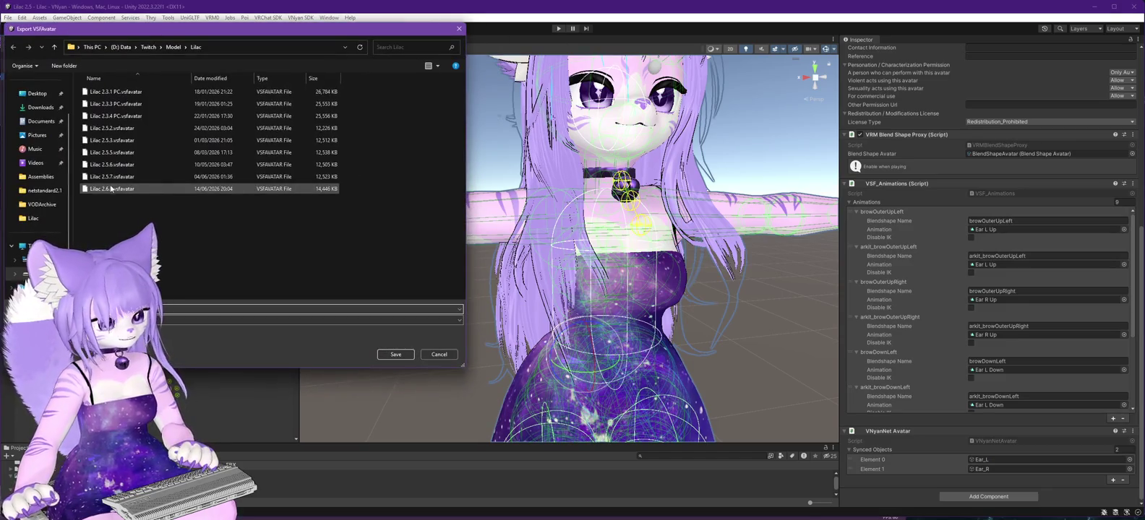
{"action": "left_click", "coordinate": [406, 356]}
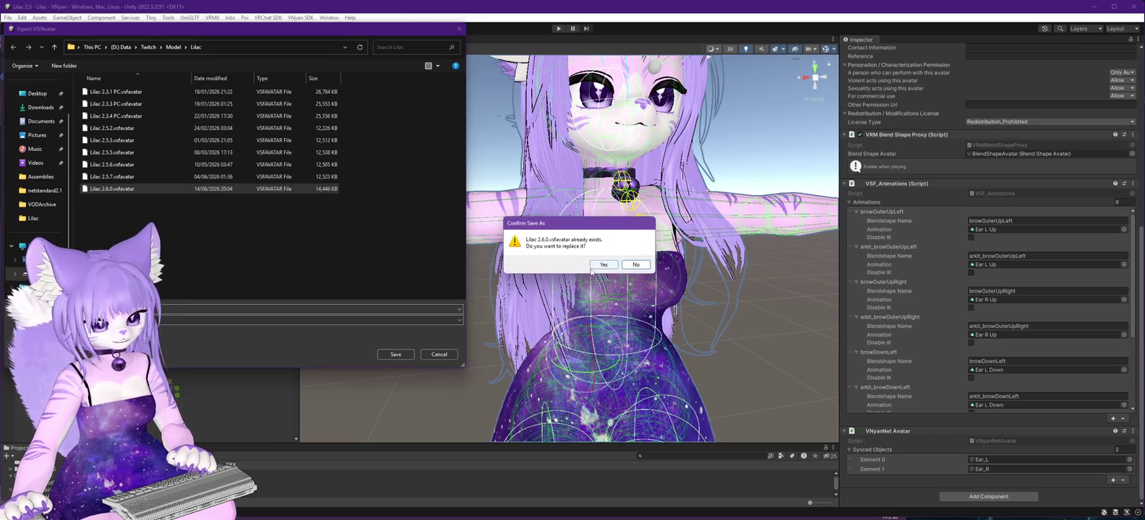
{"action": "left_click", "coordinate": [600, 265]}
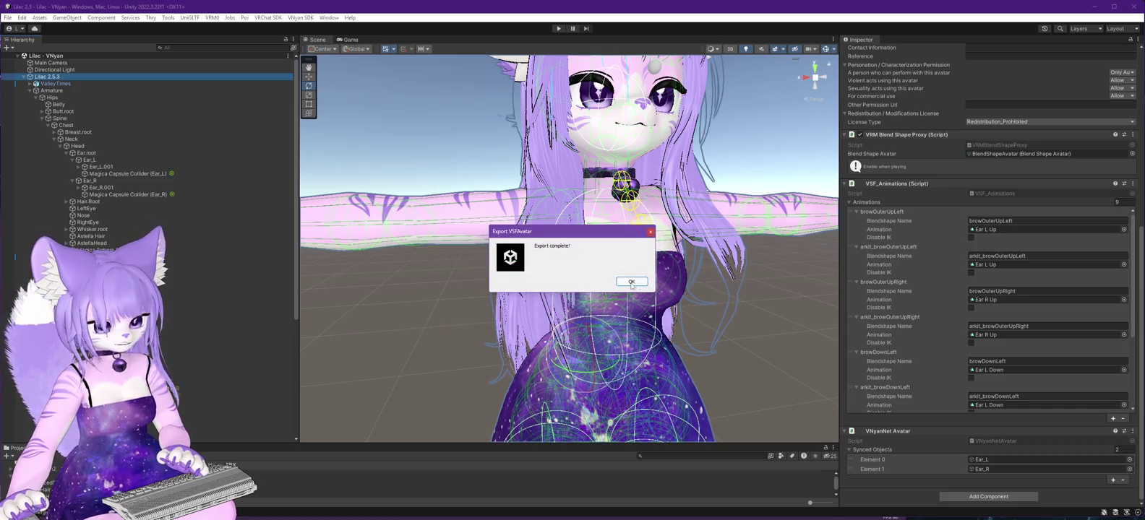
{"action": "left_click", "coordinate": [631, 282]}
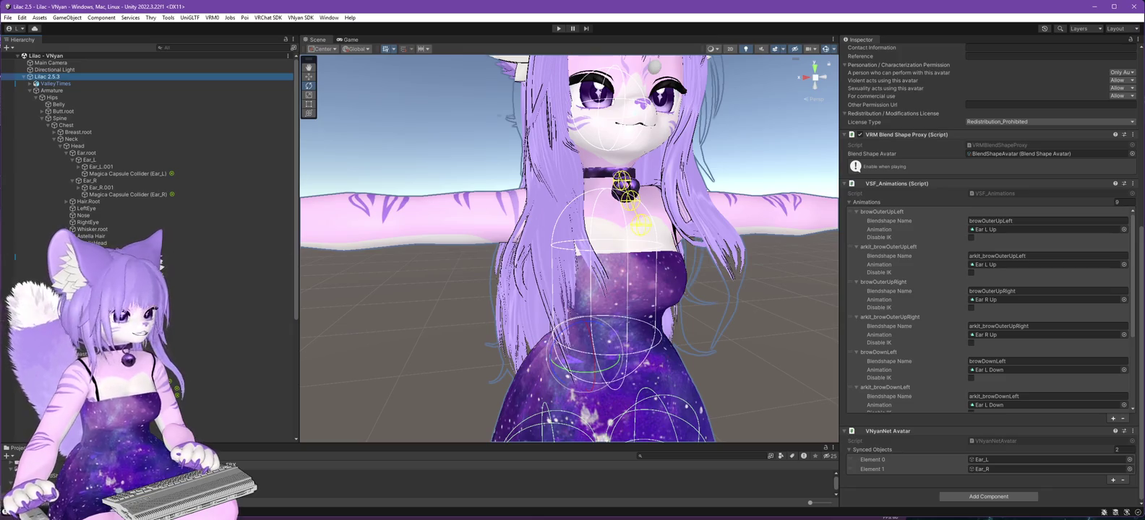
{"action": "key", "text": "alt+Tab"}
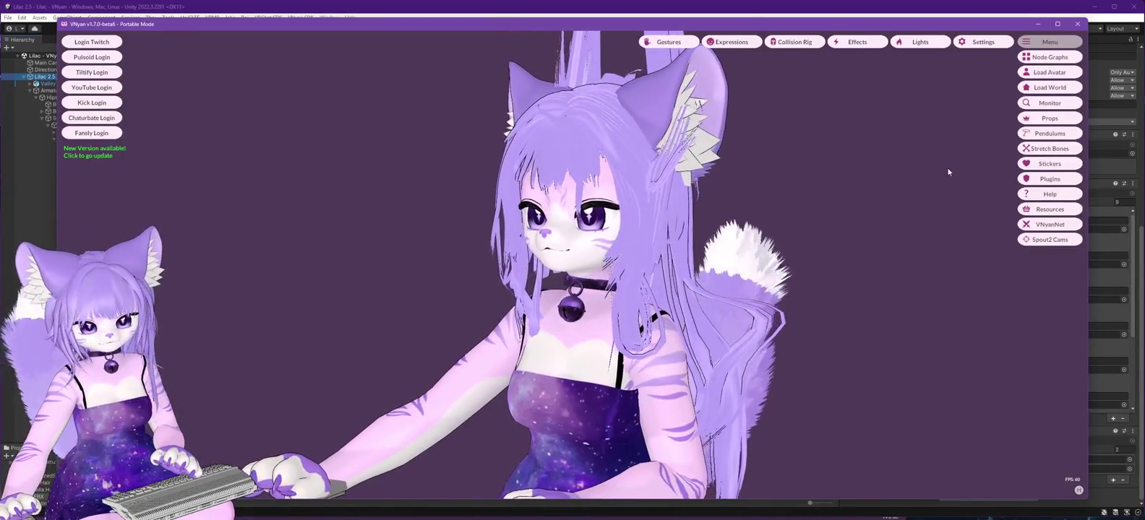
Orbit to a back-side view of the avatar and load Lilac 2.6.0 from the avatar list.
{"action": "mouse_move", "coordinate": [714, 244]}
{"action": "left_mouse_down"}
{"action": "mouse_move", "coordinate": [656, 257]}
{"action": "mouse_move", "coordinate": [715, 238]}
{"action": "mouse_move", "coordinate": [990, 232]}
{"action": "mouse_move", "coordinate": [815, 247]}
{"action": "left_mouse_up"}
{"action": "scroll", "coordinate": [656, 258], "scroll_direction": "down", "scroll_amount": 3}
{"action": "scroll", "coordinate": [744, 257], "scroll_direction": "up", "scroll_amount": 5}
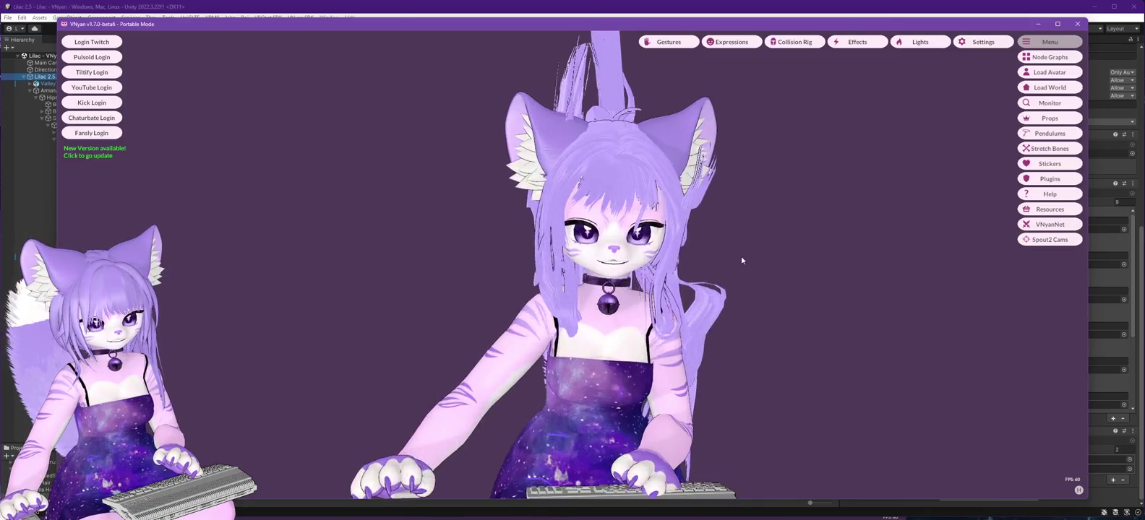
{"action": "scroll", "coordinate": [654, 265], "scroll_direction": "down", "scroll_amount": 3}
{"action": "mouse_move", "coordinate": [654, 265]}
{"action": "left_mouse_down"}
{"action": "mouse_move", "coordinate": [734, 253]}
{"action": "mouse_move", "coordinate": [881, 185]}
{"action": "left_mouse_up"}
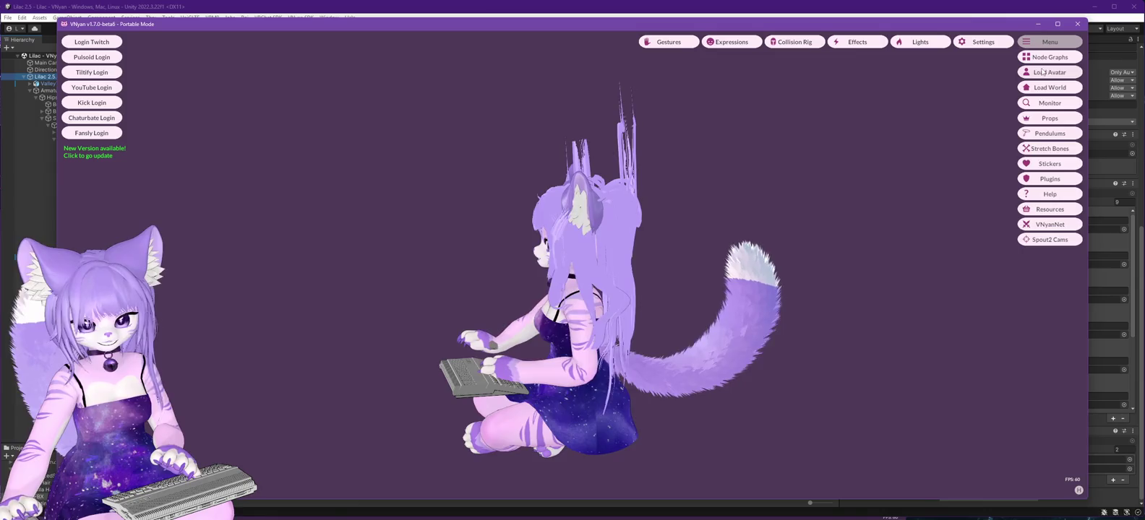
{"action": "left_click", "coordinate": [1044, 73]}
{"action": "double_click", "coordinate": [169, 196]}
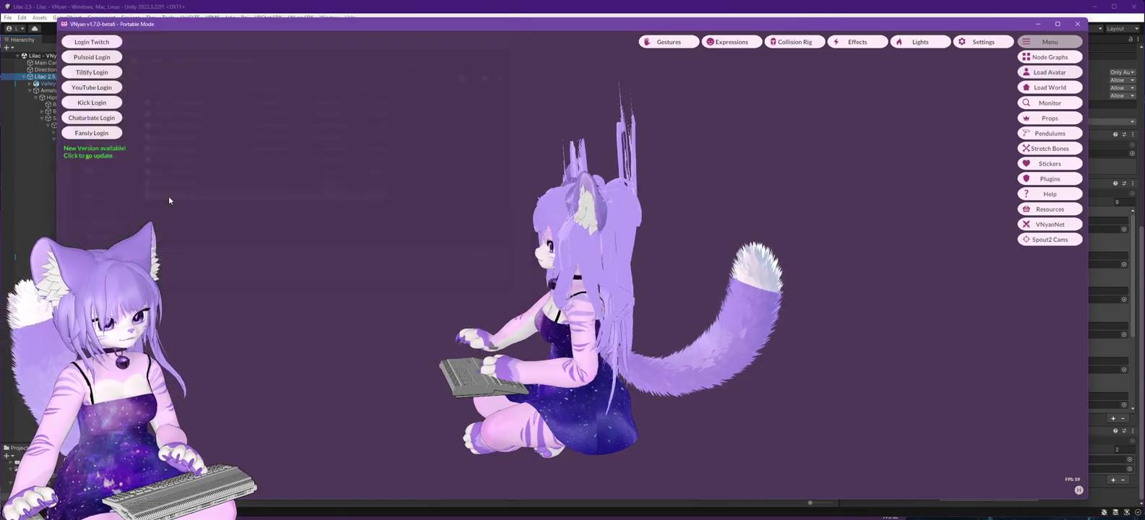
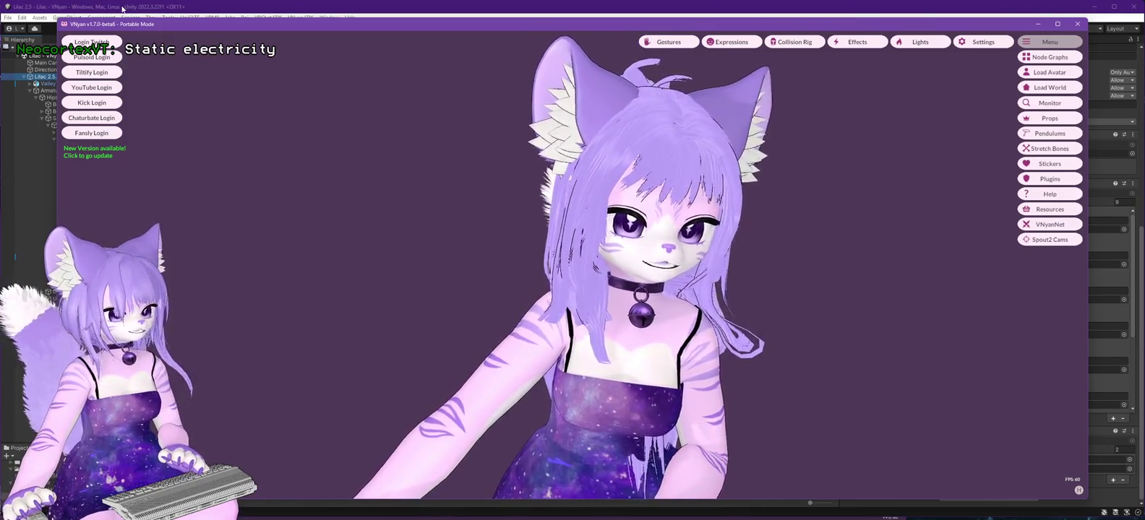
Review the Magica Cloth settings of the short, side-bun long and long hair, ending on long hair.
{"action": "left_click", "coordinate": [122, 8]}
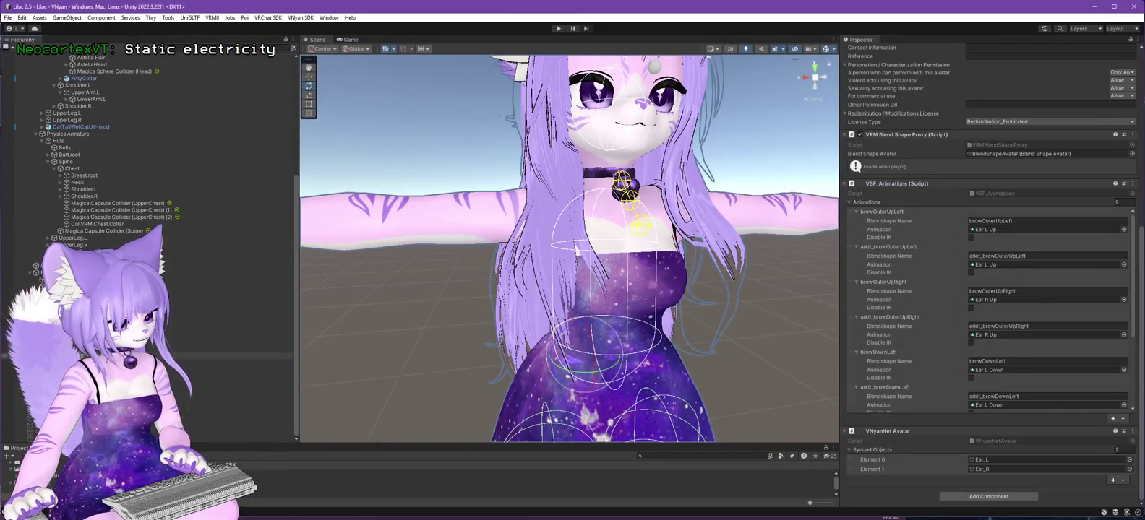
{"action": "left_click", "coordinate": [87, 355]}
{"action": "scroll", "coordinate": [992, 356], "scroll_direction": "up", "scroll_amount": 10}
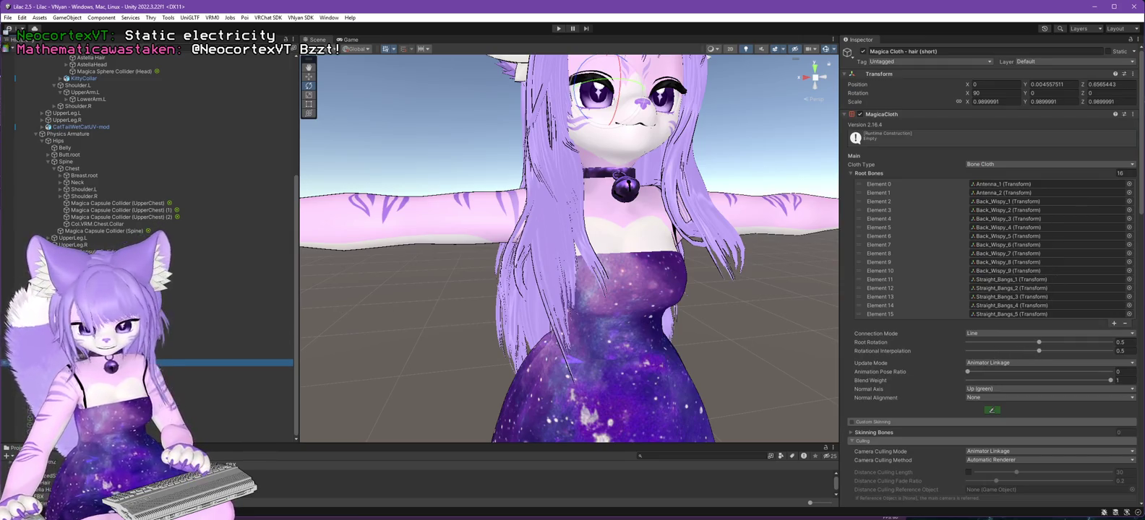
{"action": "left_click", "coordinate": [86, 370]}
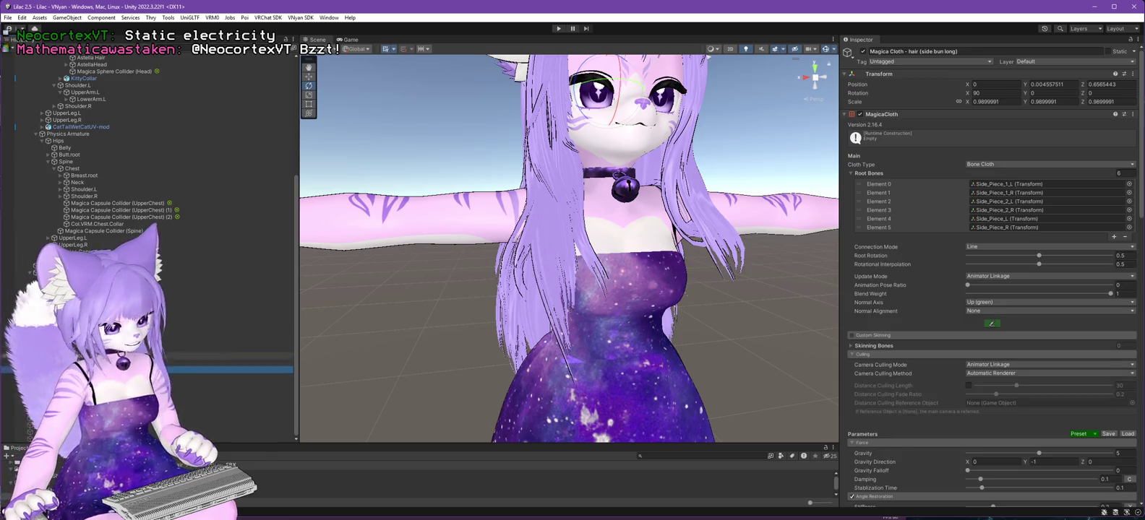
{"action": "left_click", "coordinate": [108, 355]}
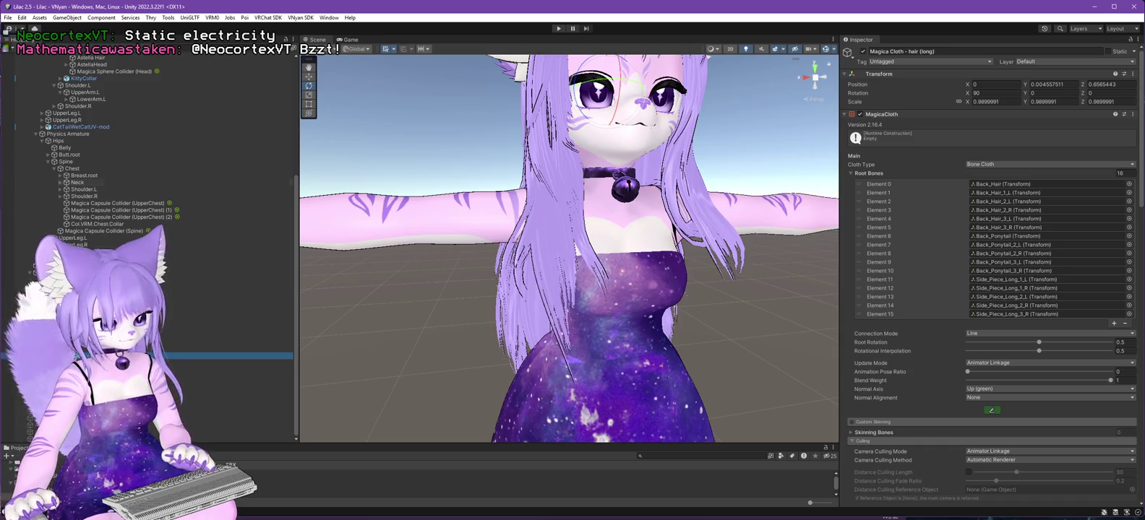
{"action": "key", "text": "alt+Tab"}
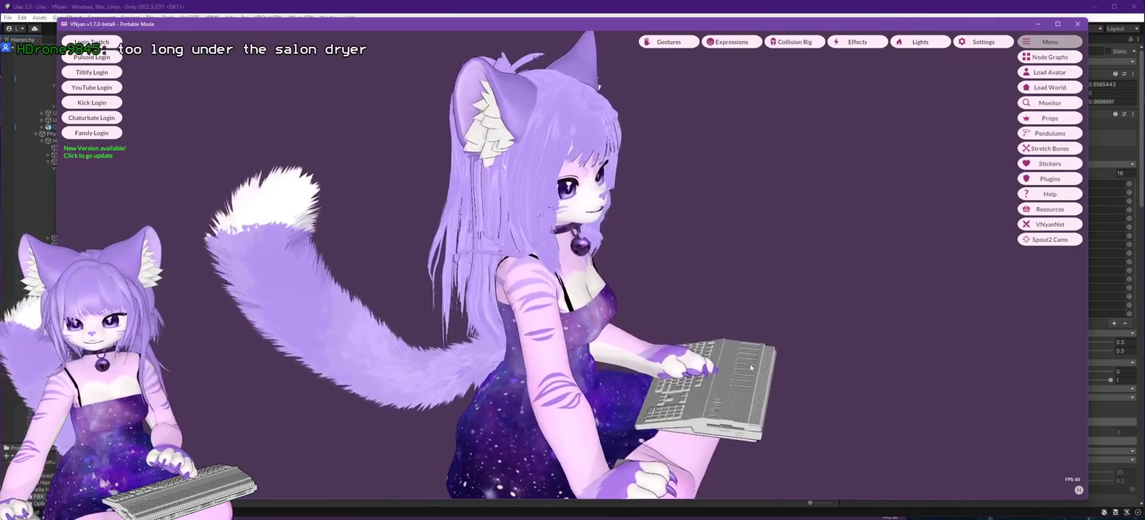
{"action": "left_click", "coordinate": [514, 11]}
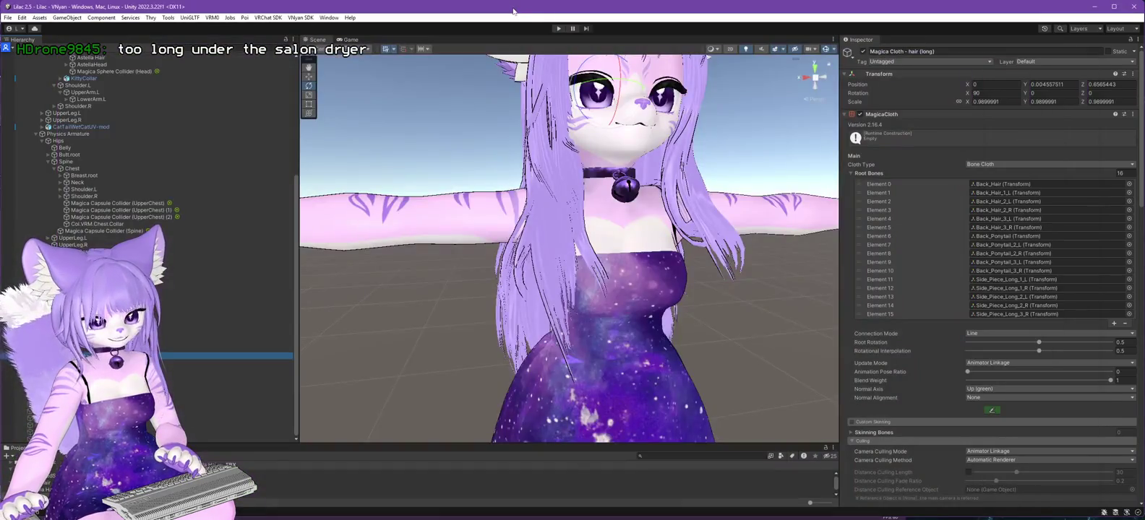
Orbit around the avatar and run a quick Play mode test, then stop it.
{"action": "mouse_move", "coordinate": [449, 317]}
{"action": "left_mouse_down", "text": "alt"}
{"action": "mouse_move", "coordinate": [437, 322]}
{"action": "mouse_move", "coordinate": [453, 332]}
{"action": "mouse_move", "coordinate": [563, 342]}
{"action": "mouse_move", "coordinate": [246, 355]}
{"action": "left_mouse_up", "text": "alt"}
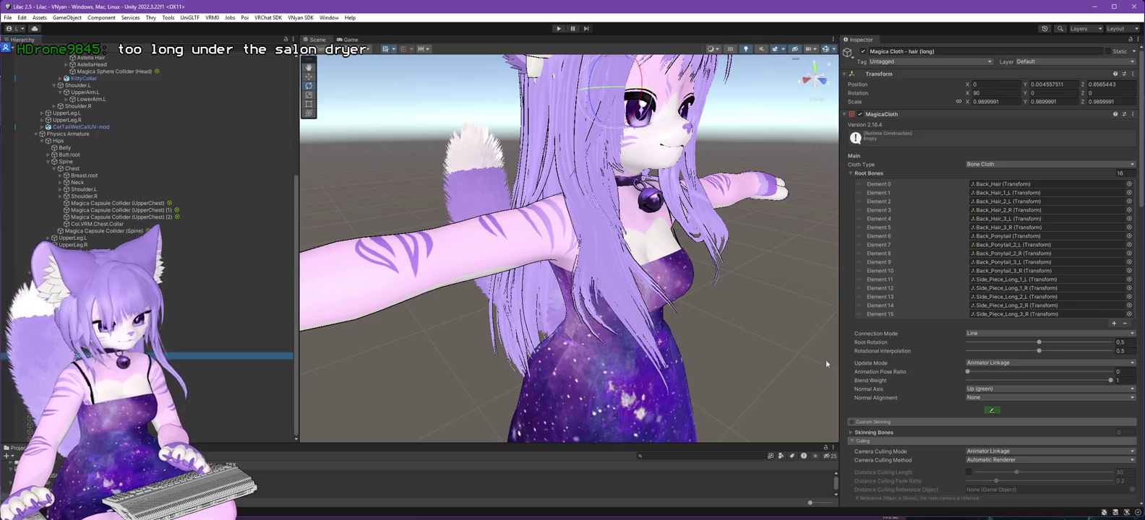
{"action": "left_click", "coordinate": [558, 29]}
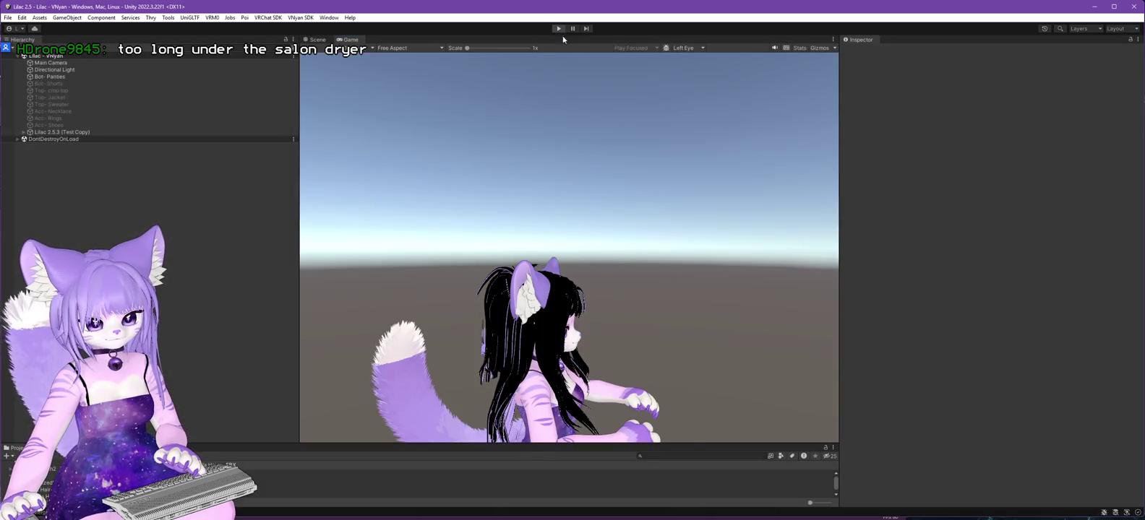
{"action": "left_click", "coordinate": [558, 29]}
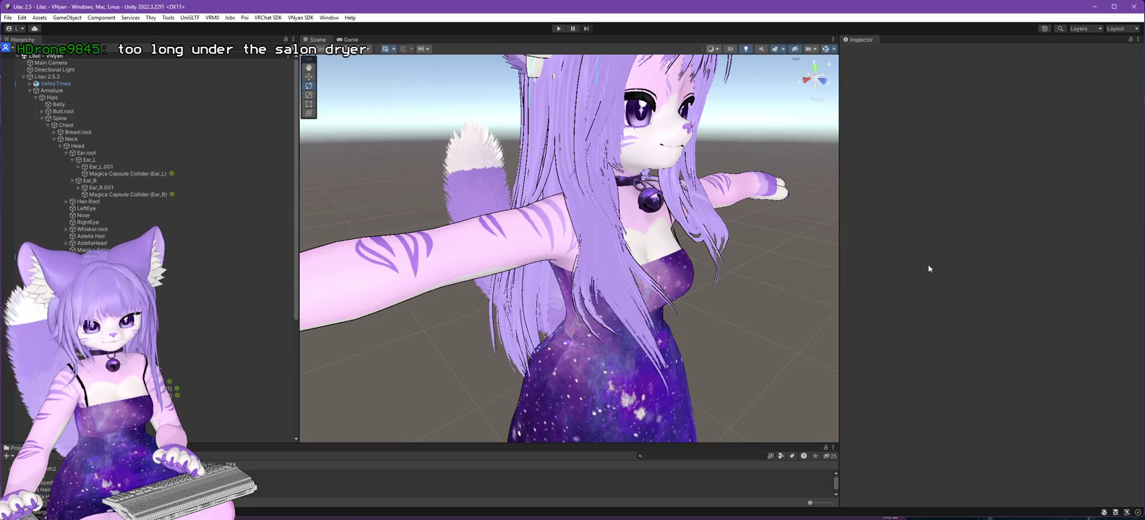
Show the long hair cloth's movement attribute paint points and view them from the back.
{"action": "scroll", "coordinate": [144, 246], "scroll_direction": "down", "scroll_amount": 8}
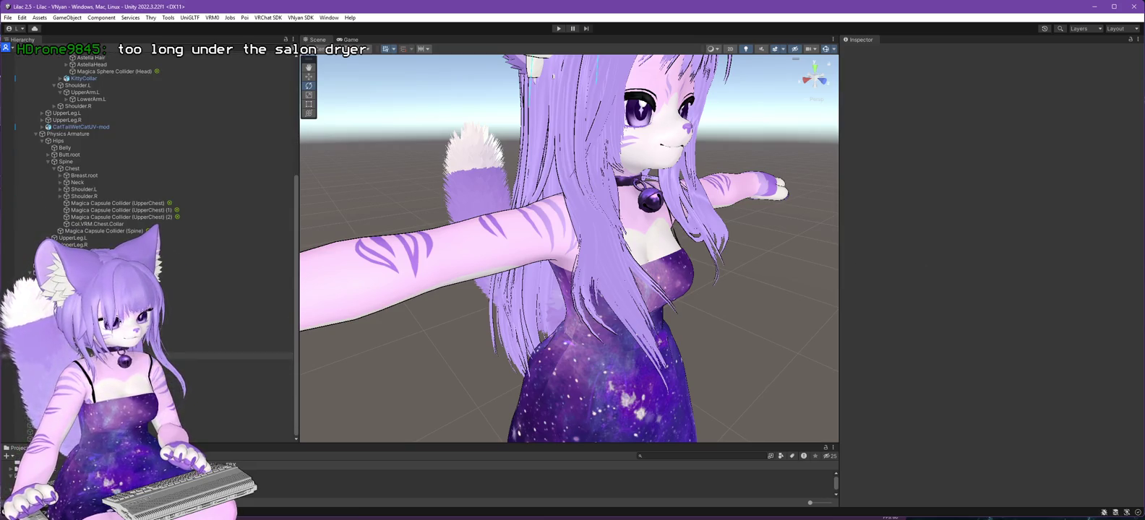
{"action": "left_click", "coordinate": [144, 355]}
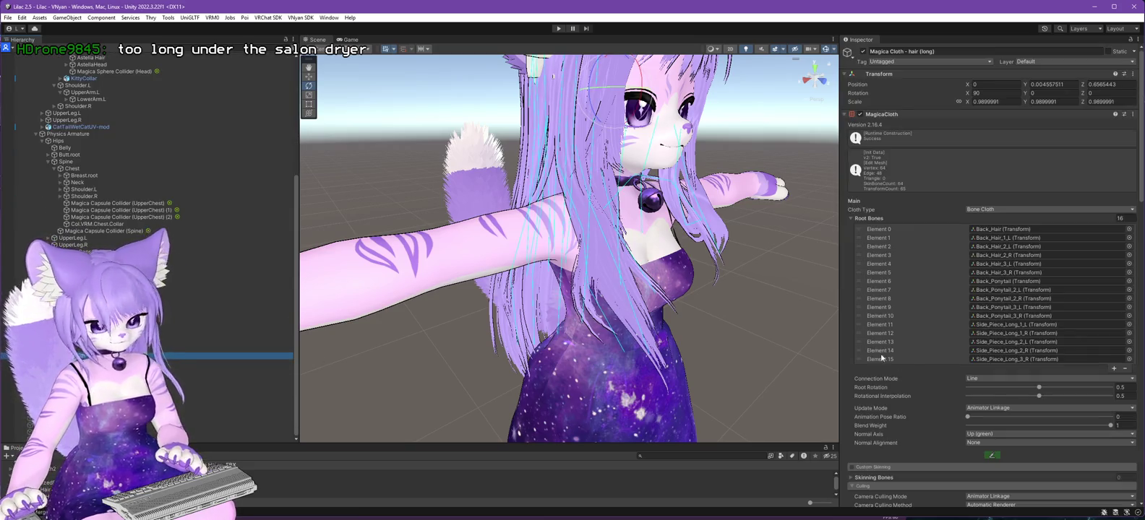
{"action": "left_click", "coordinate": [988, 456]}
{"action": "mouse_move", "coordinate": [486, 307]}
{"action": "left_mouse_down"}
{"action": "mouse_move", "coordinate": [702, 301]}
{"action": "mouse_move", "coordinate": [626, 280]}
{"action": "mouse_move", "coordinate": [281, 309]}
{"action": "mouse_move", "coordinate": [537, 311]}
{"action": "left_mouse_up"}
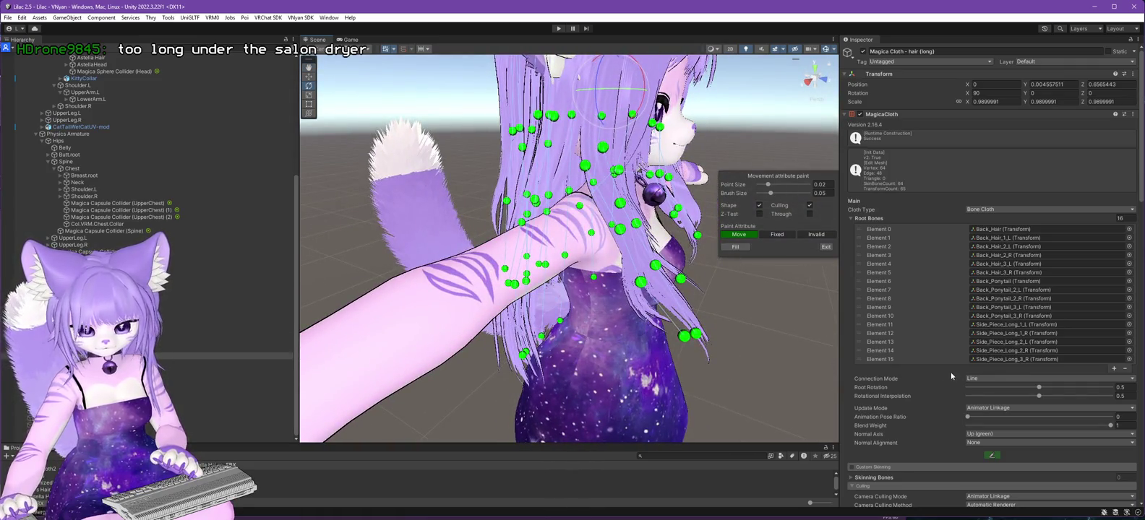
Check the long hair's Self Mode and Sync Mode, leaving both at None.
{"action": "scroll", "coordinate": [932, 330], "scroll_direction": "down", "scroll_amount": 3}
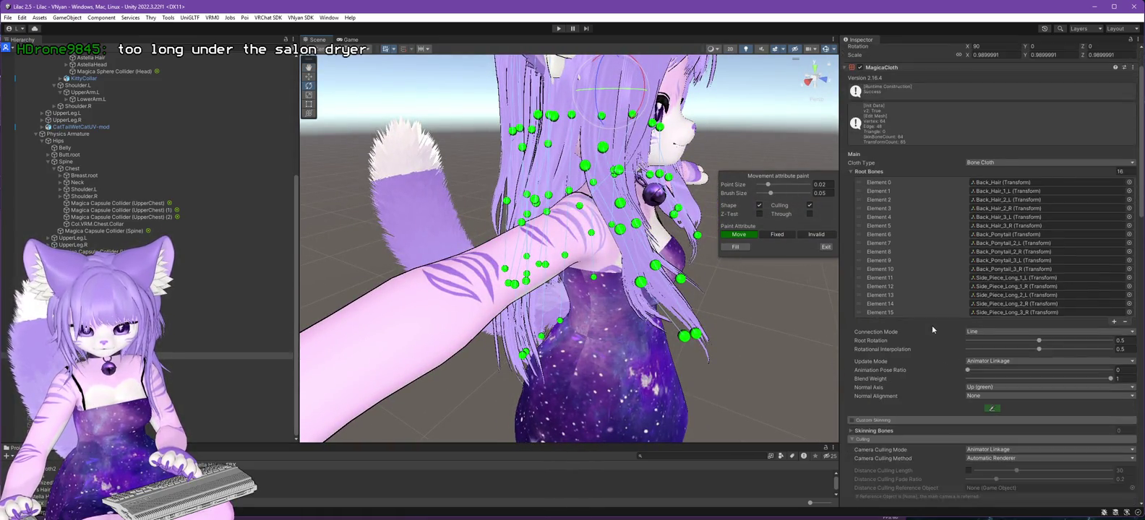
{"action": "mouse_move", "coordinate": [687, 339]}
{"action": "left_mouse_down"}
{"action": "mouse_move", "coordinate": [467, 344]}
{"action": "mouse_move", "coordinate": [564, 345]}
{"action": "mouse_move", "coordinate": [494, 344]}
{"action": "mouse_move", "coordinate": [394, 401]}
{"action": "mouse_move", "coordinate": [366, 387]}
{"action": "mouse_move", "coordinate": [471, 356]}
{"action": "mouse_move", "coordinate": [419, 358]}
{"action": "mouse_move", "coordinate": [640, 336]}
{"action": "mouse_move", "coordinate": [700, 354]}
{"action": "mouse_move", "coordinate": [643, 370]}
{"action": "mouse_move", "coordinate": [726, 356]}
{"action": "mouse_move", "coordinate": [390, 364]}
{"action": "mouse_move", "coordinate": [799, 350]}
{"action": "mouse_move", "coordinate": [628, 359]}
{"action": "mouse_move", "coordinate": [746, 322]}
{"action": "mouse_move", "coordinate": [676, 330]}
{"action": "left_mouse_up"}
{"action": "scroll", "coordinate": [1023, 357], "scroll_direction": "down", "scroll_amount": 10}
{"action": "scroll", "coordinate": [1023, 356], "scroll_direction": "down", "scroll_amount": 10}
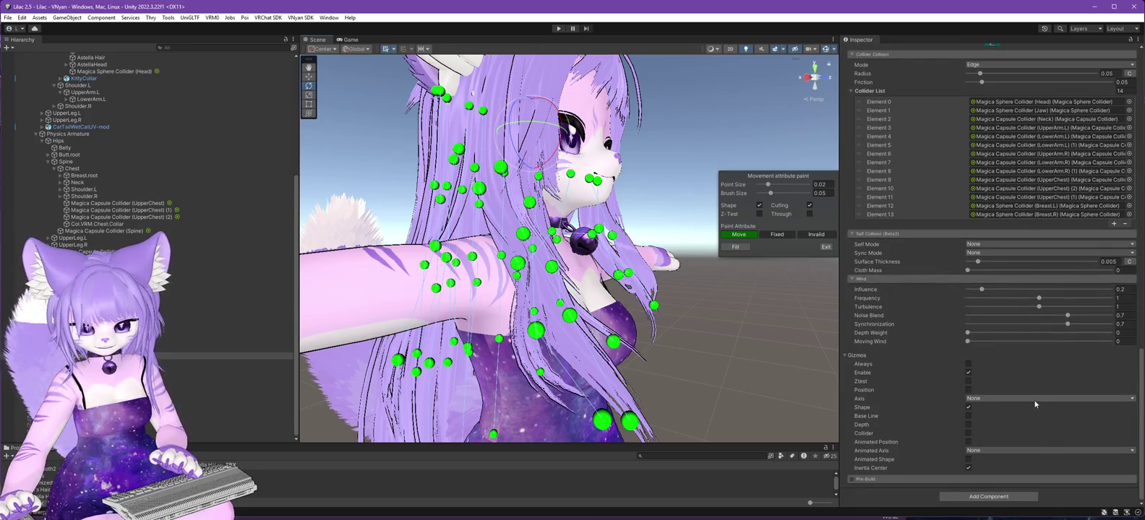
{"action": "scroll", "coordinate": [1025, 393], "scroll_direction": "up", "scroll_amount": 3}
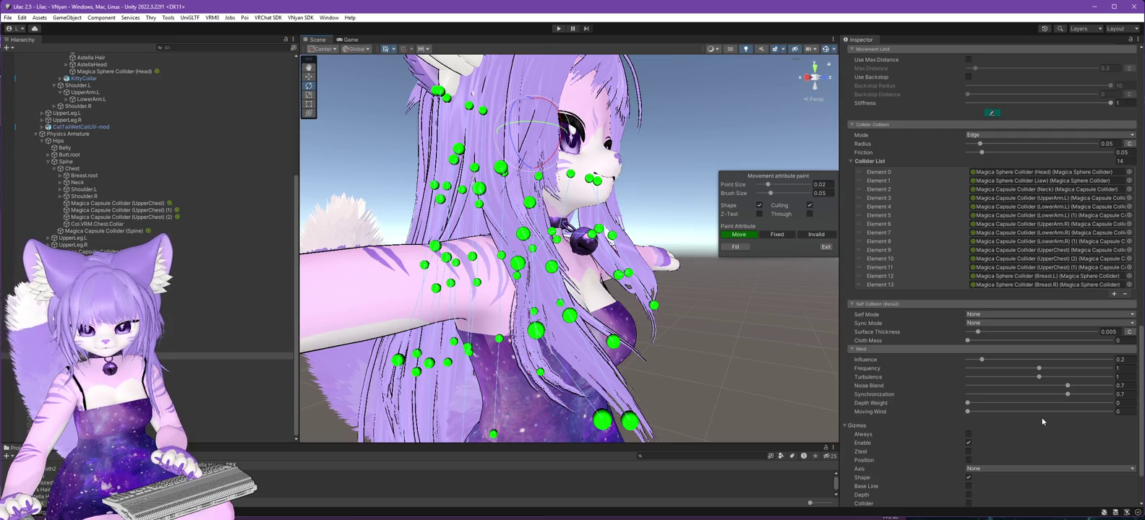
{"action": "left_click", "coordinate": [982, 315]}
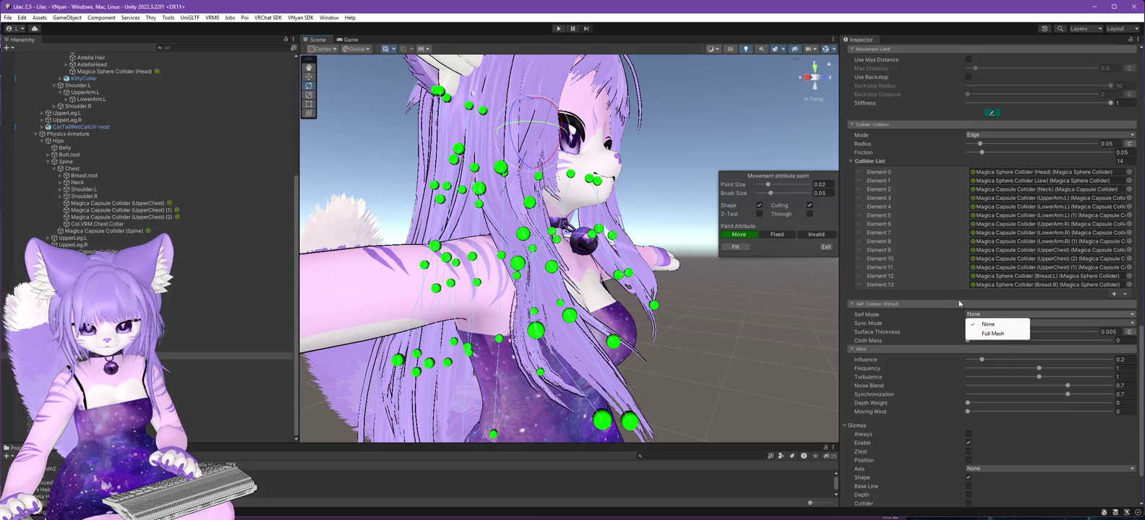
{"action": "left_click", "coordinate": [963, 302]}
{"action": "left_click", "coordinate": [984, 323]}
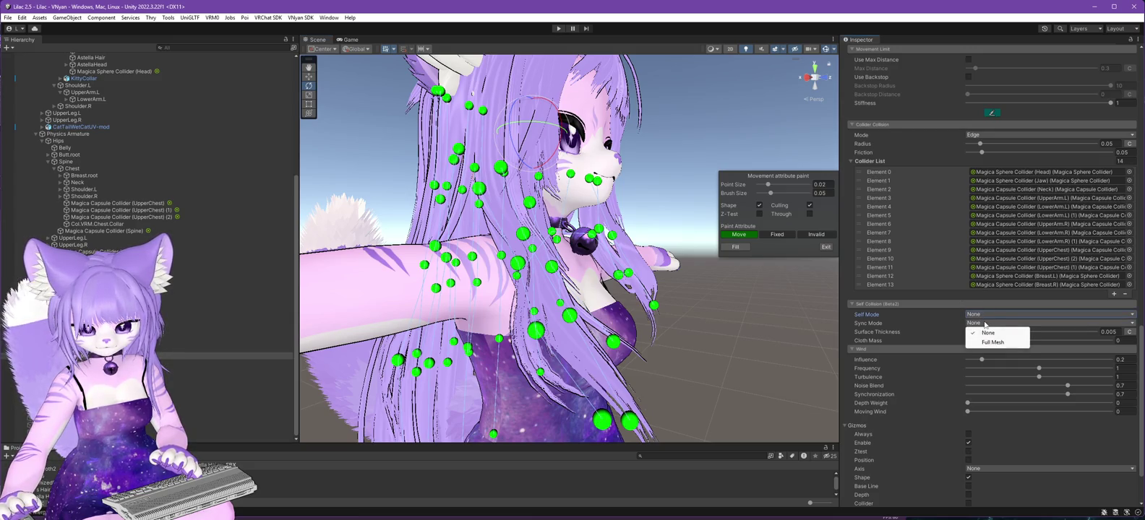
{"action": "left_click", "coordinate": [956, 297]}
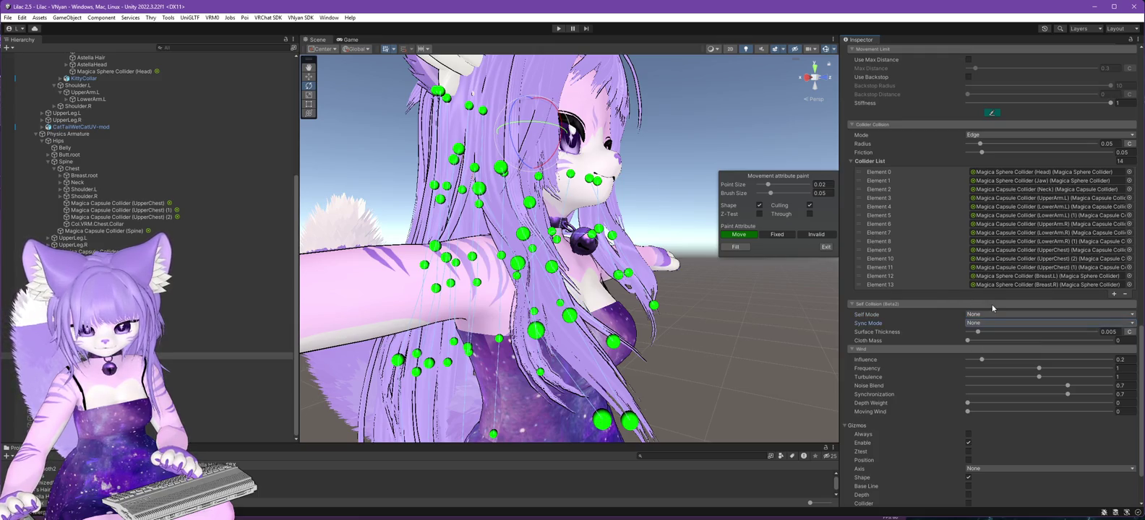
Confirm Collider Collision stays on Edge mode and exit movement attribute painting.
{"action": "scroll", "coordinate": [992, 308], "scroll_direction": "up", "scroll_amount": 3}
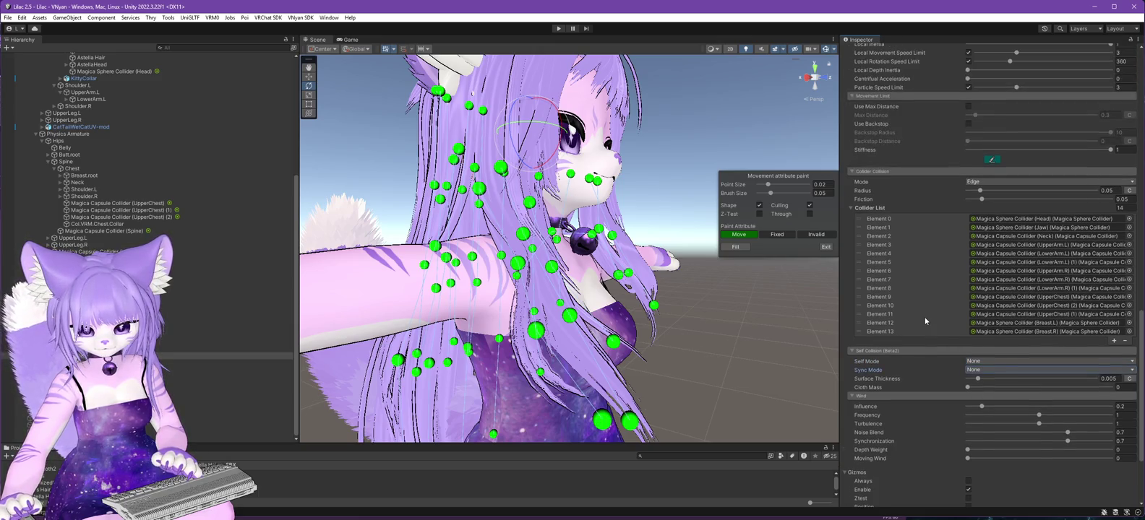
{"action": "scroll", "coordinate": [924, 318], "scroll_direction": "up", "scroll_amount": 3}
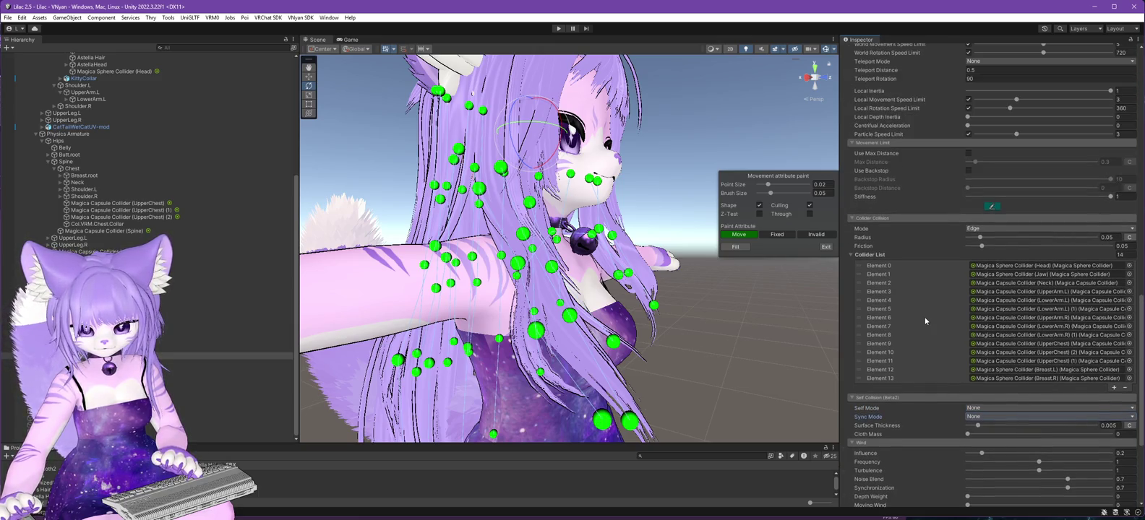
{"action": "left_click", "coordinate": [993, 229]}
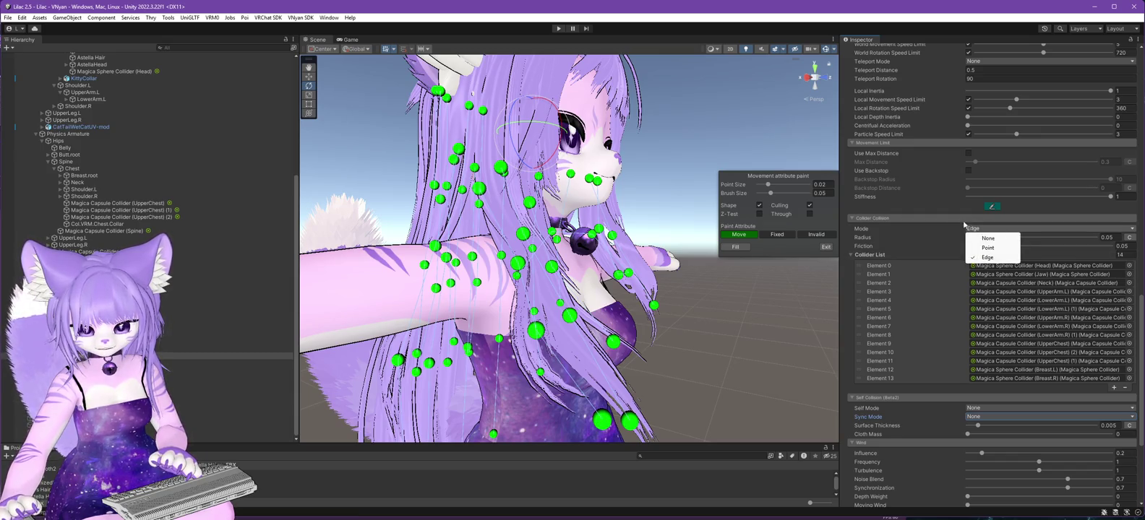
{"action": "left_click", "coordinate": [938, 218]}
{"action": "left_click", "coordinate": [930, 223]}
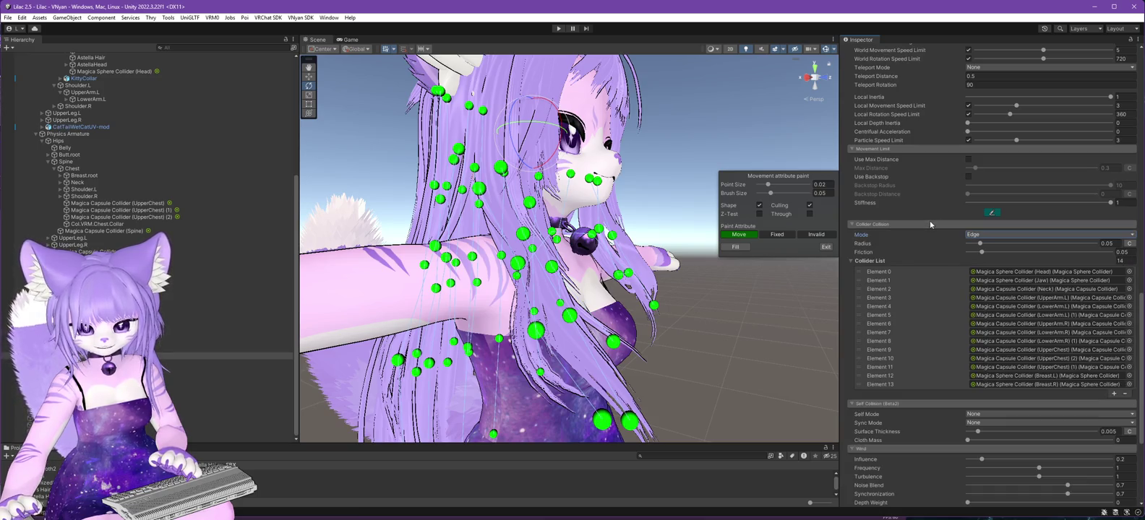
{"action": "left_click", "coordinate": [991, 213]}
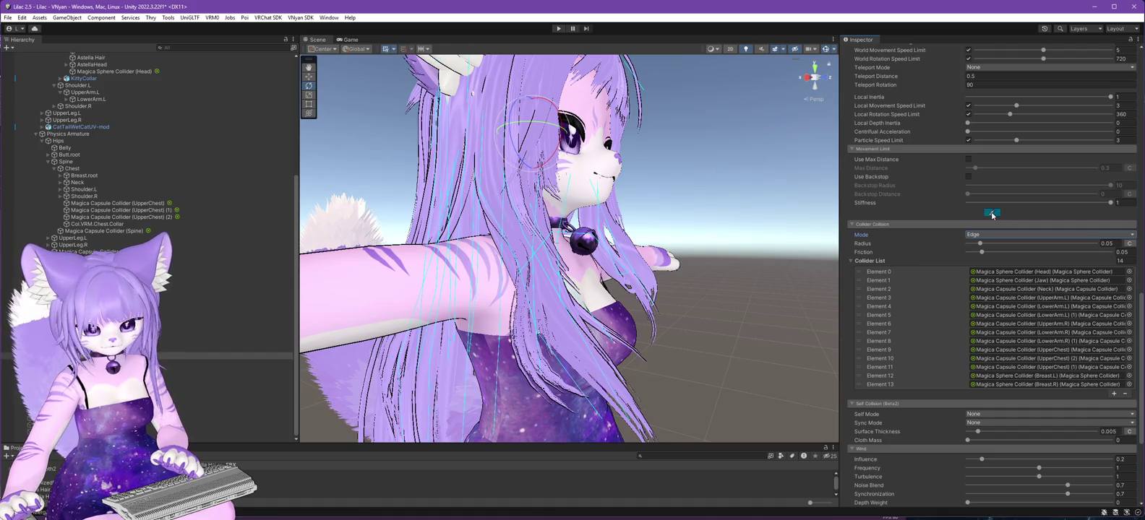
Preview Max Distance/Backstop paint, set collider collision radius to 0.035, and enable Collider gizmos.
{"action": "left_click", "coordinate": [991, 212]}
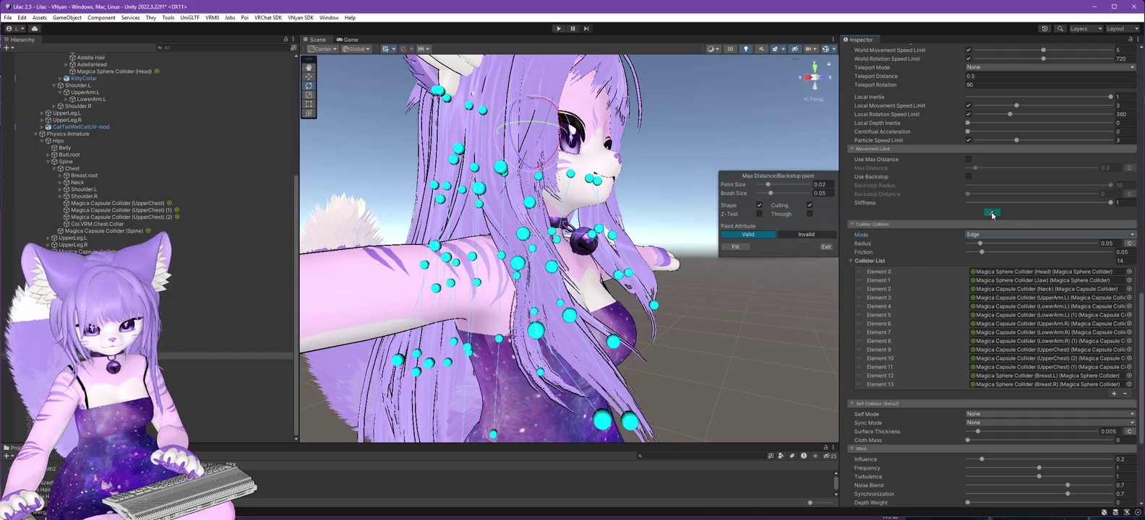
{"action": "left_click", "coordinate": [826, 248]}
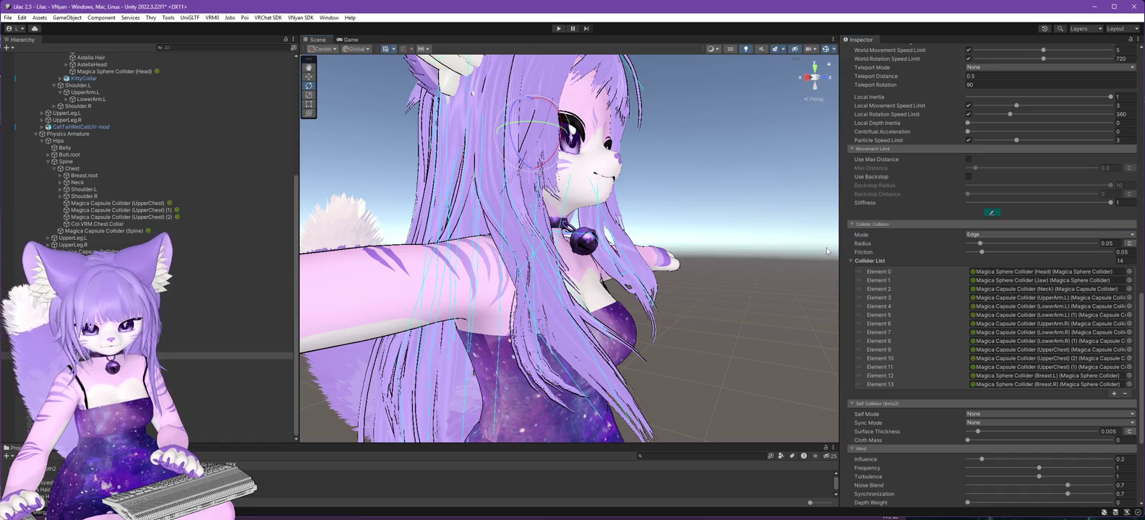
{"action": "left_click", "coordinate": [980, 245]}
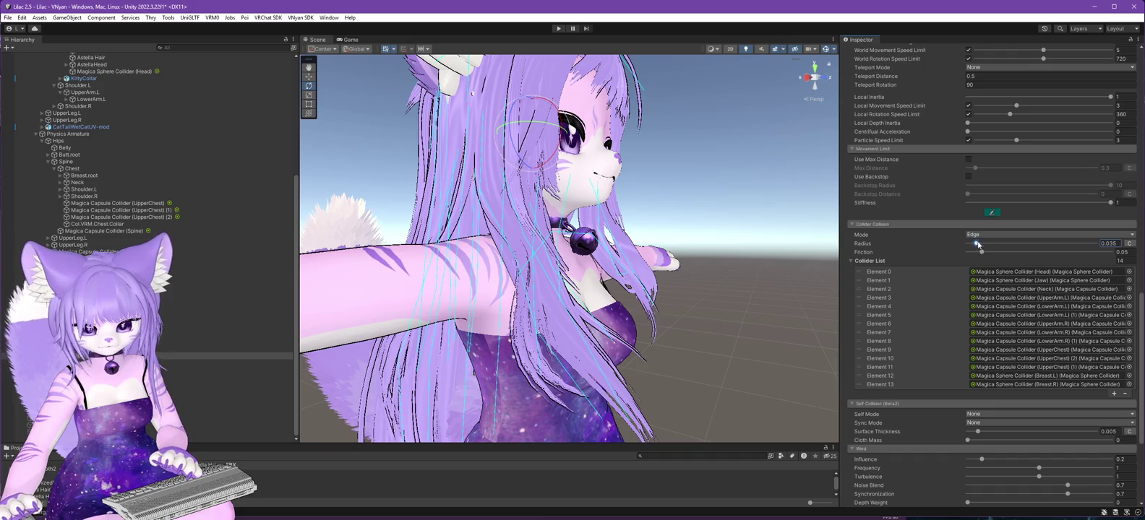
{"action": "scroll", "coordinate": [881, 311], "scroll_direction": "down", "scroll_amount": 5}
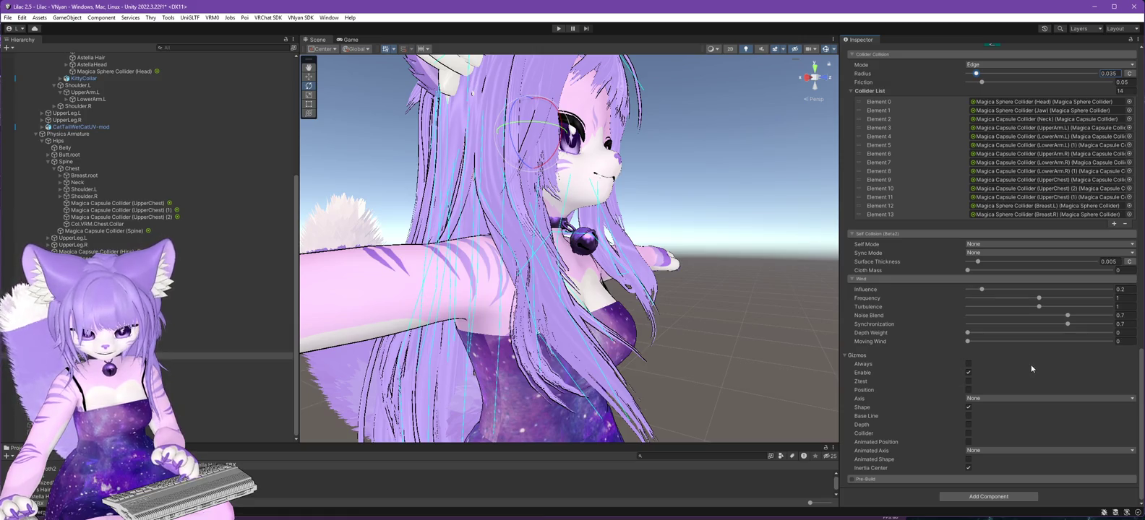
{"action": "left_click", "coordinate": [967, 434]}
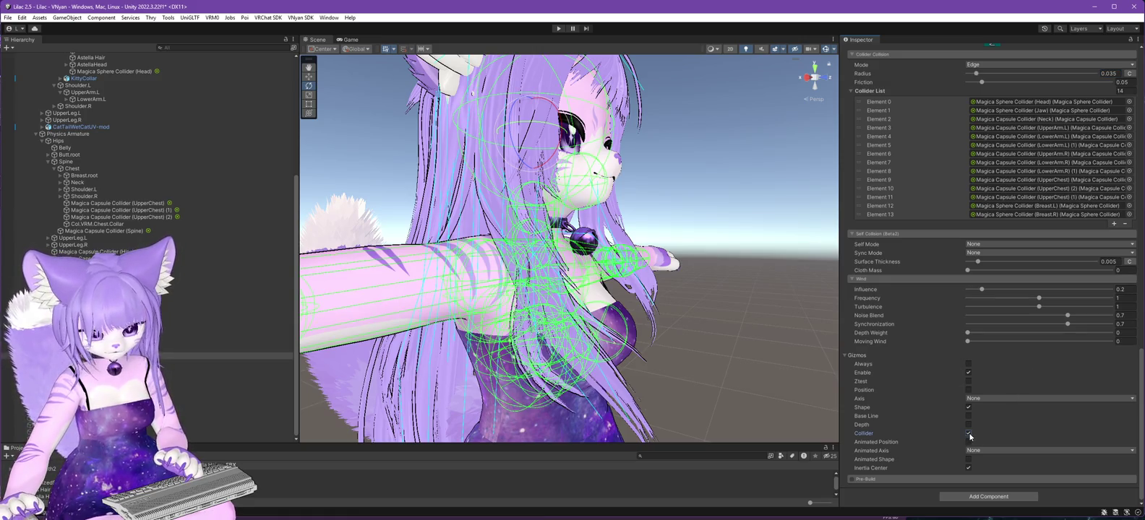
Swap the collider gizmos for Position gizmos, showing the cloth's particle positions.
{"action": "left_click", "coordinate": [968, 434]}
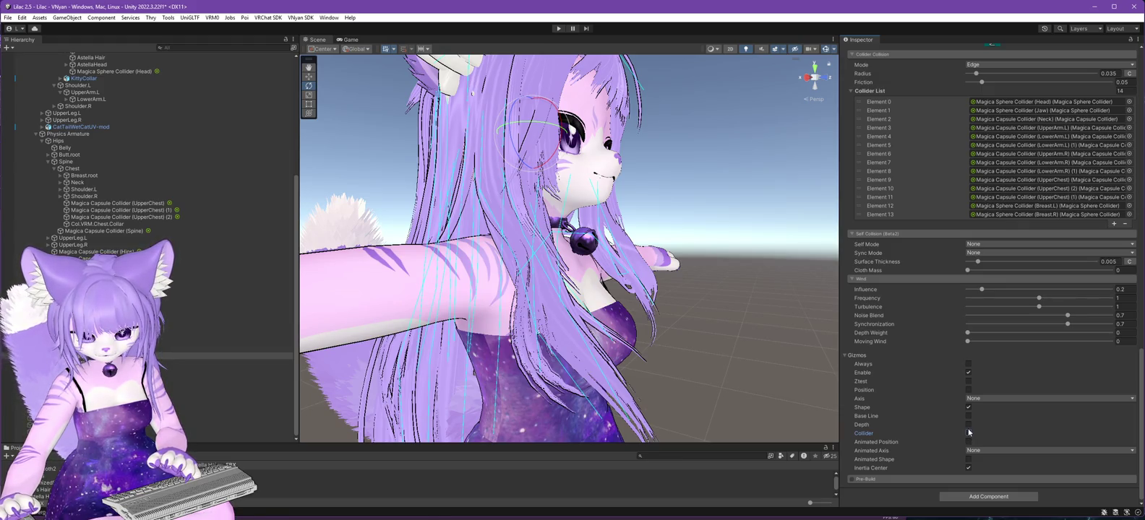
{"action": "left_click", "coordinate": [968, 382]}
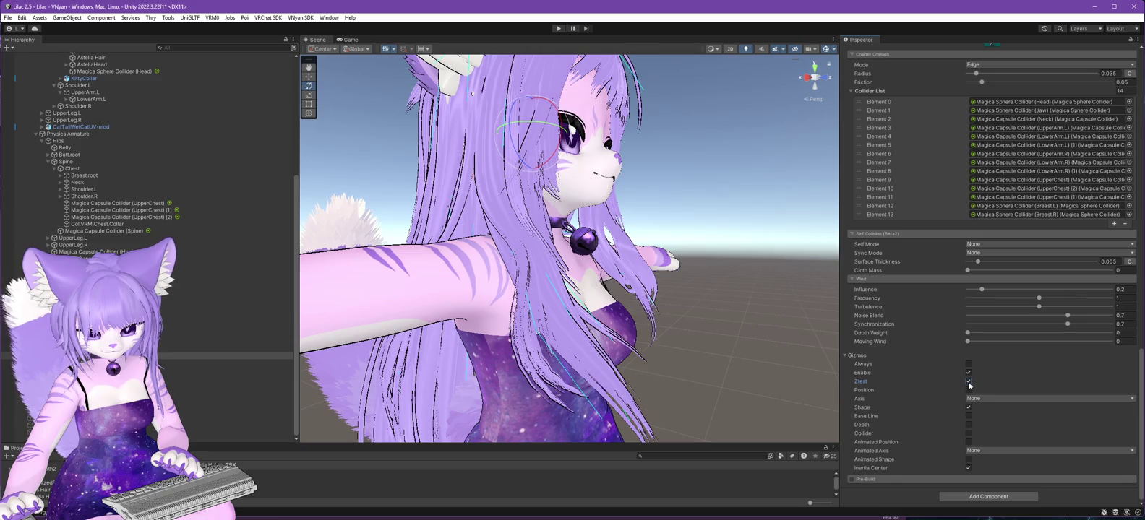
{"action": "left_click", "coordinate": [968, 390]}
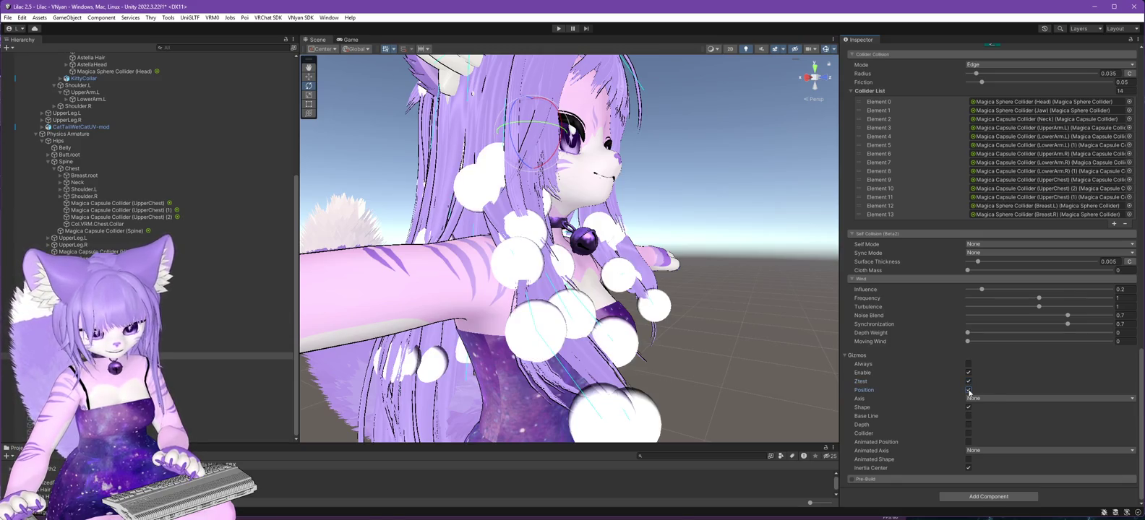
{"action": "left_click_drag", "start_coordinate": [578, 253], "coordinate": [448, 253]}
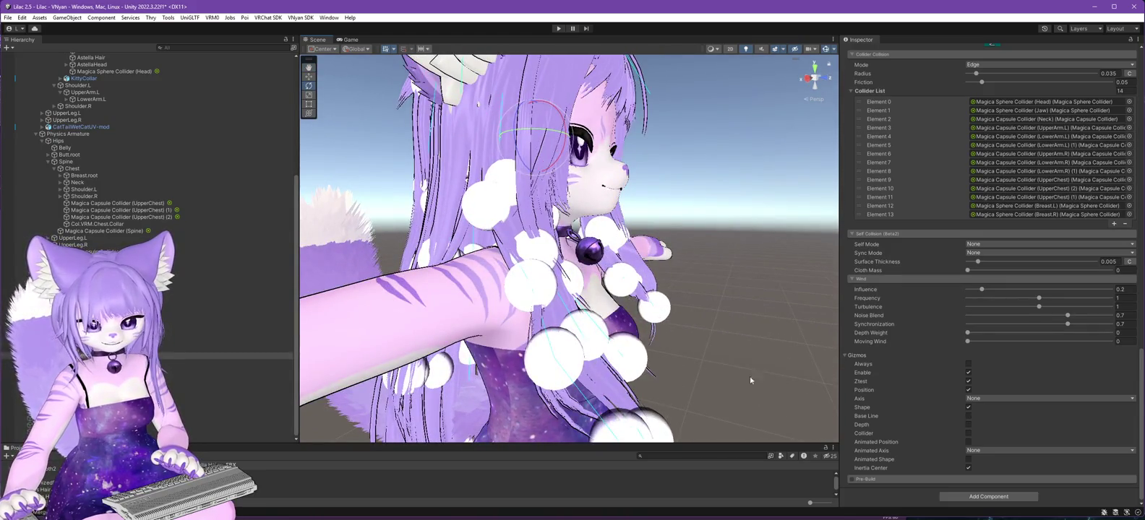
Lower the long hair's Collider Collision Radius from 0.035 to 0.018.
{"action": "scroll", "coordinate": [978, 251], "scroll_direction": "up", "scroll_amount": 10}
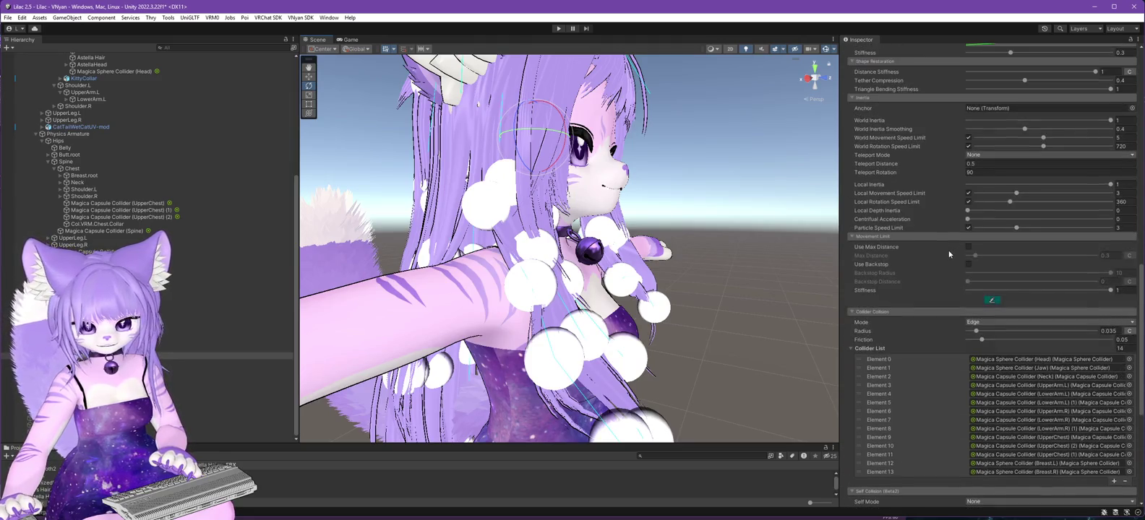
{"action": "scroll", "coordinate": [949, 255], "scroll_direction": "up", "scroll_amount": 3}
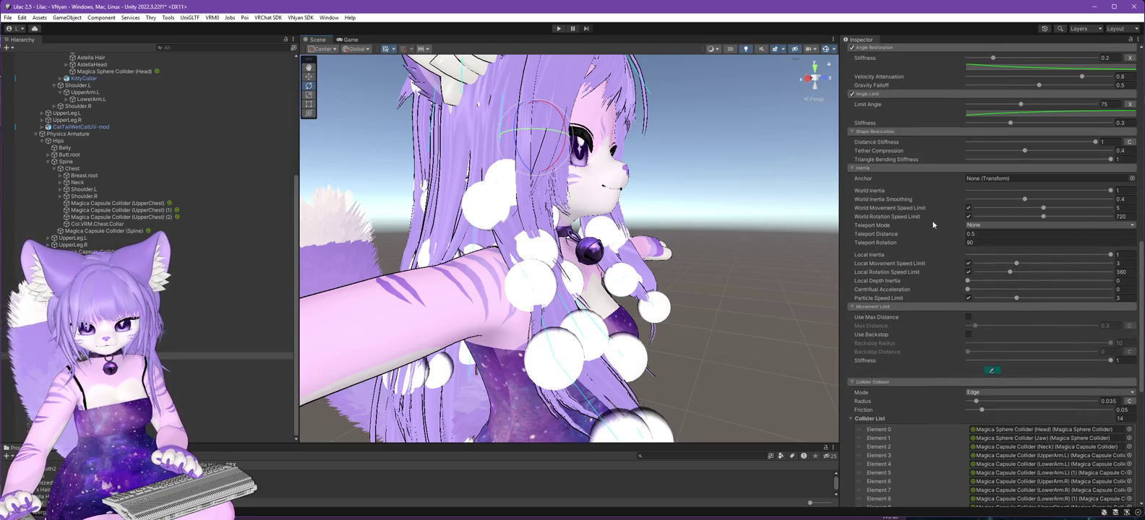
{"action": "scroll", "coordinate": [936, 223], "scroll_direction": "down", "scroll_amount": 1}
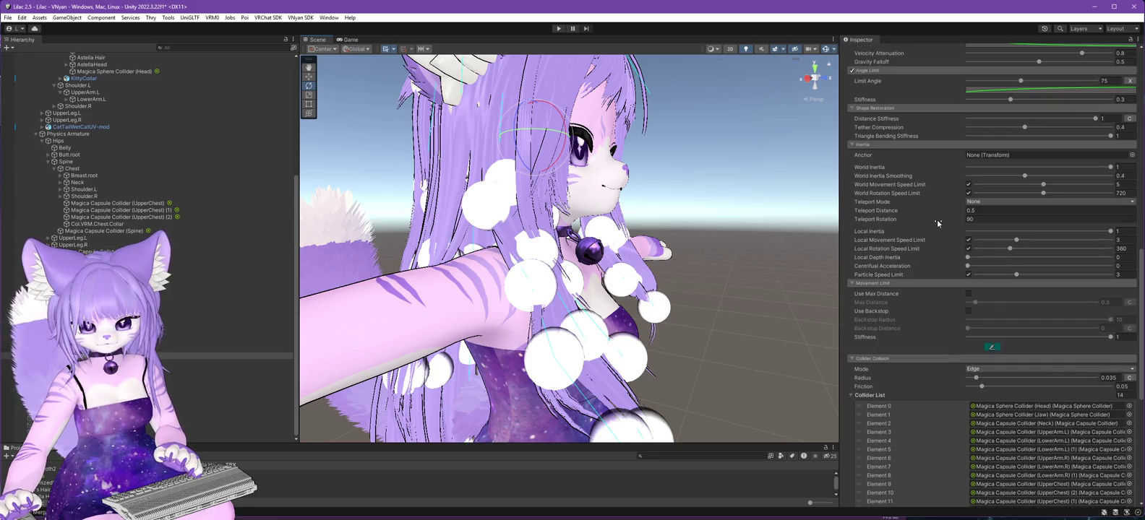
{"action": "scroll", "coordinate": [938, 223], "scroll_direction": "down", "scroll_amount": 2}
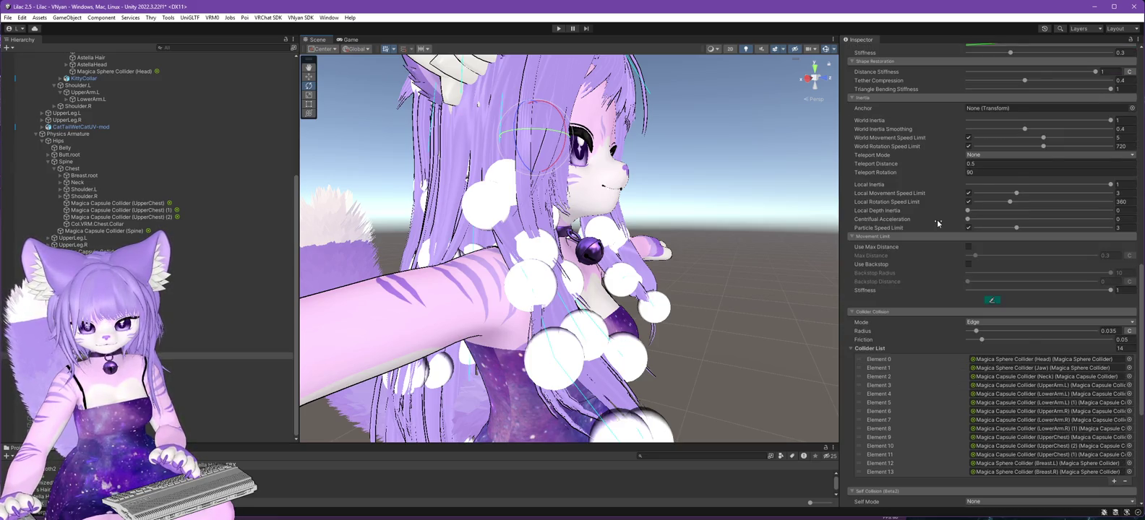
{"action": "scroll", "coordinate": [937, 223], "scroll_direction": "down", "scroll_amount": 4}
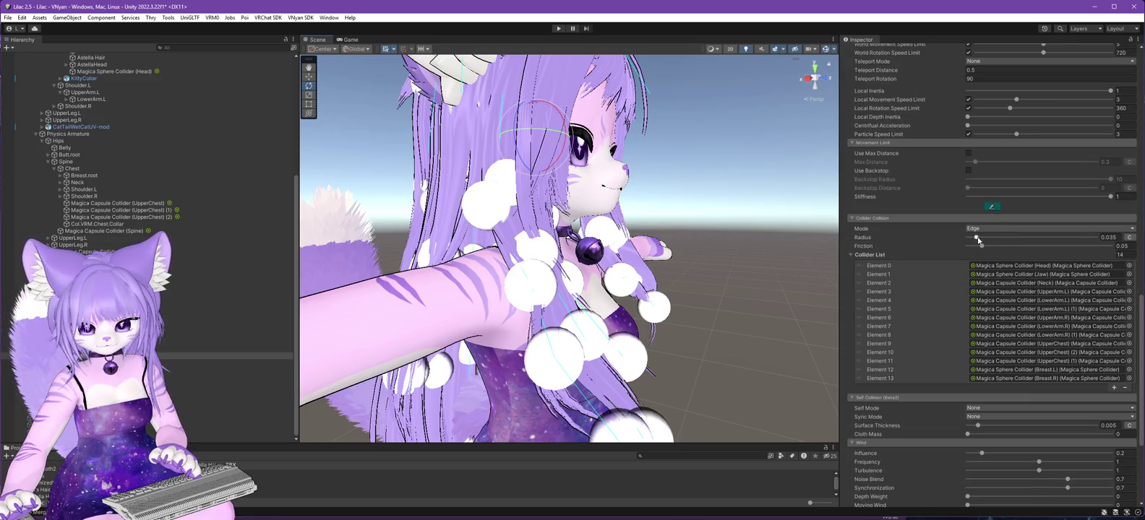
{"action": "left_click_drag", "start_coordinate": [978, 240], "coordinate": [973, 240]}
{"action": "left_click", "coordinate": [981, 230]}
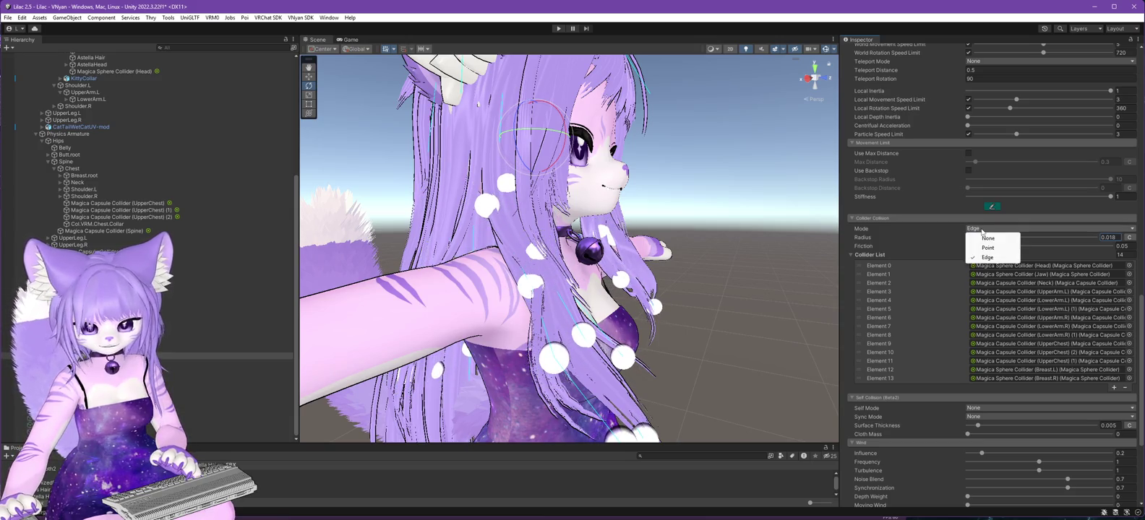
Keep Edge collision and select the other cloth, which uses Point collision with six colliders.
{"action": "left_click", "coordinate": [934, 233]}
{"action": "mouse_move", "coordinate": [766, 311]}
{"action": "left_mouse_down"}
{"action": "mouse_move", "coordinate": [798, 328]}
{"action": "mouse_move", "coordinate": [357, 337]}
{"action": "mouse_move", "coordinate": [720, 333]}
{"action": "mouse_move", "coordinate": [670, 341]}
{"action": "left_mouse_up"}
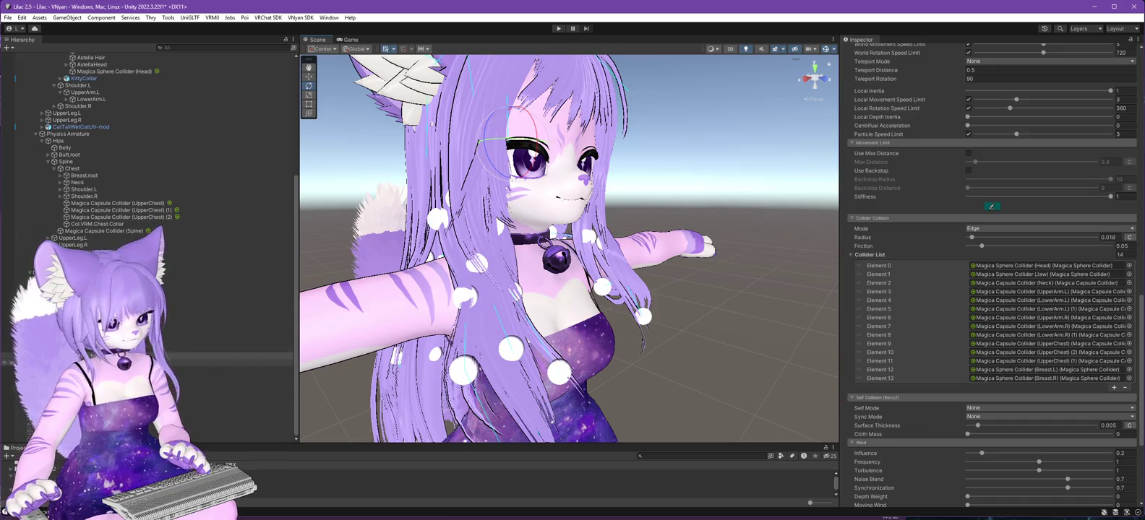
{"action": "left_click", "coordinate": [224, 363]}
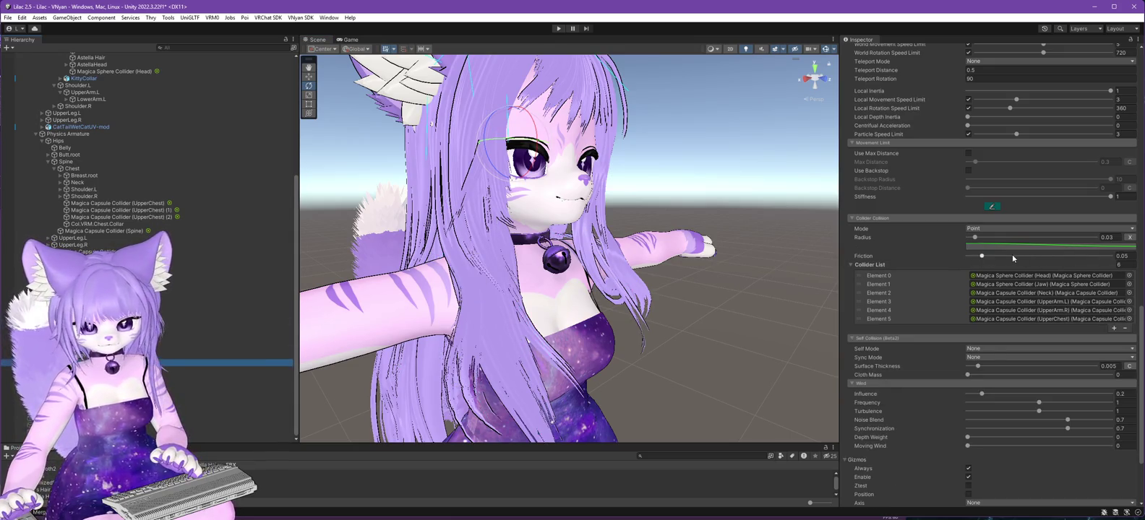
Enable Shape and Position gizmos to show the cloth's particles as white spheres on the head.
{"action": "scroll", "coordinate": [1011, 253], "scroll_direction": "down", "scroll_amount": 5}
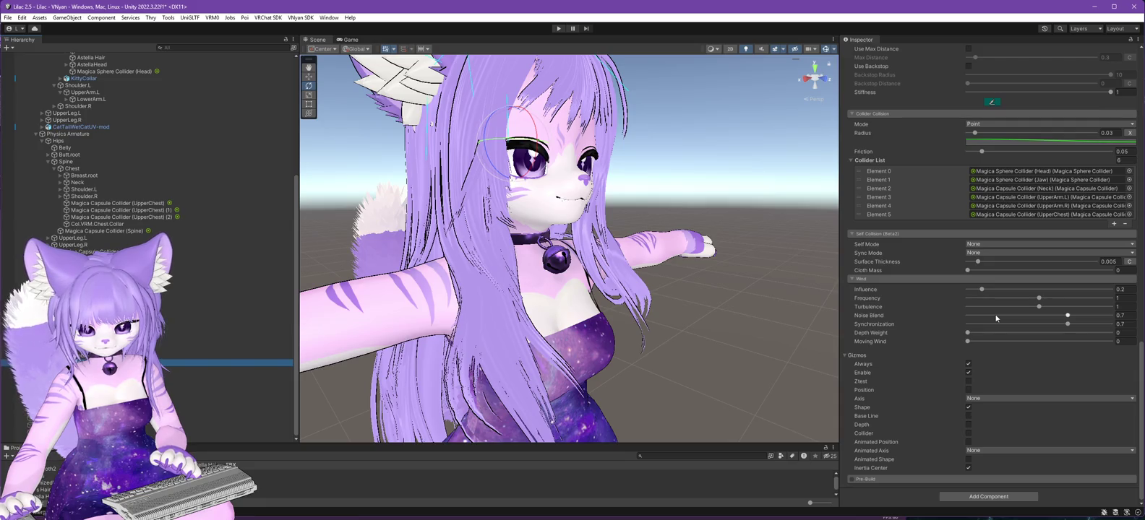
{"action": "left_click", "coordinate": [968, 433]}
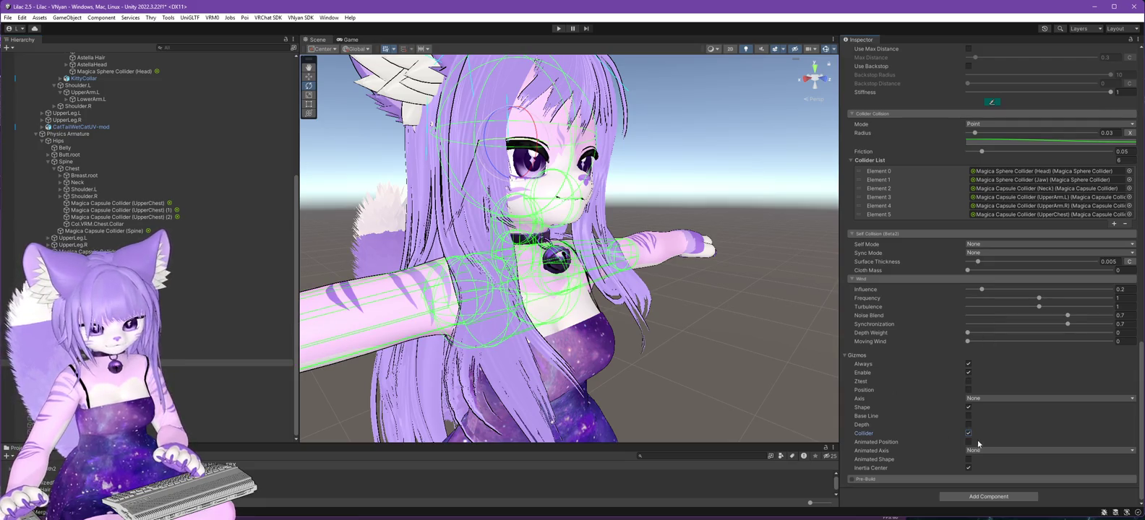
{"action": "left_click", "coordinate": [968, 433]}
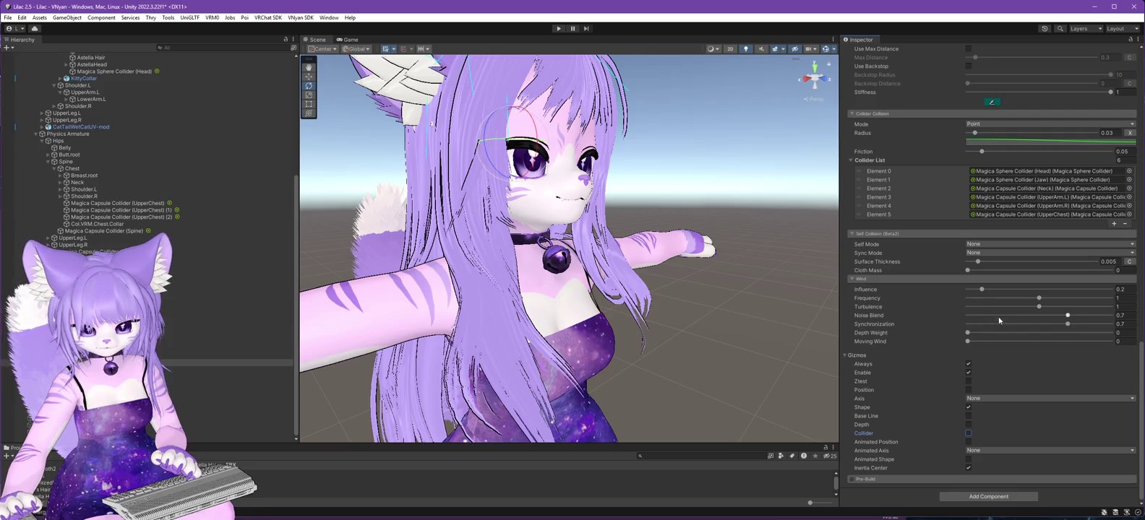
{"action": "left_click", "coordinate": [968, 408]}
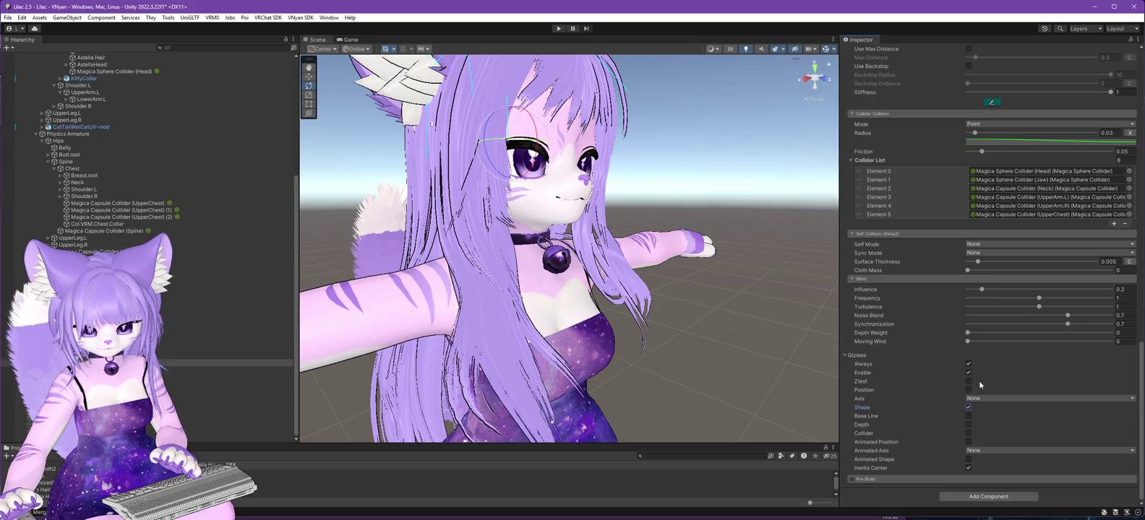
{"action": "left_click", "coordinate": [968, 390]}
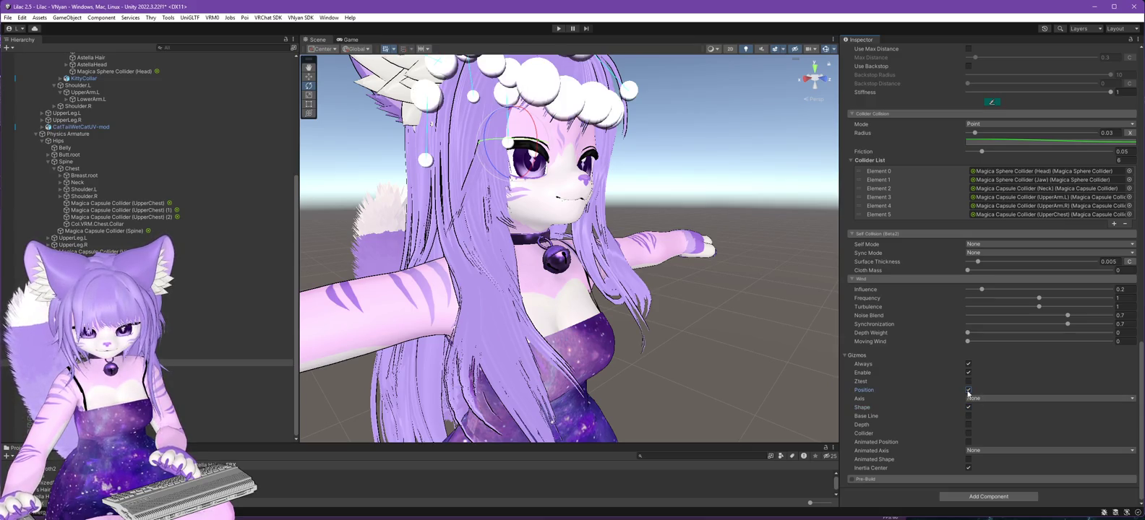
{"action": "mouse_move", "coordinate": [719, 237]}
{"action": "left_mouse_down"}
{"action": "mouse_move", "coordinate": [752, 273]}
{"action": "mouse_move", "coordinate": [677, 283]}
{"action": "left_mouse_up"}
{"action": "scroll", "coordinate": [903, 243], "scroll_direction": "up", "scroll_amount": 2}
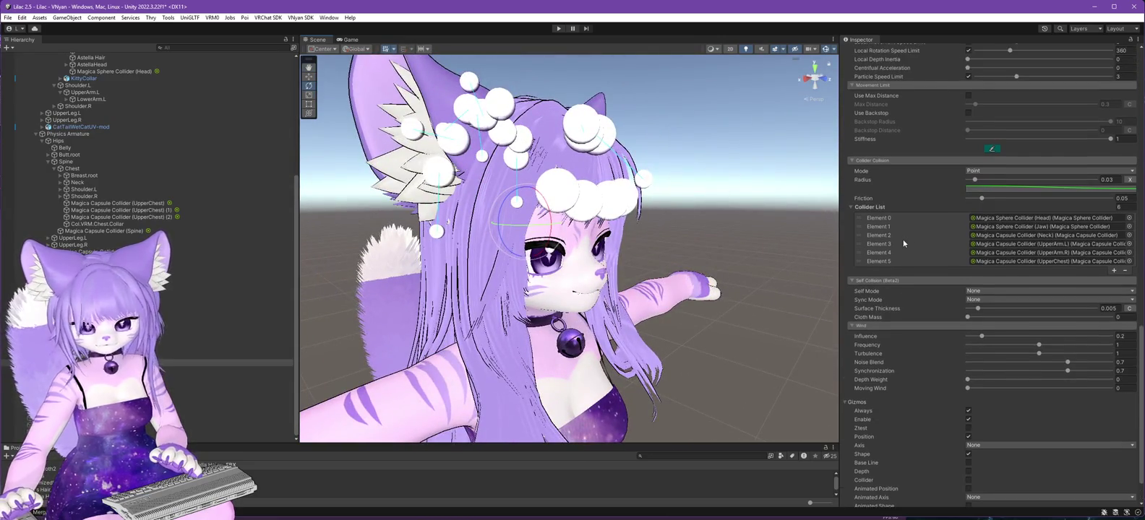
{"action": "scroll", "coordinate": [911, 242], "scroll_direction": "up", "scroll_amount": 1}
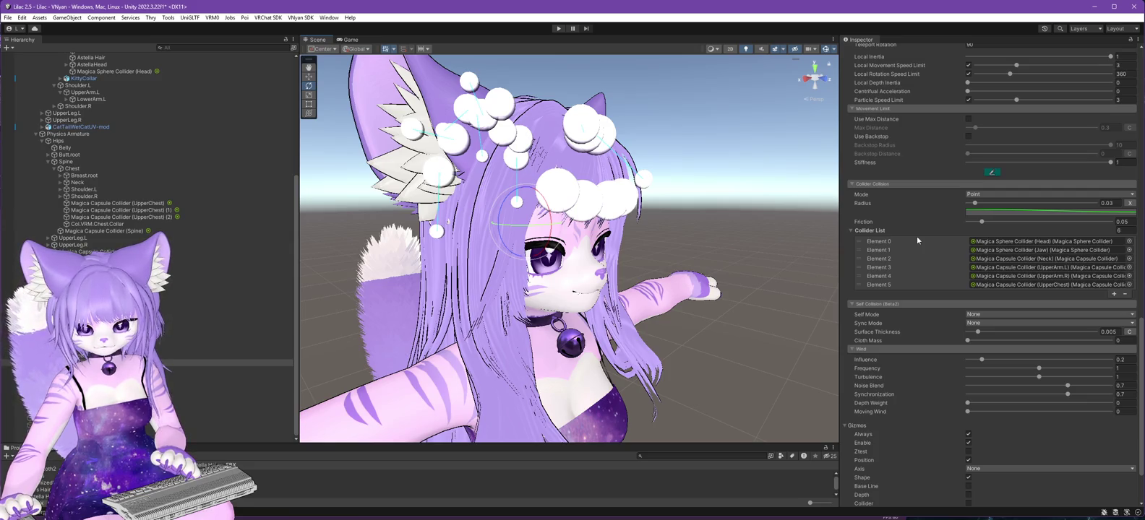
{"action": "left_click_drag", "start_coordinate": [671, 202], "coordinate": [654, 333]}
Switch the second cloth from Point to Edge collision with radius 0.018.
{"action": "left_click", "coordinate": [973, 193]}
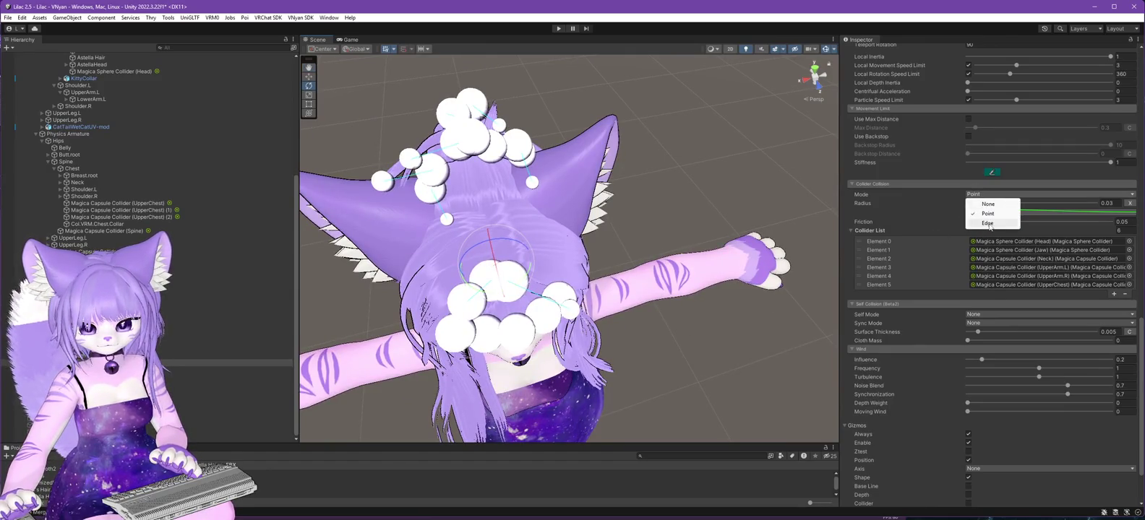
{"action": "left_click", "coordinate": [987, 224]}
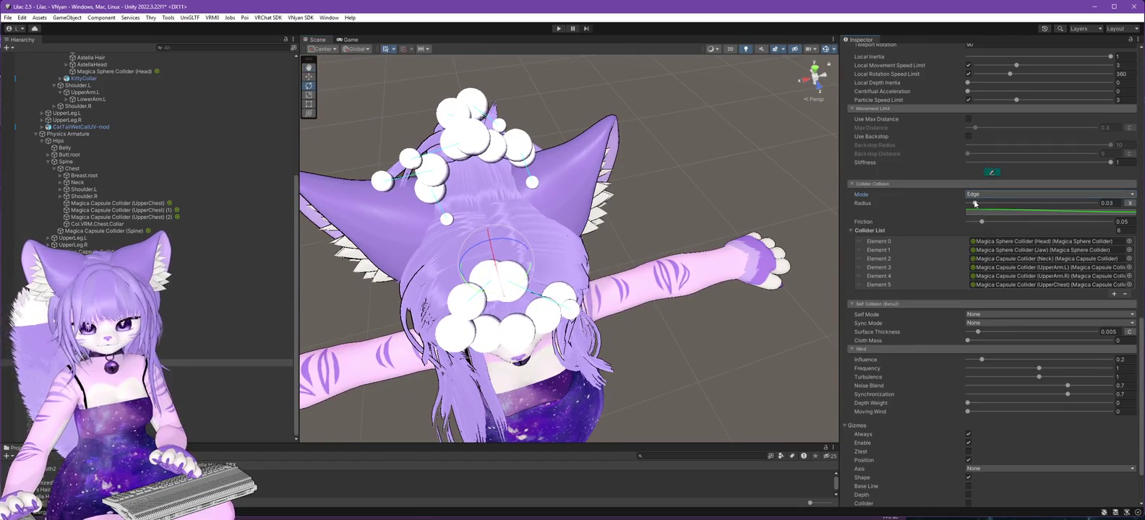
{"action": "left_click_drag", "start_coordinate": [723, 325], "coordinate": [824, 224]}
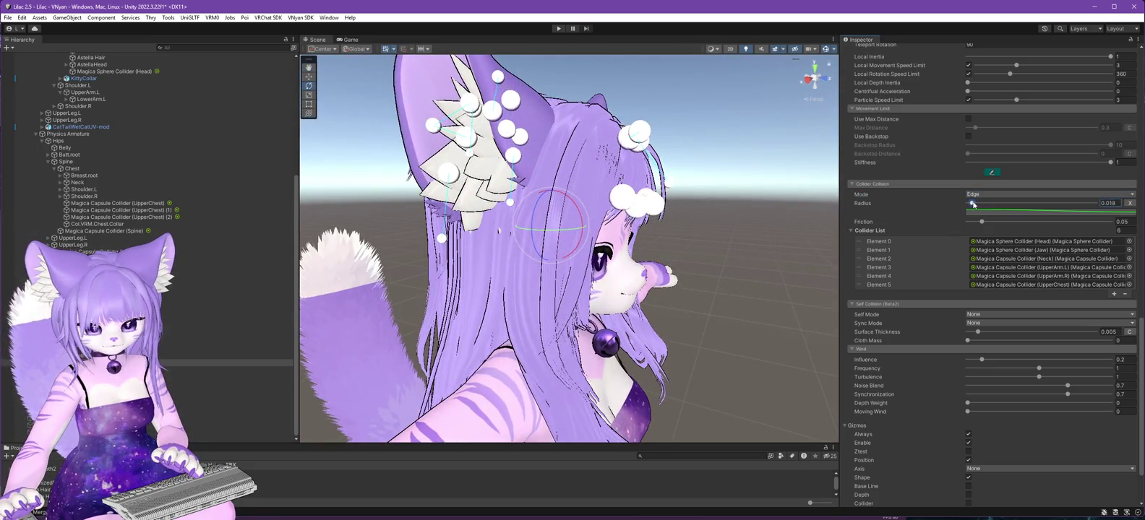
{"action": "mouse_move", "coordinate": [764, 260]}
{"action": "left_mouse_down"}
{"action": "mouse_move", "coordinate": [730, 231]}
{"action": "mouse_move", "coordinate": [607, 306]}
{"action": "mouse_move", "coordinate": [799, 250]}
{"action": "mouse_move", "coordinate": [733, 299]}
{"action": "mouse_move", "coordinate": [812, 289]}
{"action": "mouse_move", "coordinate": [834, 318]}
{"action": "mouse_move", "coordinate": [726, 296]}
{"action": "mouse_move", "coordinate": [673, 215]}
{"action": "left_mouse_up"}
{"action": "scroll", "coordinate": [672, 215], "scroll_direction": "down", "scroll_amount": 5}
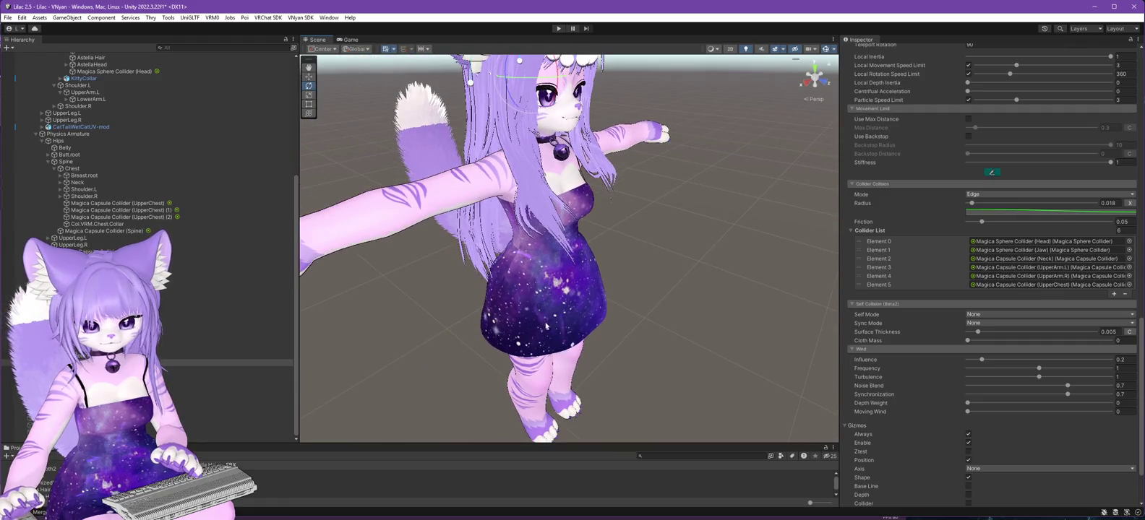
{"action": "left_click", "coordinate": [274, 369]}
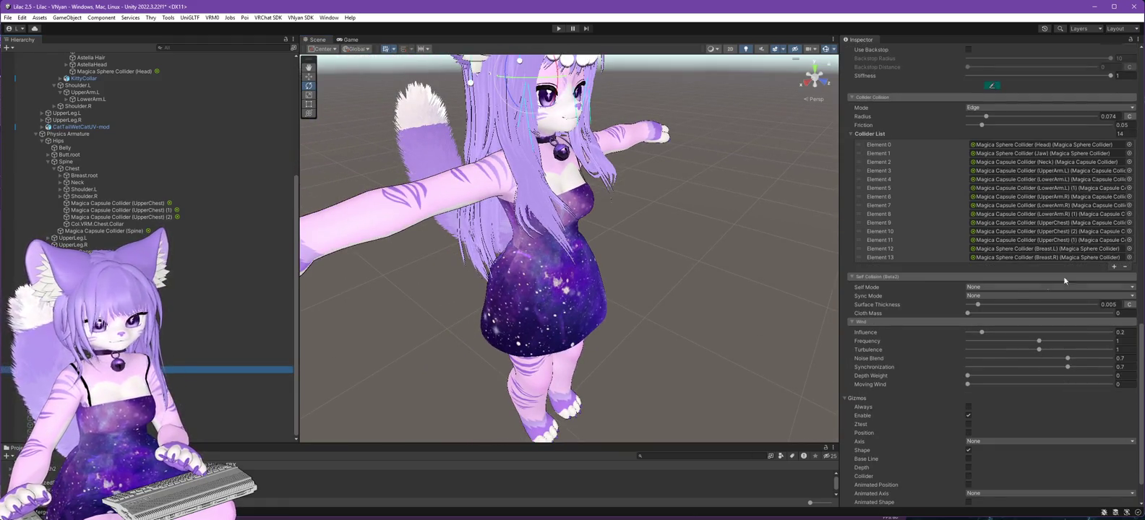
Show the 14-collider cloth's particle positions and lower its collider radius from 0.074 to 0.013.
{"action": "left_click", "coordinate": [969, 433]}
{"action": "mouse_move", "coordinate": [731, 327]}
{"action": "left_mouse_down"}
{"action": "mouse_move", "coordinate": [667, 327]}
{"action": "mouse_move", "coordinate": [780, 301]}
{"action": "mouse_move", "coordinate": [670, 302]}
{"action": "left_mouse_up"}
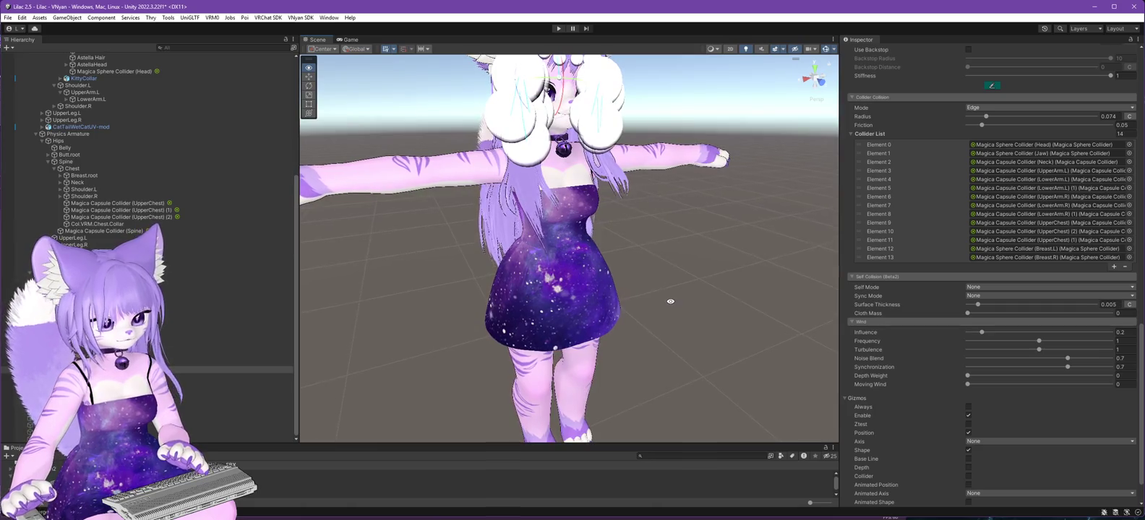
{"action": "left_click_drag", "start_coordinate": [985, 116], "coordinate": [971, 117]}
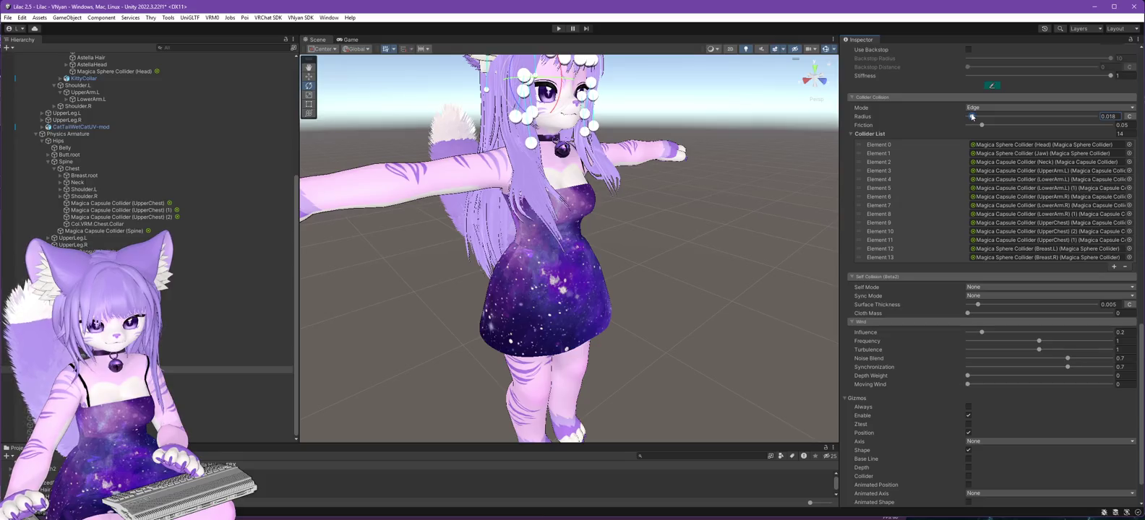
{"action": "scroll", "coordinate": [654, 162], "scroll_direction": "up", "scroll_amount": 3}
{"action": "mouse_move", "coordinate": [654, 162]}
{"action": "left_mouse_down"}
{"action": "mouse_move", "coordinate": [730, 311]}
{"action": "mouse_move", "coordinate": [669, 297]}
{"action": "left_mouse_up"}
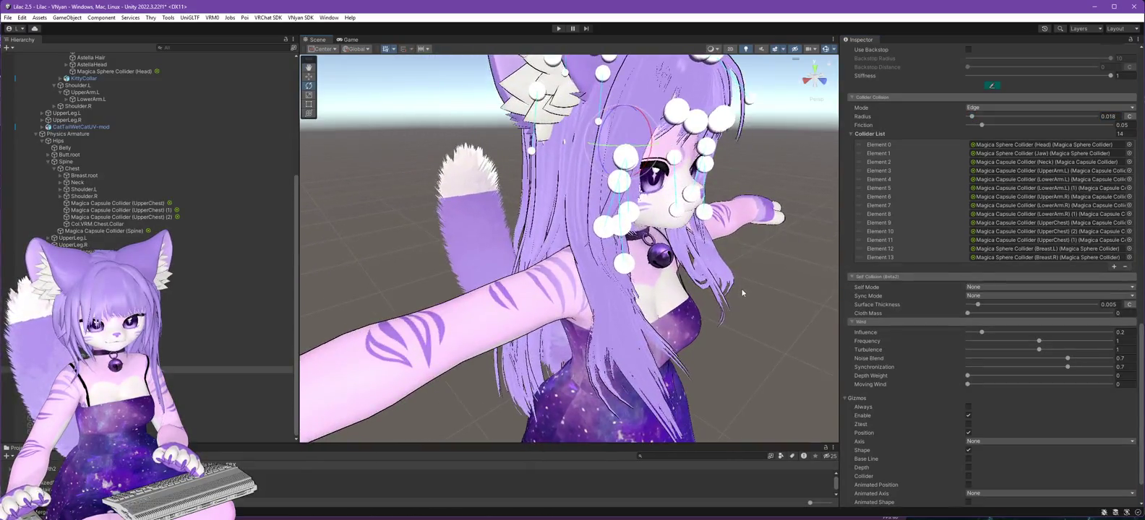
{"action": "scroll", "coordinate": [665, 294], "scroll_direction": "up", "scroll_amount": 2}
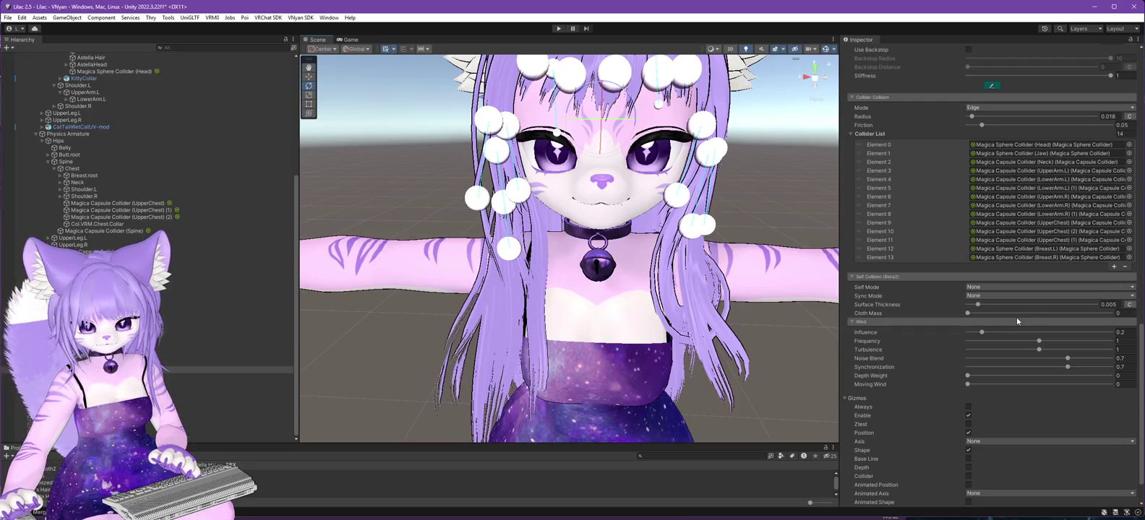
{"action": "left_click", "coordinate": [972, 116]}
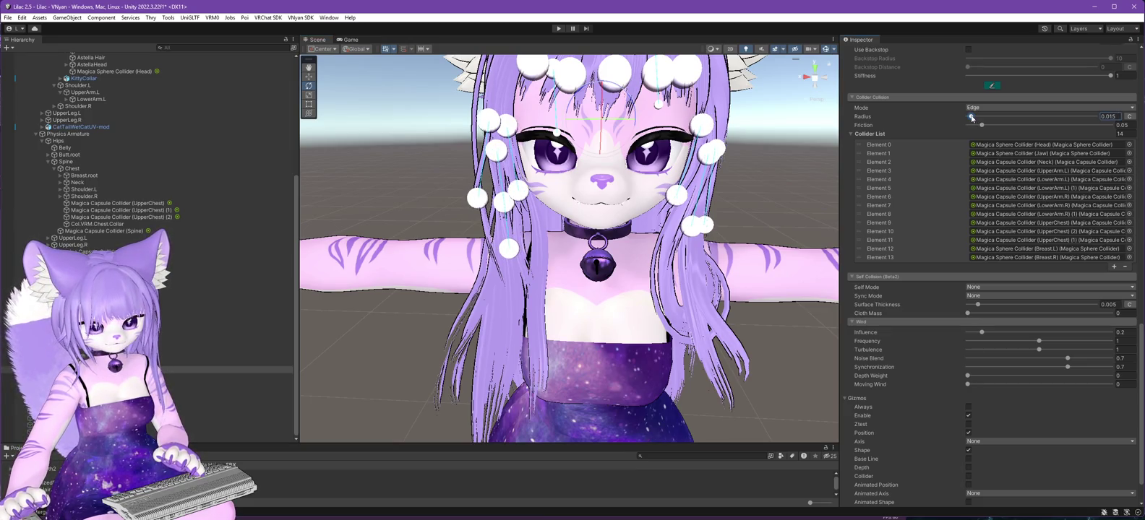
{"action": "left_click", "coordinate": [7, 17]}
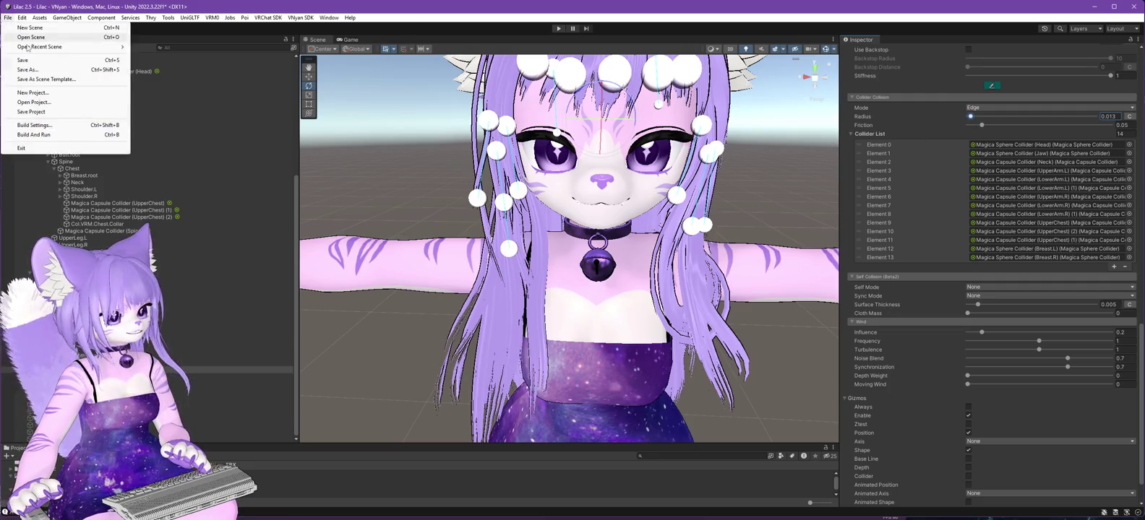
Export the Lilac avatar as Lilac 2.6.0.vsfavatar, replacing the existing file.
{"action": "scroll", "coordinate": [147, 199], "scroll_direction": "up", "scroll_amount": 8}
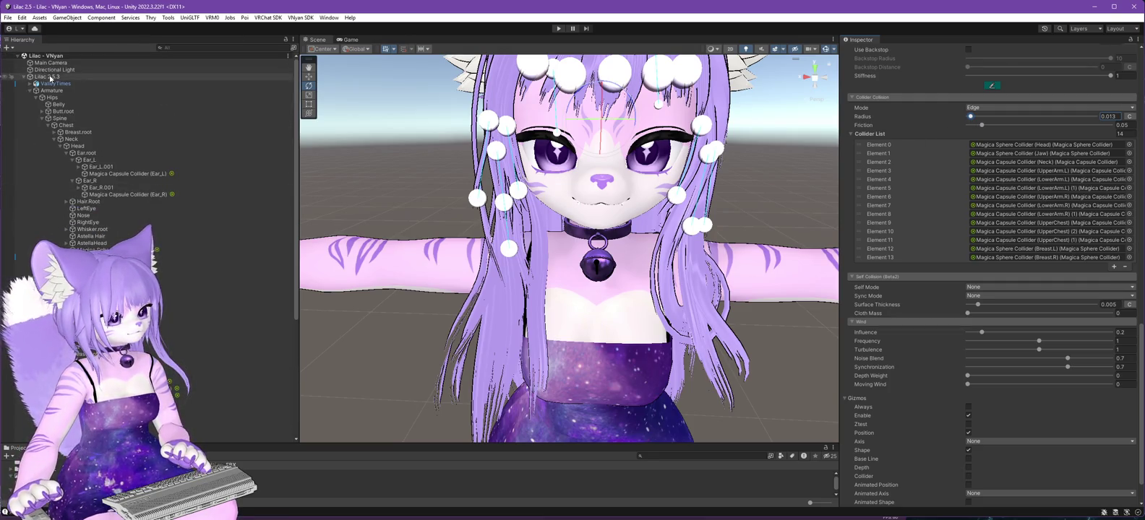
{"action": "left_click", "coordinate": [49, 77]}
{"action": "mouse_move", "coordinate": [311, 37]}
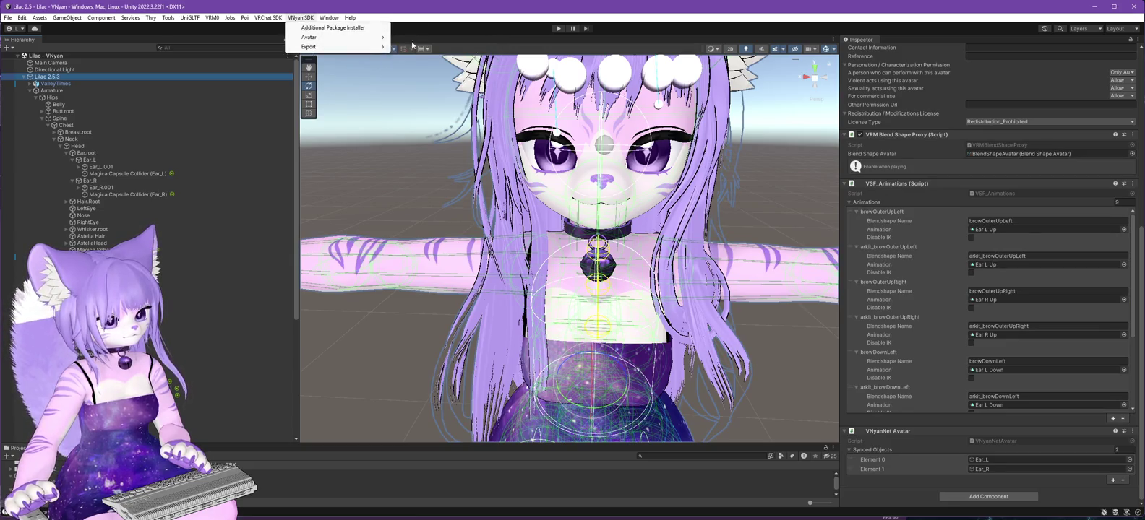
{"action": "left_click", "coordinate": [427, 46]}
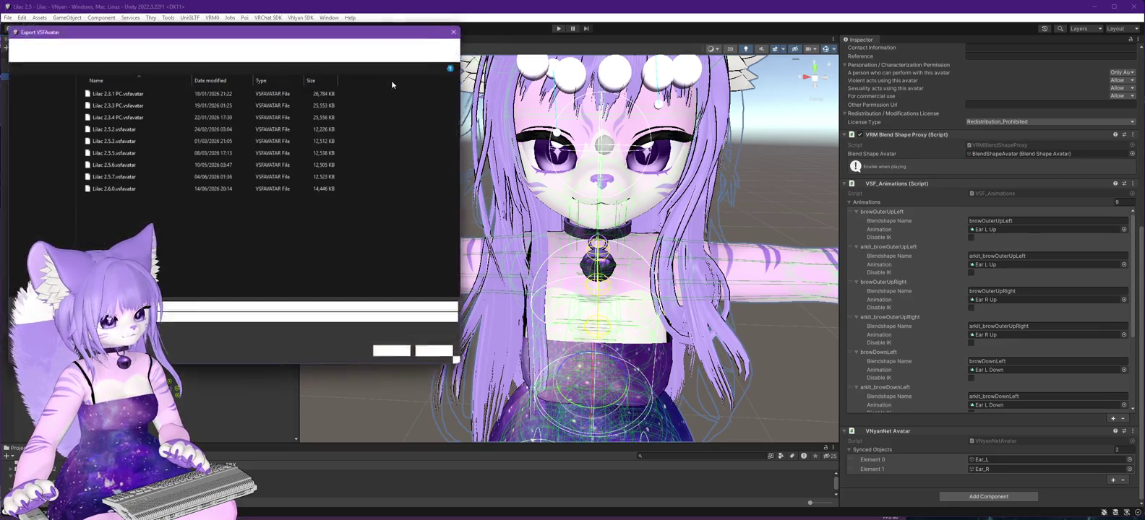
{"action": "left_click", "coordinate": [391, 355]}
{"action": "left_click", "coordinate": [604, 265]}
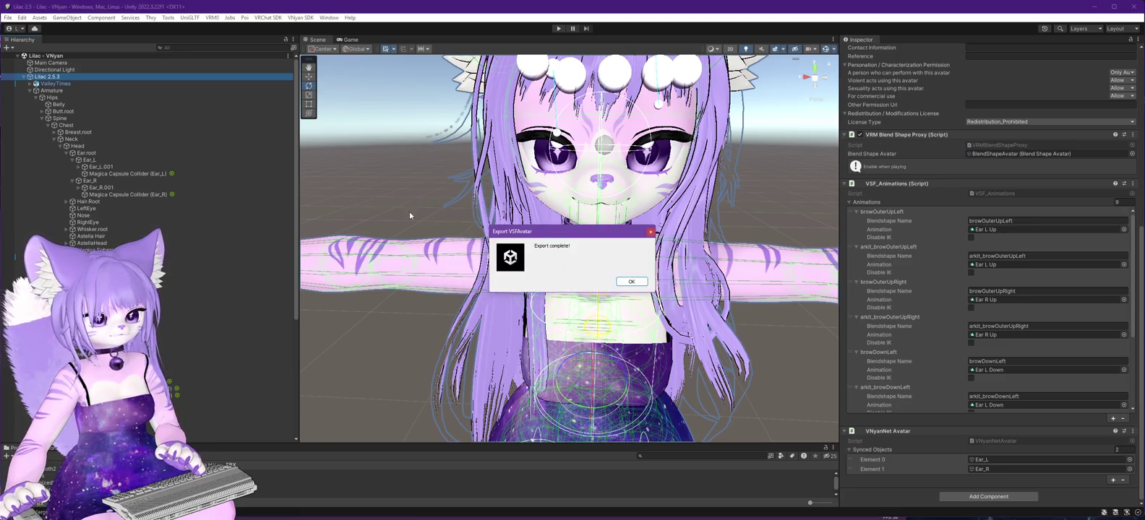
{"action": "left_click", "coordinate": [630, 282]}
Orbit the avatar to a side view, then switch over to VNyan.
{"action": "mouse_move", "coordinate": [622, 282]}
{"action": "left_mouse_down"}
{"action": "mouse_move", "coordinate": [578, 167]}
{"action": "mouse_move", "coordinate": [765, 210]}
{"action": "left_mouse_up"}
{"action": "mouse_move", "coordinate": [557, 235]}
{"action": "left_mouse_down"}
{"action": "mouse_move", "coordinate": [710, 229]}
{"action": "mouse_move", "coordinate": [591, 250]}
{"action": "left_mouse_up"}
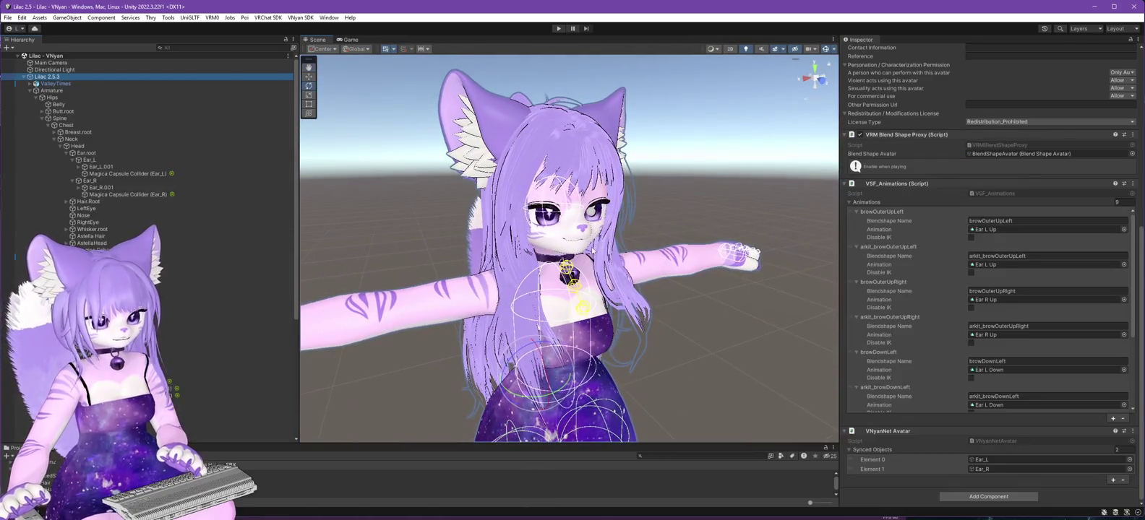
{"action": "key", "text": "alt+Tab"}
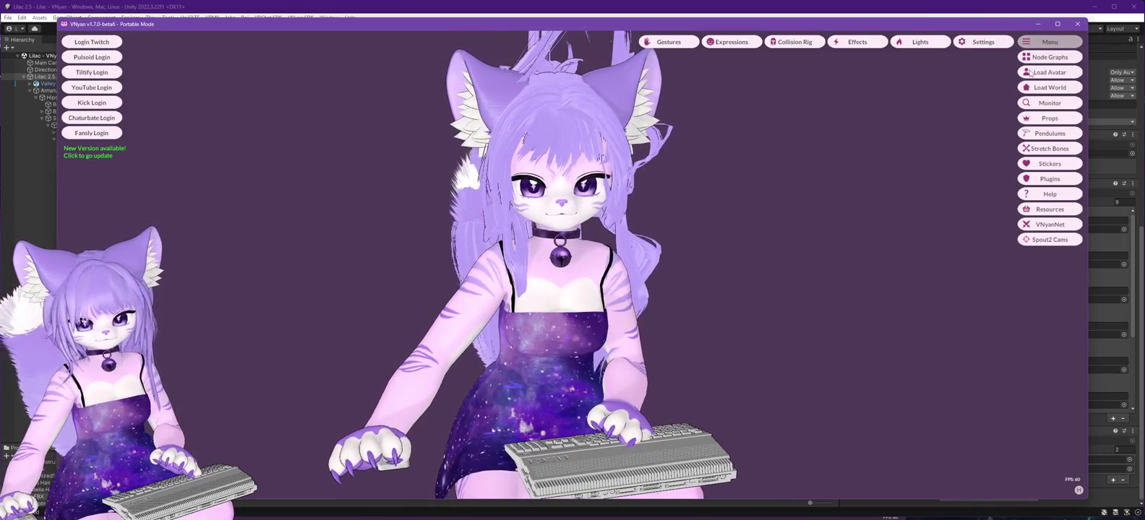
Load Lilac 2.6.0.vsfavatar in VNyan and orbit around her side, back and tail.
{"action": "left_click", "coordinate": [1048, 71]}
{"action": "double_click", "coordinate": [160, 199]}
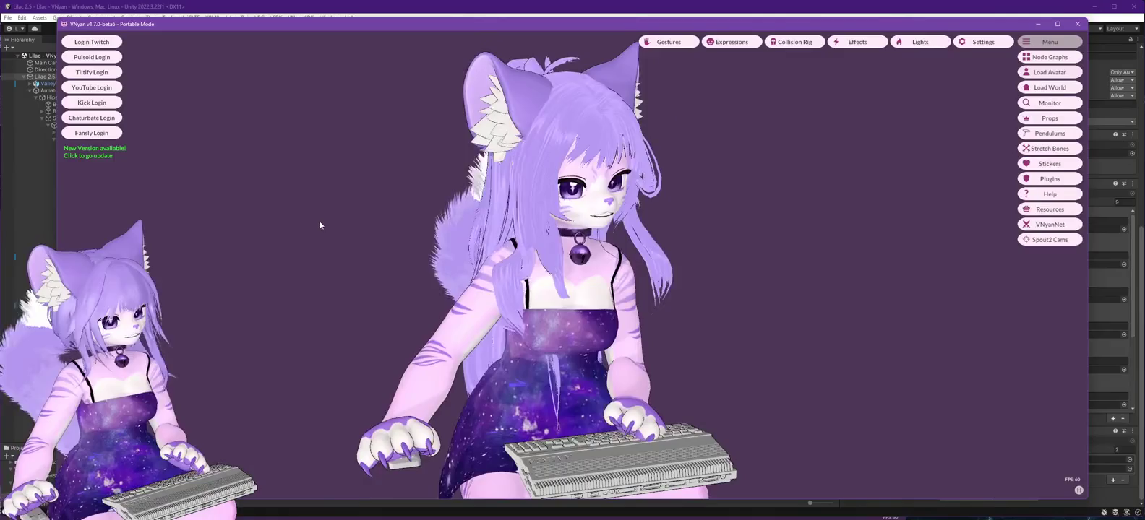
{"action": "mouse_move", "coordinate": [748, 324]}
{"action": "left_mouse_down"}
{"action": "mouse_move", "coordinate": [571, 315]}
{"action": "mouse_move", "coordinate": [817, 327]}
{"action": "left_mouse_up"}
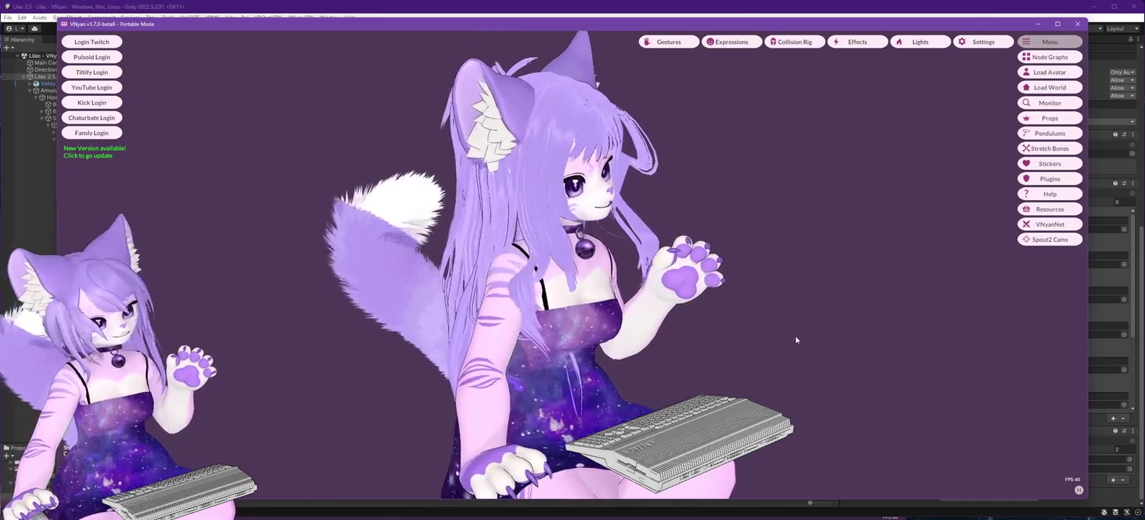
{"action": "mouse_move", "coordinate": [798, 343]}
{"action": "left_mouse_down"}
{"action": "mouse_move", "coordinate": [683, 357]}
{"action": "mouse_move", "coordinate": [702, 349]}
{"action": "mouse_move", "coordinate": [496, 336]}
{"action": "left_mouse_up"}
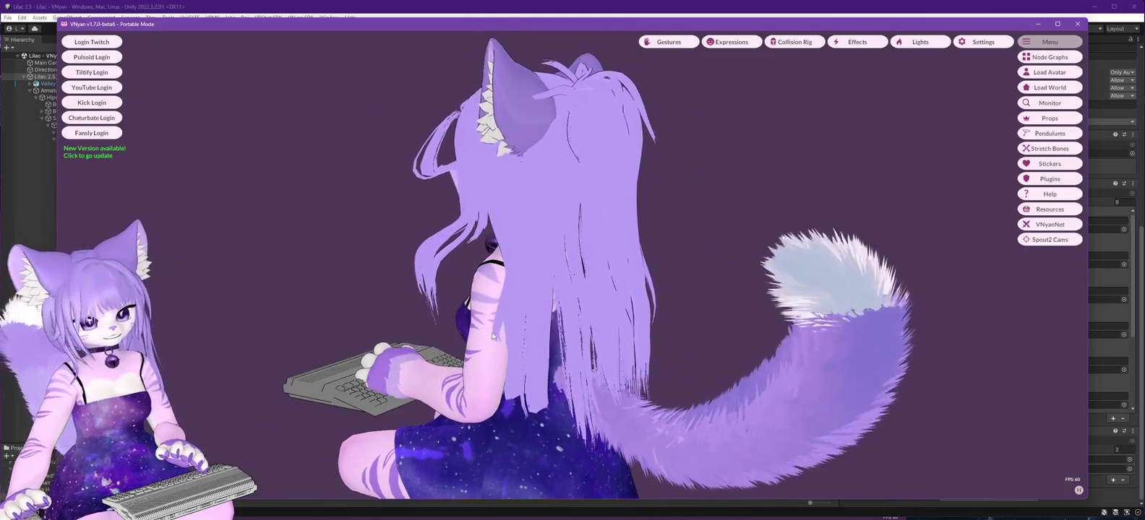
{"action": "mouse_move", "coordinate": [571, 331]}
{"action": "left_mouse_down"}
{"action": "mouse_move", "coordinate": [900, 327]}
{"action": "mouse_move", "coordinate": [843, 357]}
{"action": "mouse_move", "coordinate": [838, 405]}
{"action": "mouse_move", "coordinate": [838, 391]}
{"action": "mouse_move", "coordinate": [889, 344]}
{"action": "mouse_move", "coordinate": [889, 318]}
{"action": "mouse_move", "coordinate": [820, 333]}
{"action": "mouse_move", "coordinate": [883, 339]}
{"action": "left_mouse_up"}
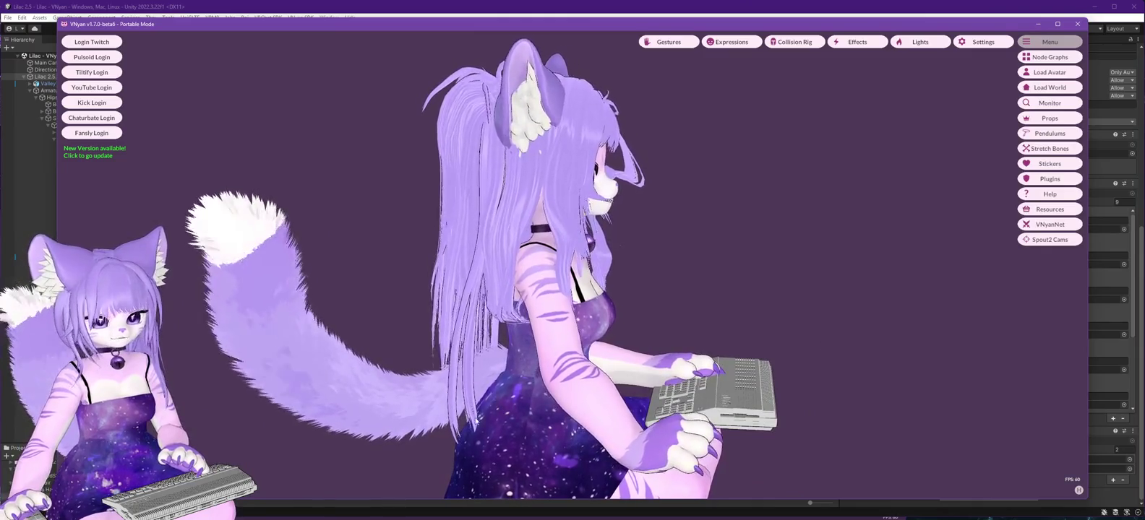
{"action": "left_click_drag", "start_coordinate": [792, 375], "coordinate": [725, 388]}
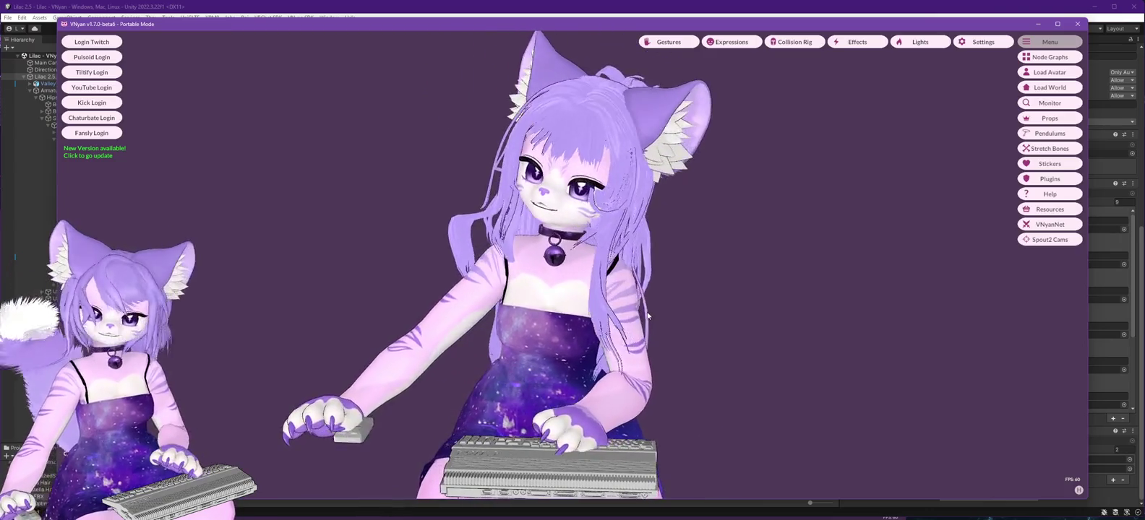
{"action": "left_click", "coordinate": [242, 13]}
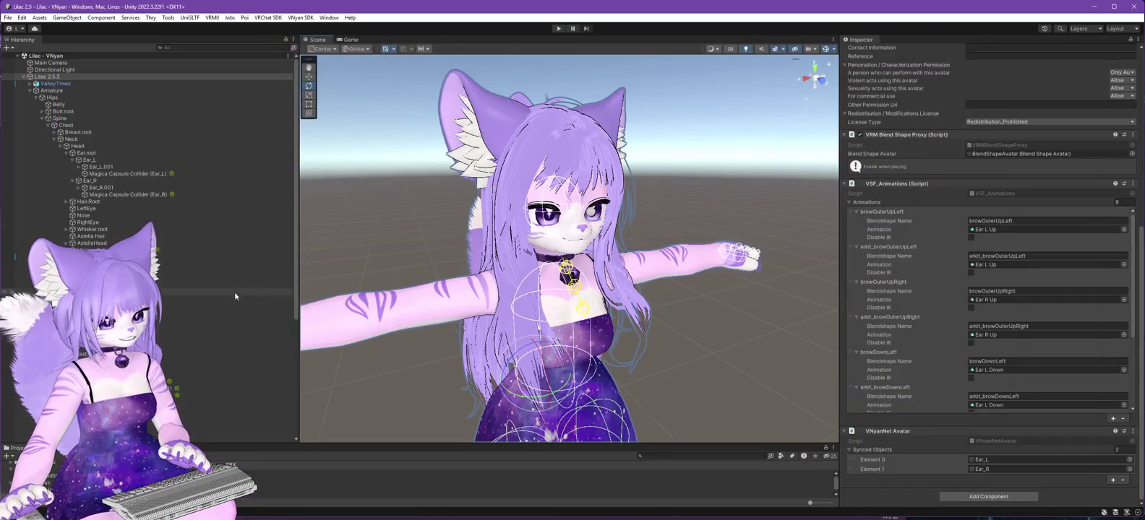
Select a cloth object and briefly run then stop Play mode to test the avatar.
{"action": "scroll", "coordinate": [234, 291], "scroll_direction": "down", "scroll_amount": 5}
{"action": "left_click", "coordinate": [217, 363]}
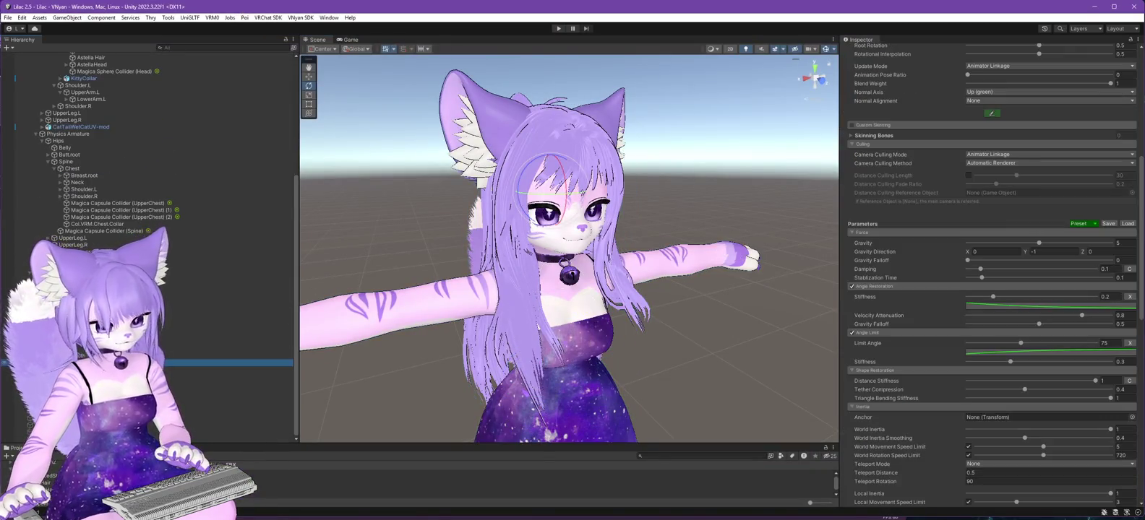
{"action": "scroll", "coordinate": [874, 306], "scroll_direction": "down", "scroll_amount": 2}
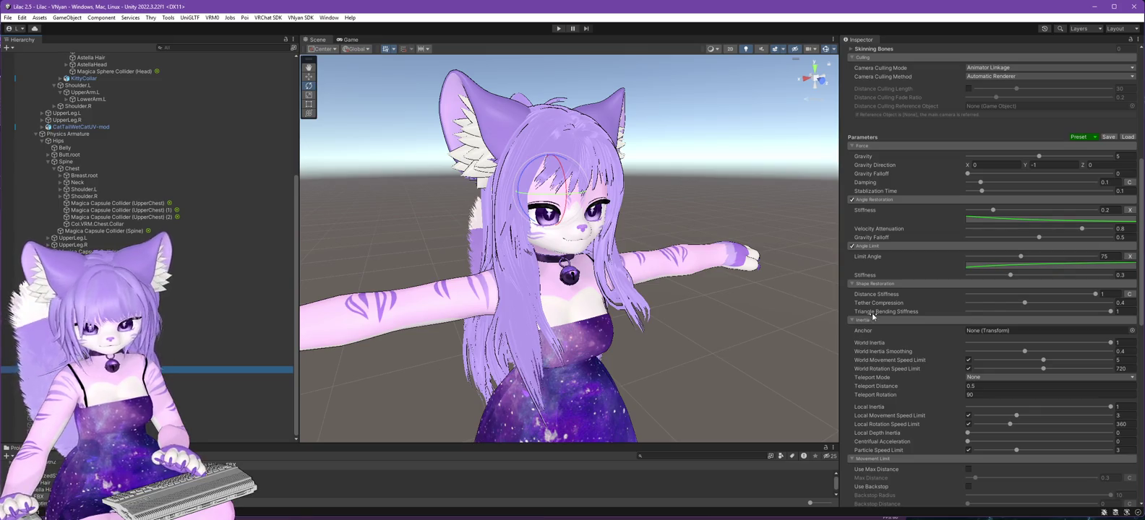
{"action": "scroll", "coordinate": [874, 306], "scroll_direction": "down", "scroll_amount": 2}
{"action": "left_click", "coordinate": [559, 28]}
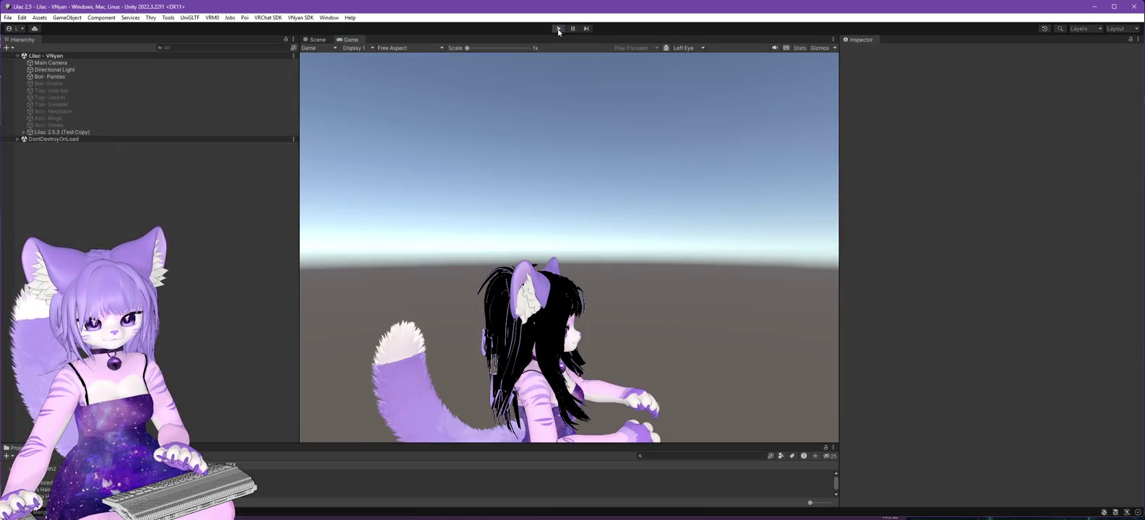
{"action": "left_click", "coordinate": [559, 29]}
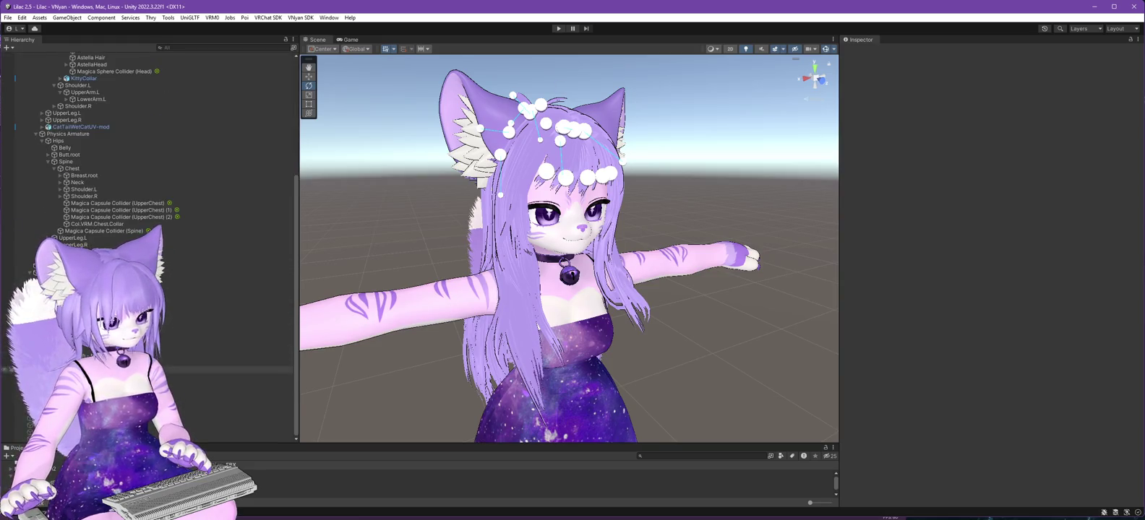
Select the hair (side bun long) cloth, then the hair (long) cloth.
{"action": "left_click", "coordinate": [109, 370]}
{"action": "left_click_drag", "start_coordinate": [463, 304], "coordinate": [672, 310]}
{"action": "left_click", "coordinate": [108, 355]}
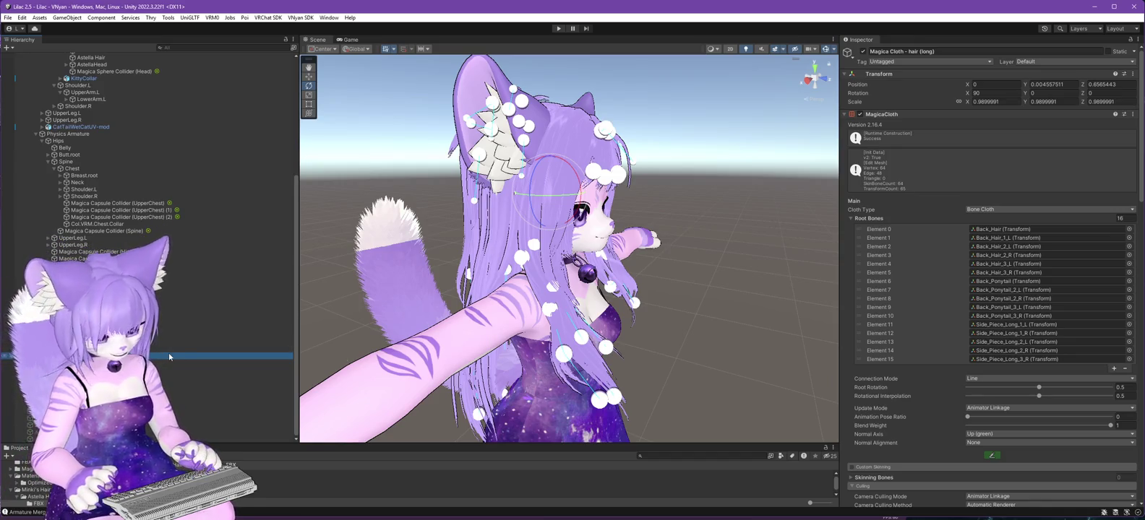
Duplicate hair (long) into a back copy with 11 root bones.
{"action": "key", "text": "ctrl+d"}
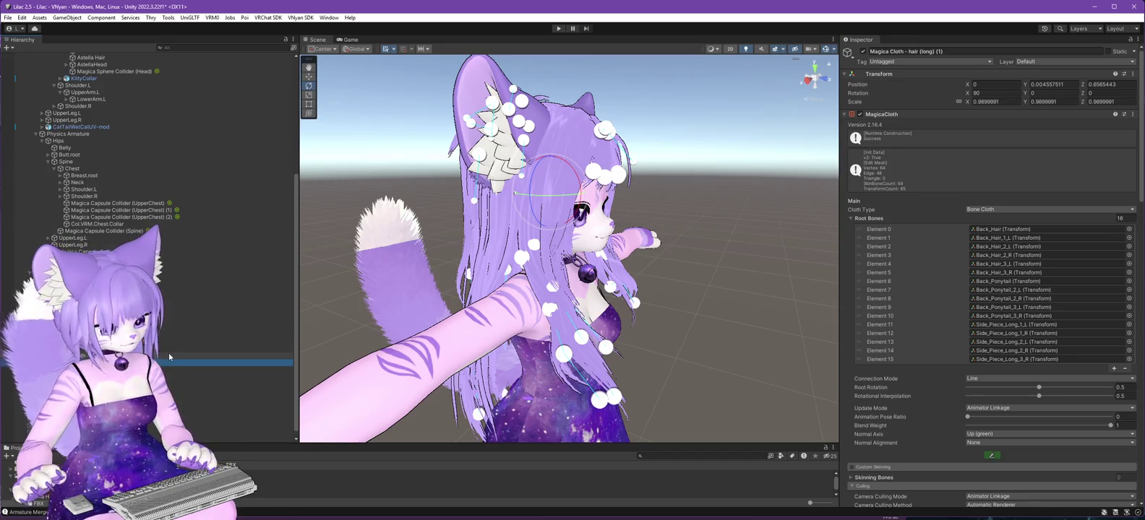
{"action": "left_click_drag", "start_coordinate": [168, 363], "coordinate": [168, 352]}
{"action": "left_click", "coordinate": [155, 357]}
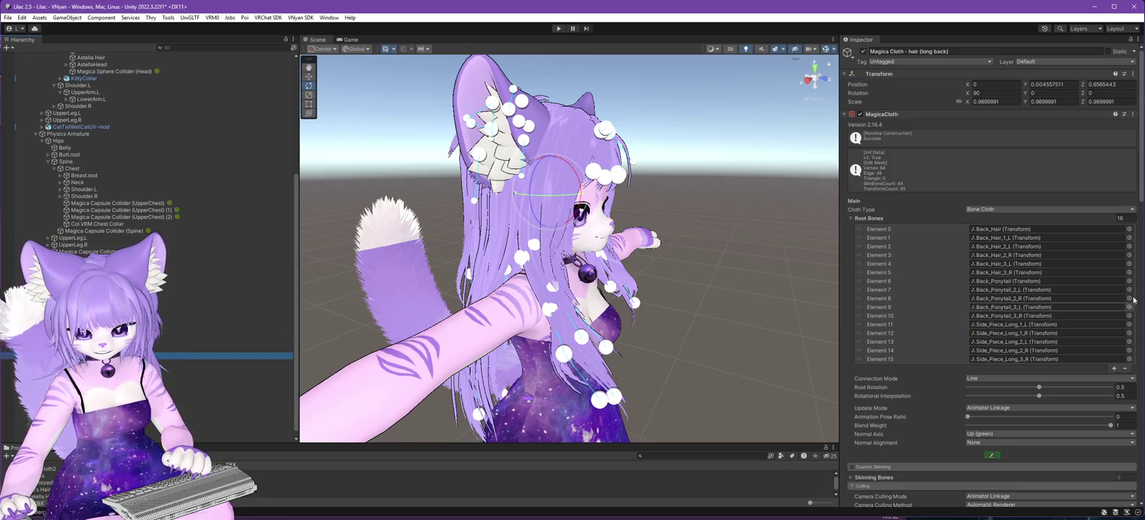
{"action": "type", "text": "1"}
{"action": "key", "text": "Return"}
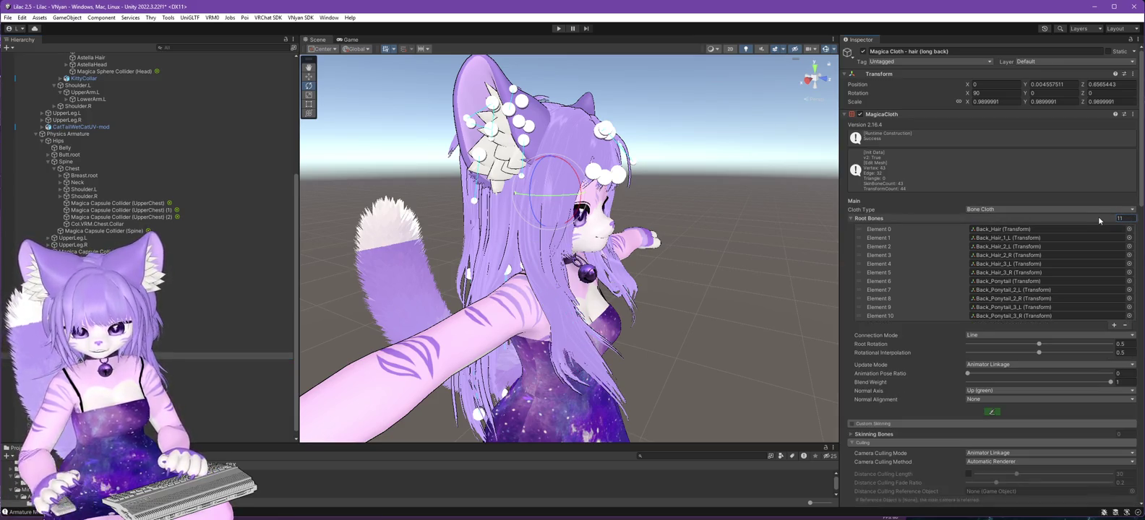
In hair (long front), move the five Side_Piece_Long bones to the top of the root bones.
{"action": "left_click", "coordinate": [185, 372]}
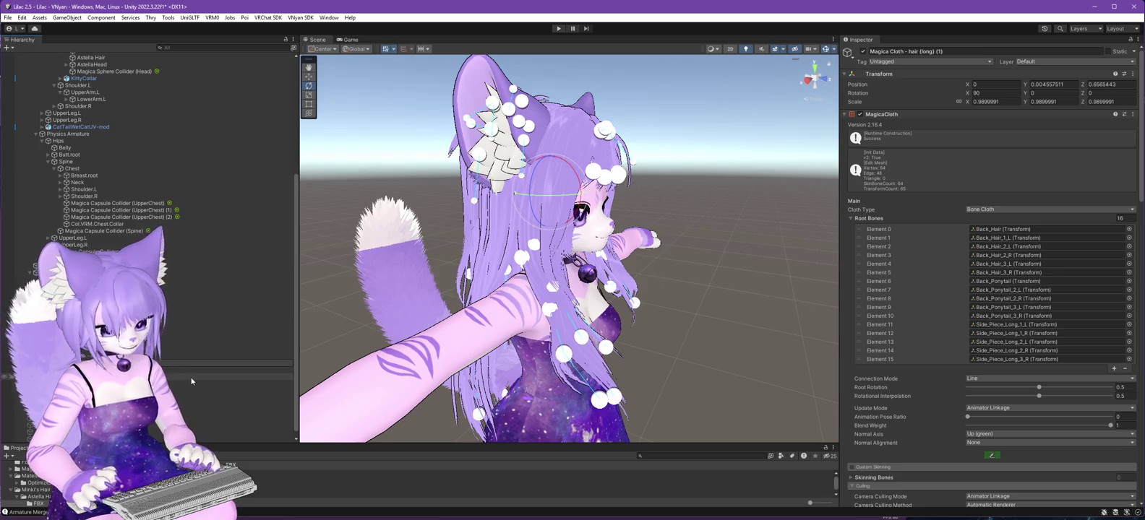
{"action": "key", "text": "Up"}
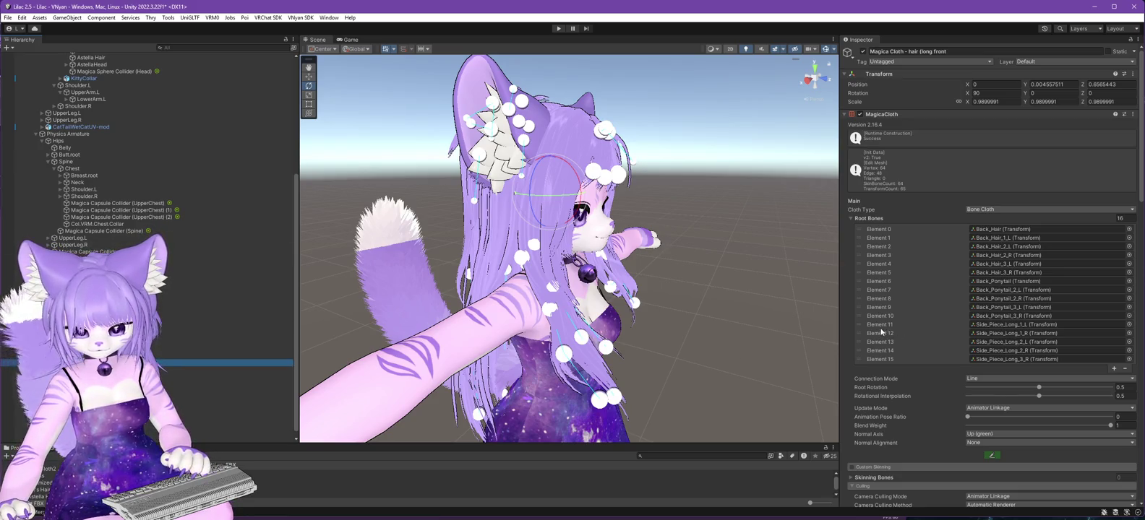
{"action": "left_click_drag", "start_coordinate": [860, 327], "coordinate": [860, 232]}
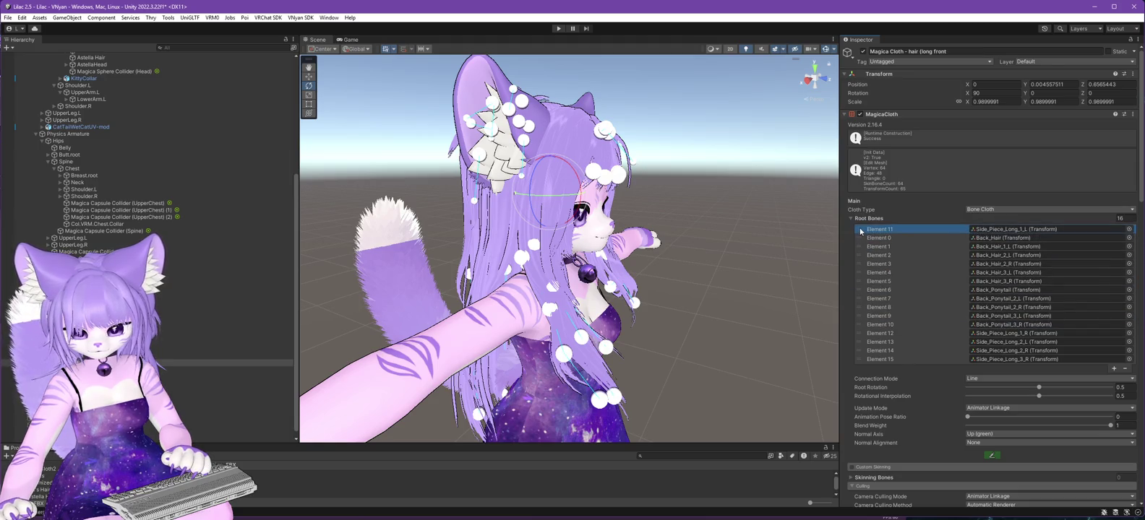
{"action": "left_click_drag", "start_coordinate": [859, 331], "coordinate": [858, 242]}
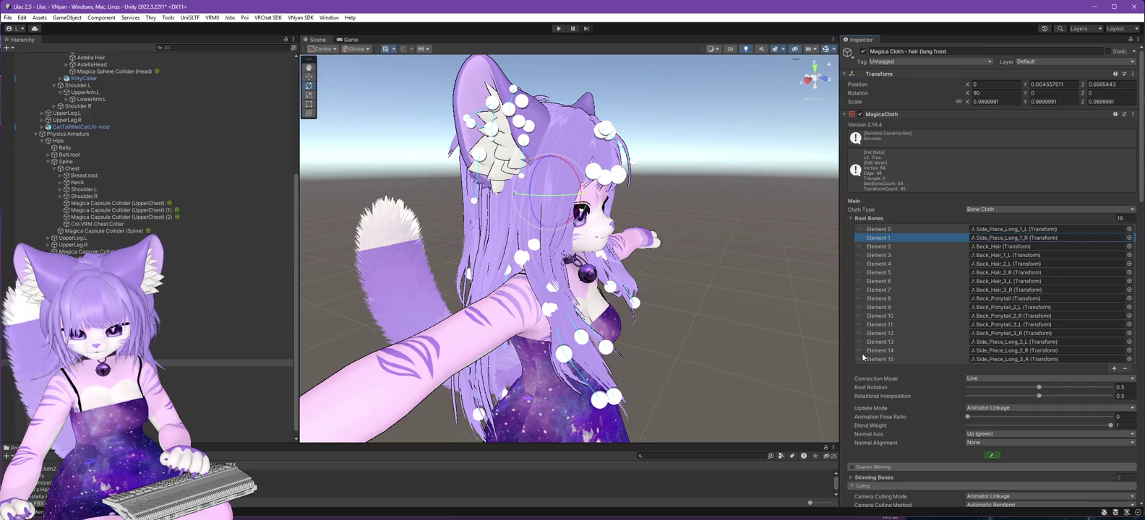
{"action": "left_click_drag", "start_coordinate": [858, 348], "coordinate": [859, 254]}
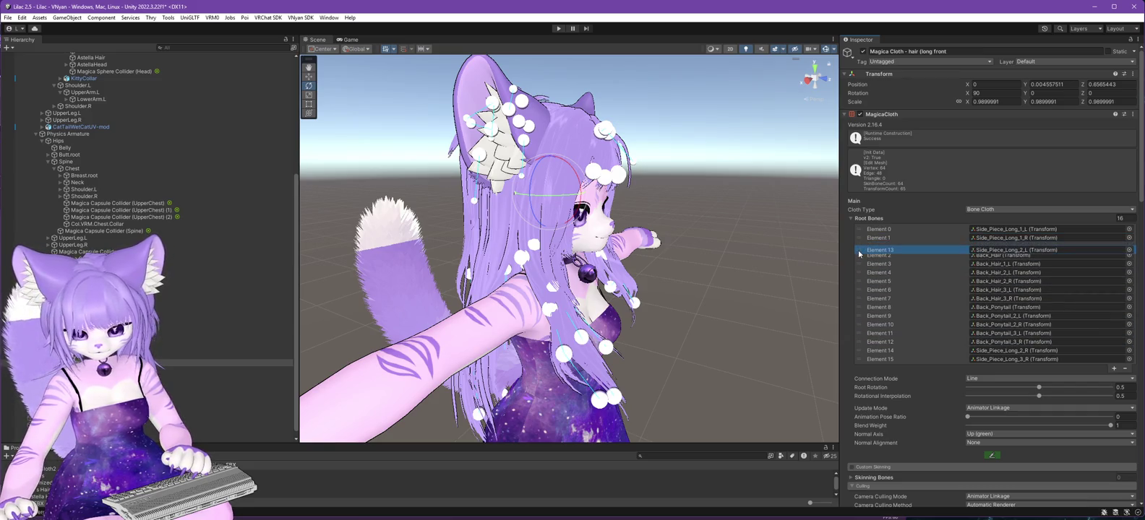
{"action": "left_click_drag", "start_coordinate": [860, 351], "coordinate": [855, 260]}
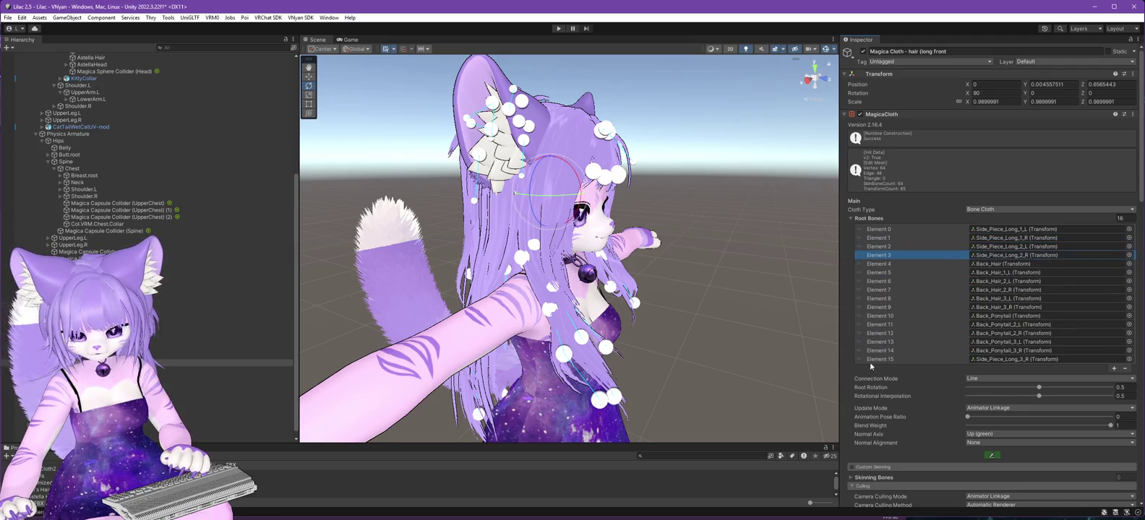
{"action": "left_click_drag", "start_coordinate": [858, 359], "coordinate": [862, 267]}
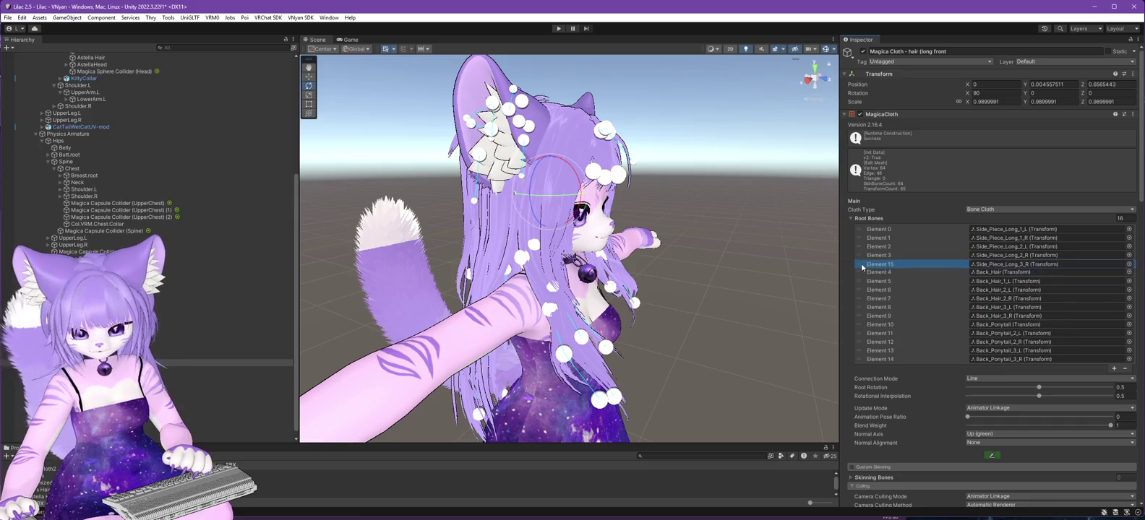
Set the front long-hair cloth's root bones count to 5.
{"action": "scroll", "coordinate": [105, 185], "scroll_direction": "up", "scroll_amount": 5}
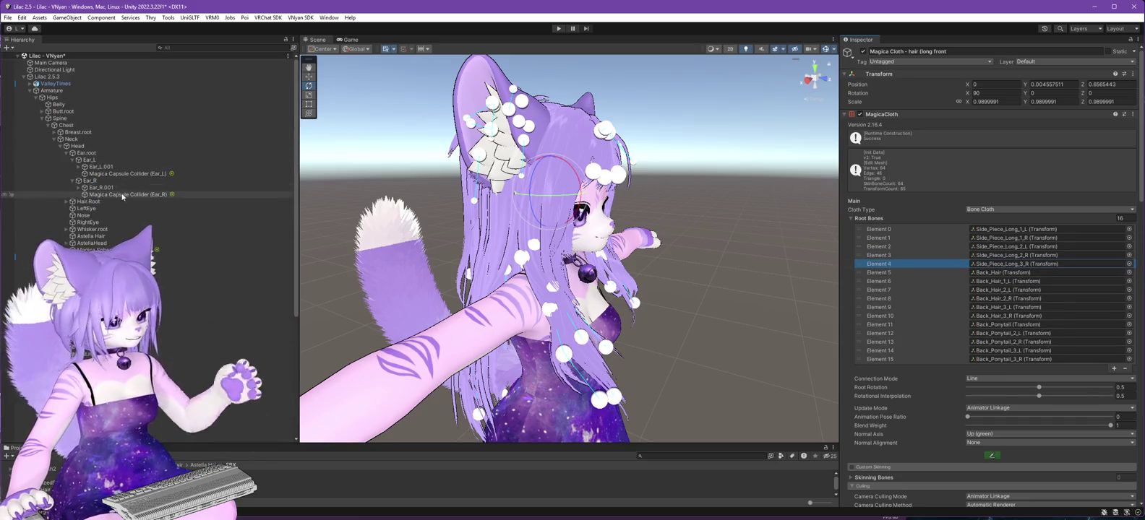
{"action": "scroll", "coordinate": [114, 218], "scroll_direction": "down", "scroll_amount": 2}
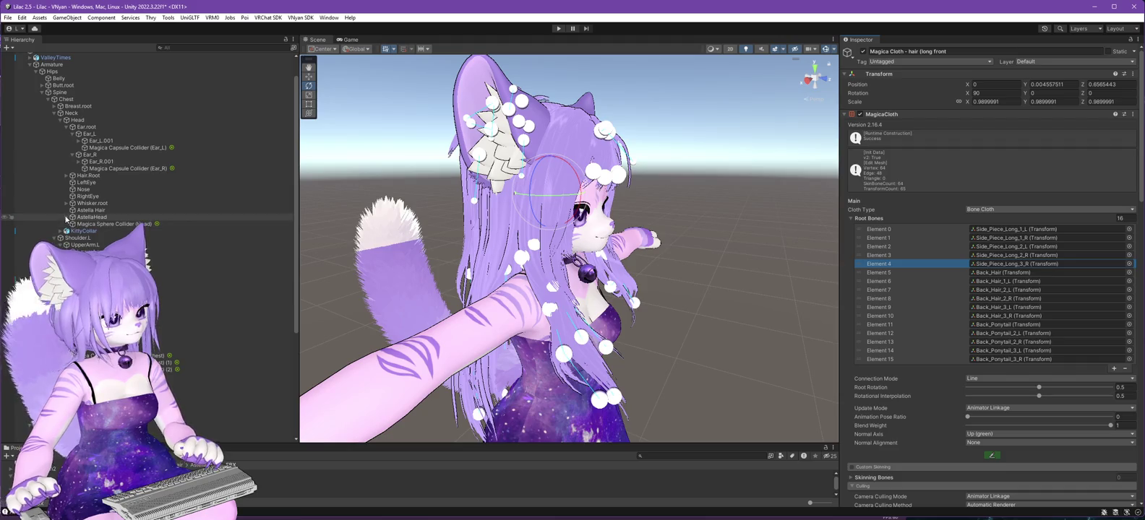
{"action": "scroll", "coordinate": [153, 253], "scroll_direction": "down", "scroll_amount": 4}
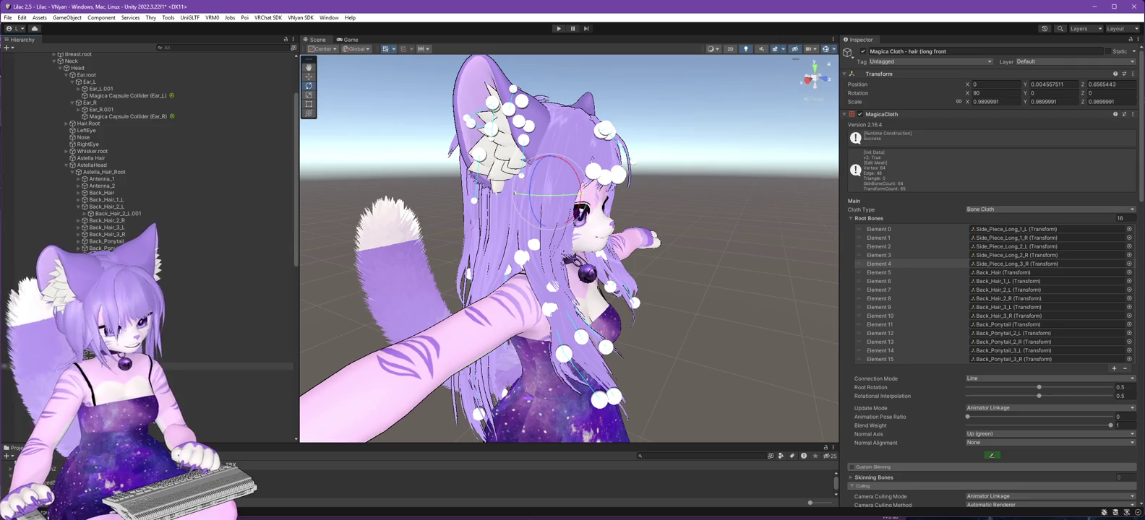
{"action": "left_click", "coordinate": [1120, 218]}
{"action": "type", "text": "5"}
{"action": "key", "text": "Return"}
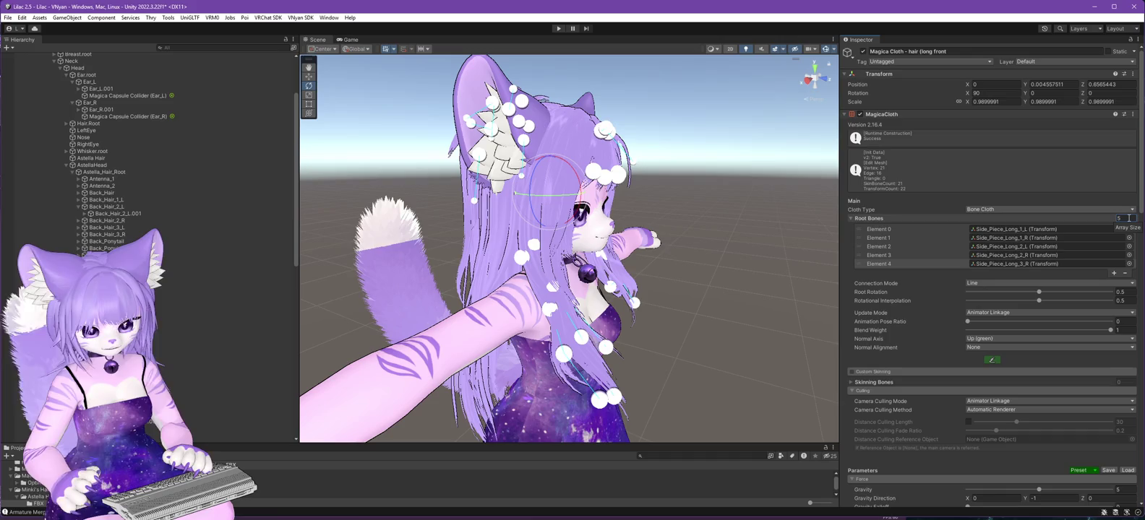
{"action": "left_click", "coordinate": [708, 243]}
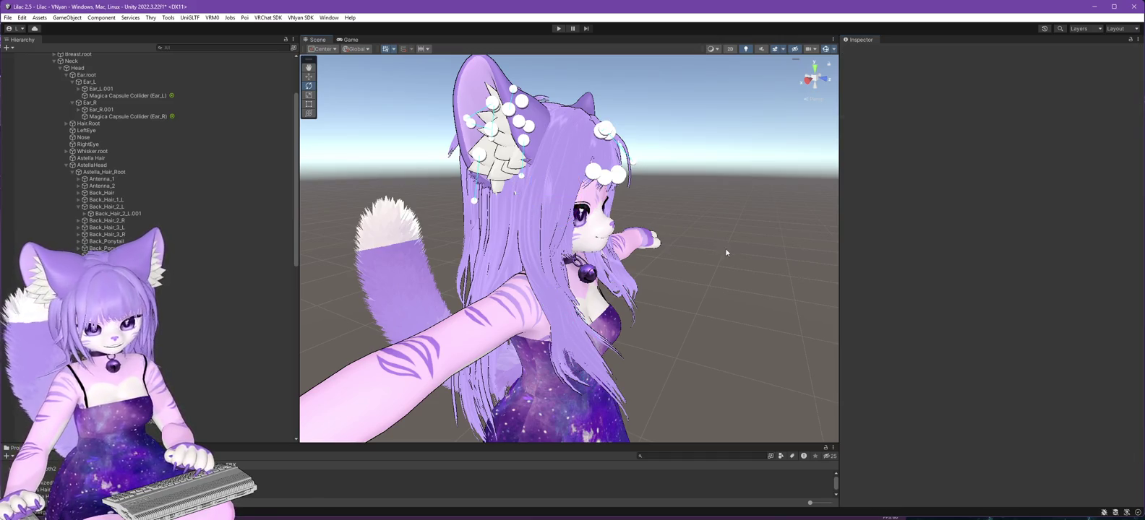
Compare the cloth settings of the long back, long front, short and side bun hair.
{"action": "scroll", "coordinate": [172, 329], "scroll_direction": "down", "scroll_amount": 10}
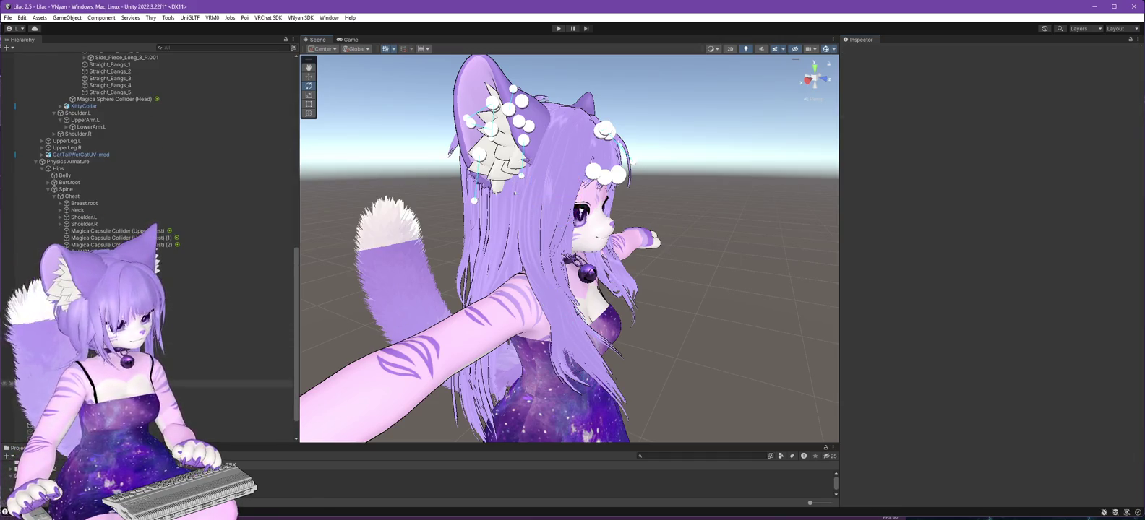
{"action": "left_click", "coordinate": [173, 384]}
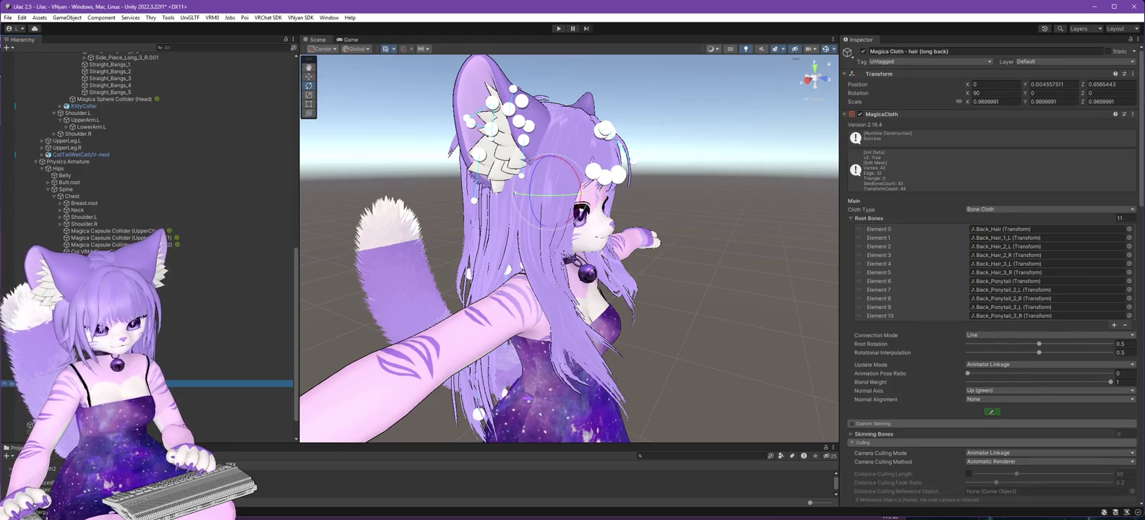
{"action": "left_click", "coordinate": [174, 391]}
{"action": "left_click", "coordinate": [173, 397]}
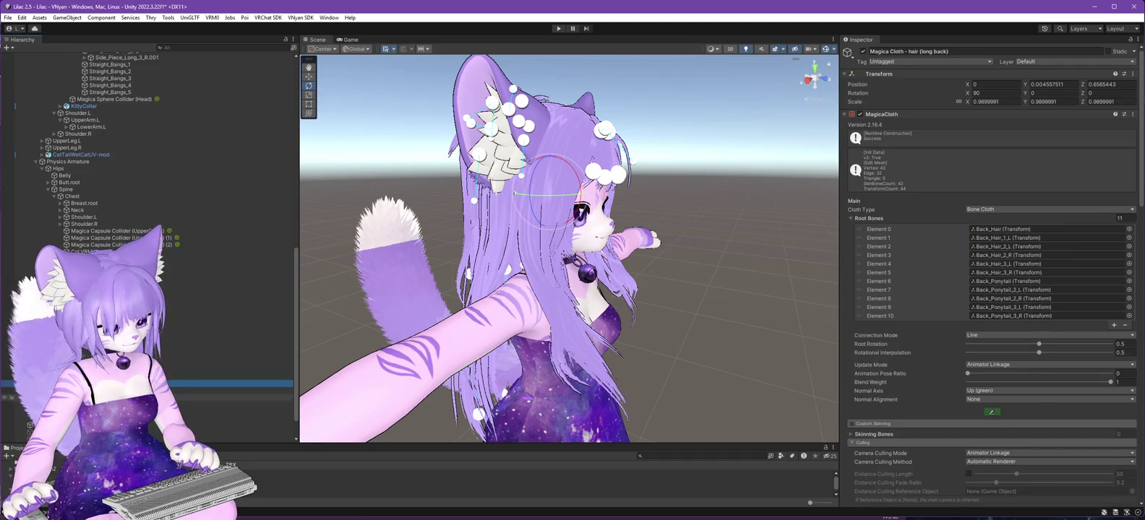
{"action": "left_click", "coordinate": [173, 404]}
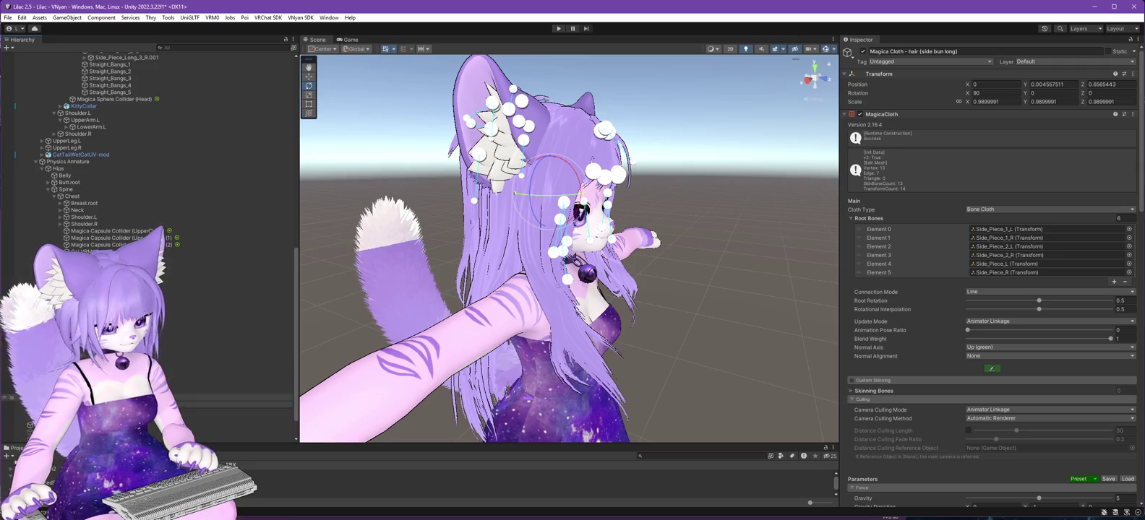
{"action": "left_click", "coordinate": [174, 398]}
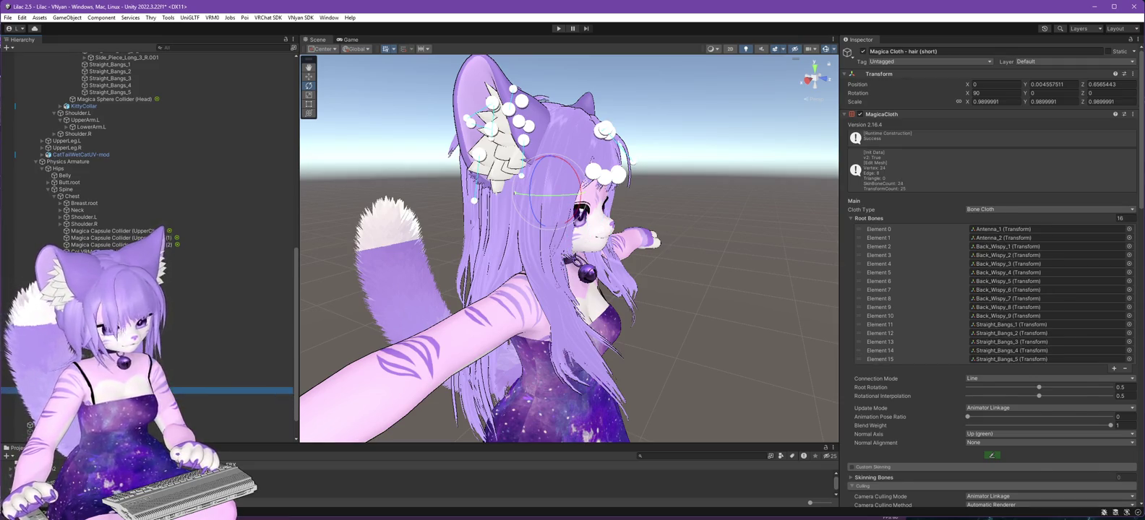
{"action": "left_click", "coordinate": [173, 391]}
{"action": "left_click", "coordinate": [173, 397]}
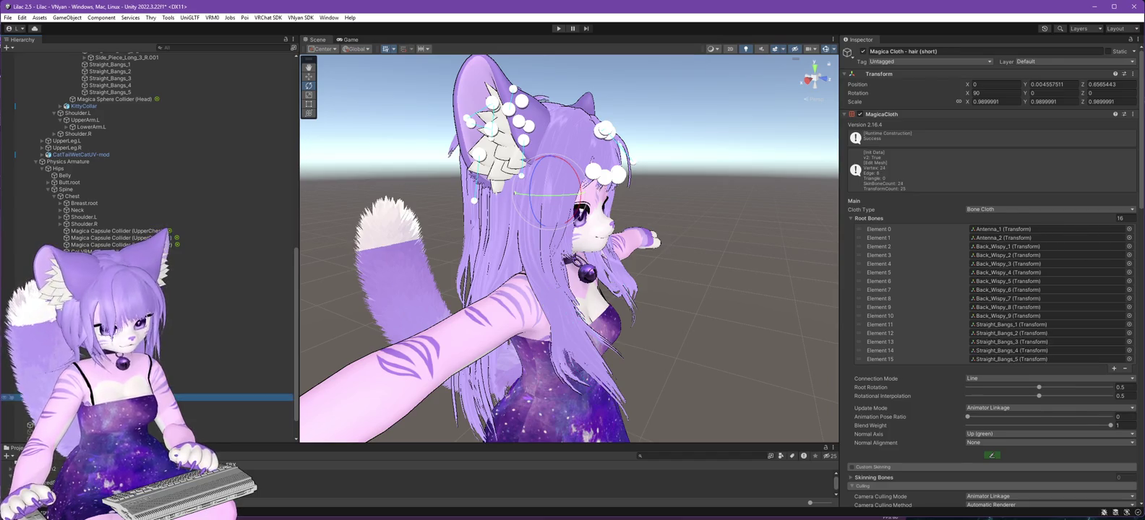
Fill hair (short)'s collider list with 14 colliders and check the hair from the side.
{"action": "mouse_move", "coordinate": [403, 310]}
{"action": "left_mouse_down"}
{"action": "mouse_move", "coordinate": [470, 311]}
{"action": "mouse_move", "coordinate": [433, 311]}
{"action": "mouse_move", "coordinate": [448, 310]}
{"action": "left_mouse_up"}
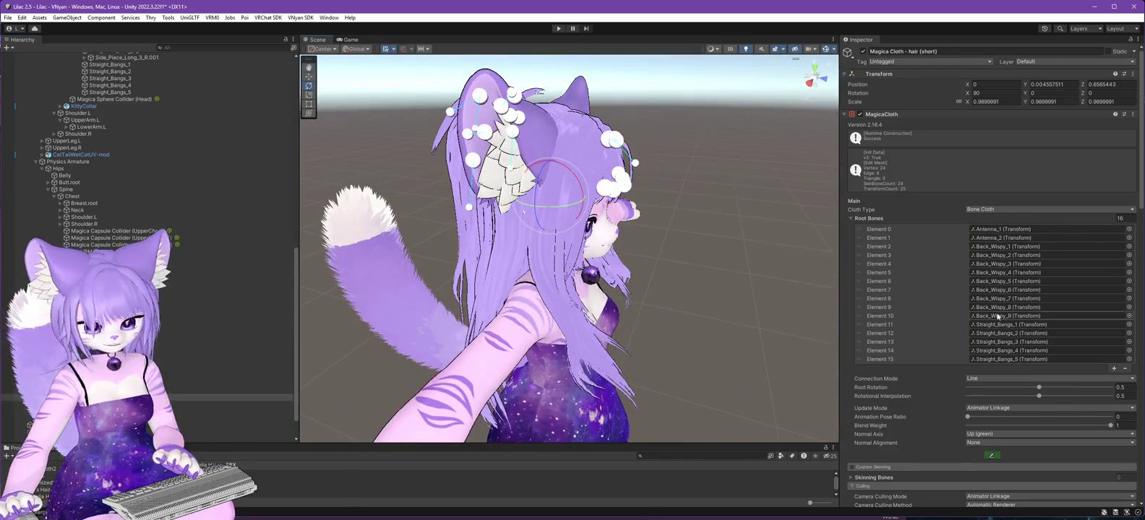
{"action": "scroll", "coordinate": [889, 306], "scroll_direction": "down", "scroll_amount": 5}
{"action": "scroll", "coordinate": [890, 310], "scroll_direction": "down", "scroll_amount": 10}
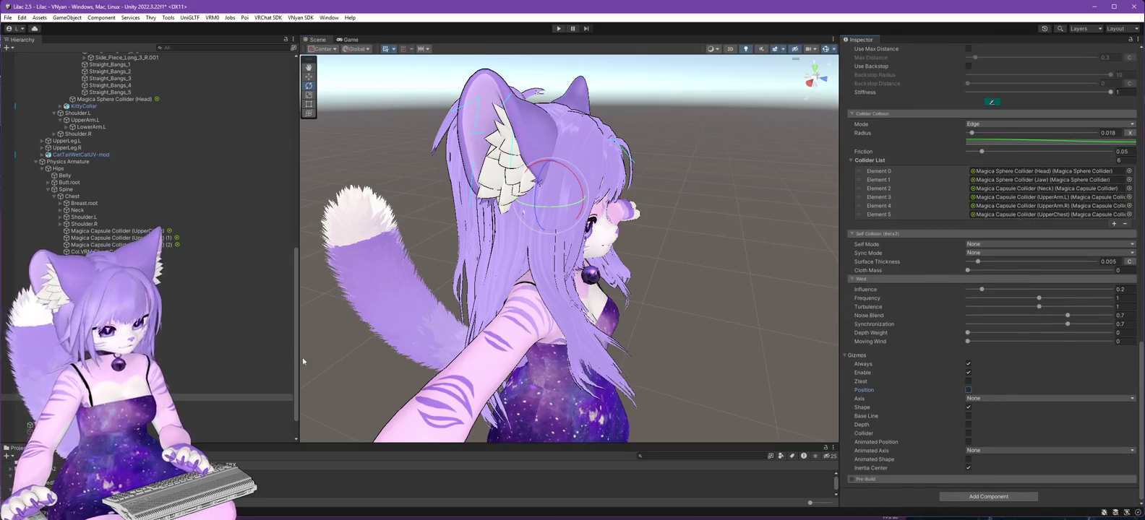
{"action": "key", "text": "ctrl+z"}
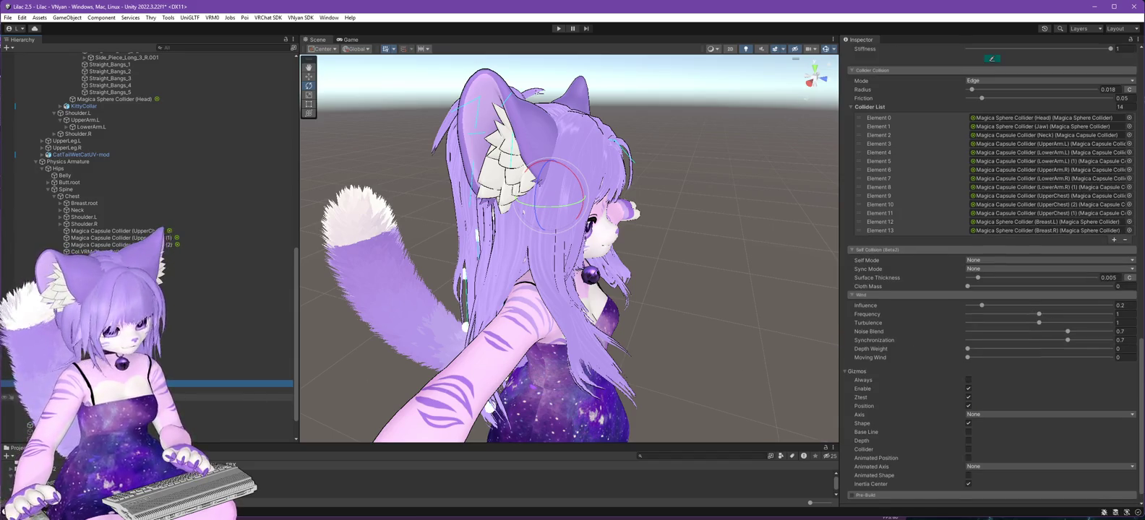
{"action": "key", "text": "ctrl+z"}
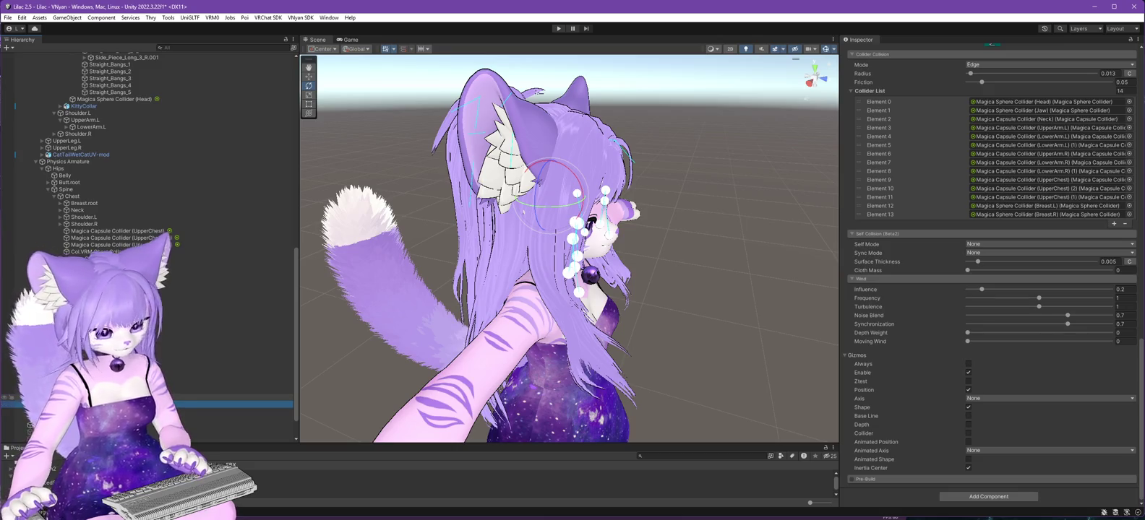
{"action": "key", "text": "ctrl+y"}
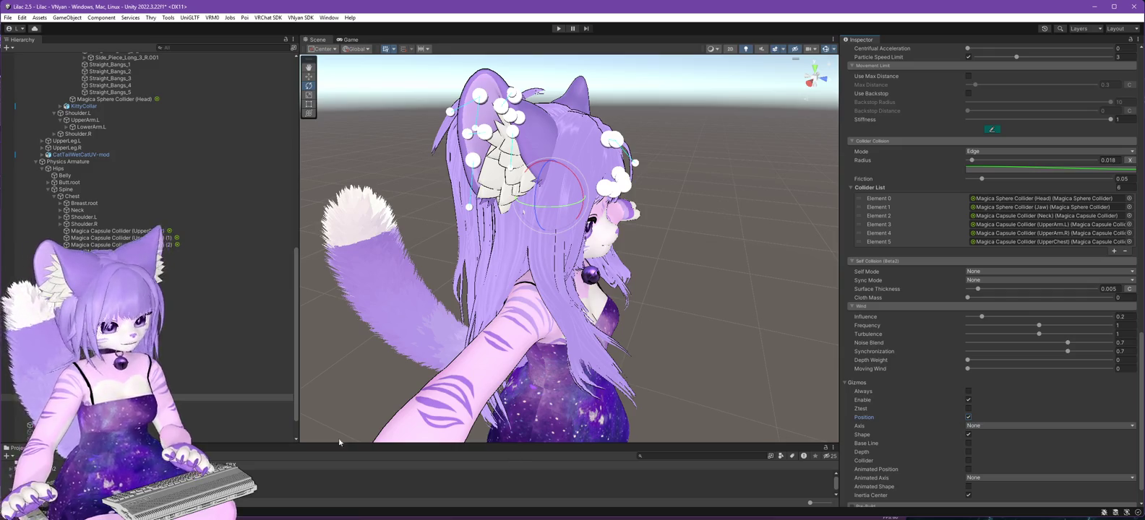
{"action": "key", "text": "ctrl+z"}
{"action": "mouse_move", "coordinate": [549, 289]}
{"action": "left_mouse_down"}
{"action": "mouse_move", "coordinate": [300, 301]}
{"action": "mouse_move", "coordinate": [506, 297]}
{"action": "mouse_move", "coordinate": [287, 276]}
{"action": "mouse_move", "coordinate": [740, 285]}
{"action": "mouse_move", "coordinate": [727, 302]}
{"action": "mouse_move", "coordinate": [527, 317]}
{"action": "mouse_move", "coordinate": [745, 291]}
{"action": "mouse_move", "coordinate": [641, 320]}
{"action": "left_mouse_up"}
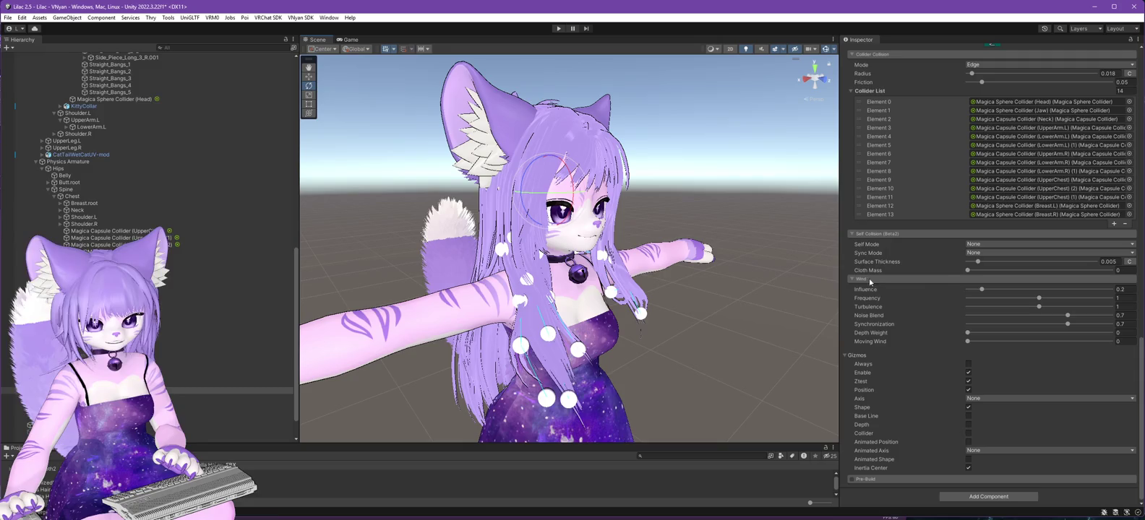
{"action": "mouse_move", "coordinate": [698, 360]}
{"action": "left_mouse_down"}
{"action": "mouse_move", "coordinate": [758, 351]}
{"action": "mouse_move", "coordinate": [682, 352]}
{"action": "mouse_move", "coordinate": [751, 339]}
{"action": "mouse_move", "coordinate": [614, 333]}
{"action": "left_mouse_up"}
Select the Lilac 2.5.3 avatar root in the Hierarchy.
{"action": "scroll", "coordinate": [83, 208], "scroll_direction": "up", "scroll_amount": 5}
{"action": "left_click", "coordinate": [7, 18]}
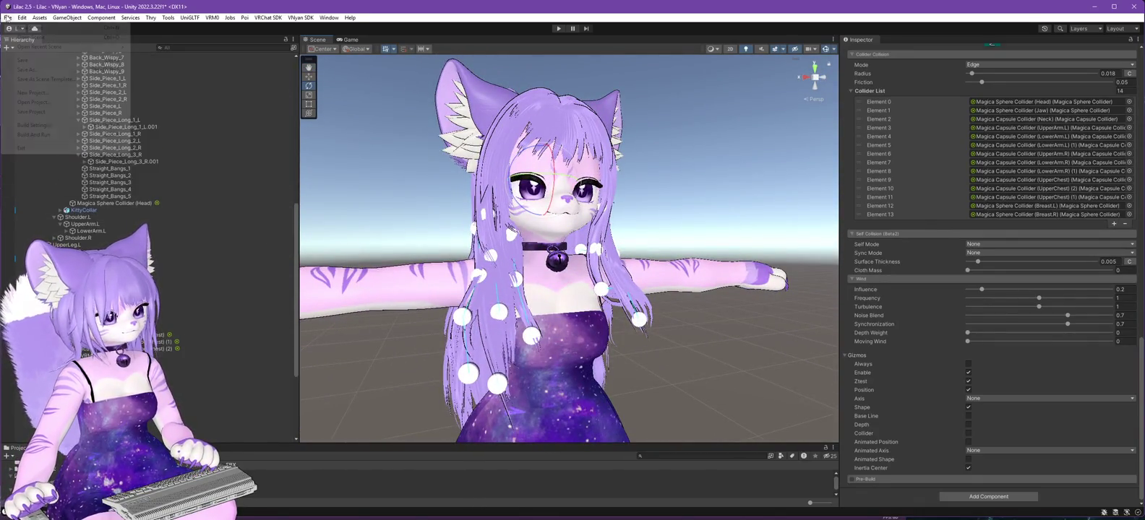
{"action": "left_click", "coordinate": [129, 174]}
{"action": "scroll", "coordinate": [128, 176], "scroll_direction": "up", "scroll_amount": 10}
{"action": "scroll", "coordinate": [129, 176], "scroll_direction": "up", "scroll_amount": 6}
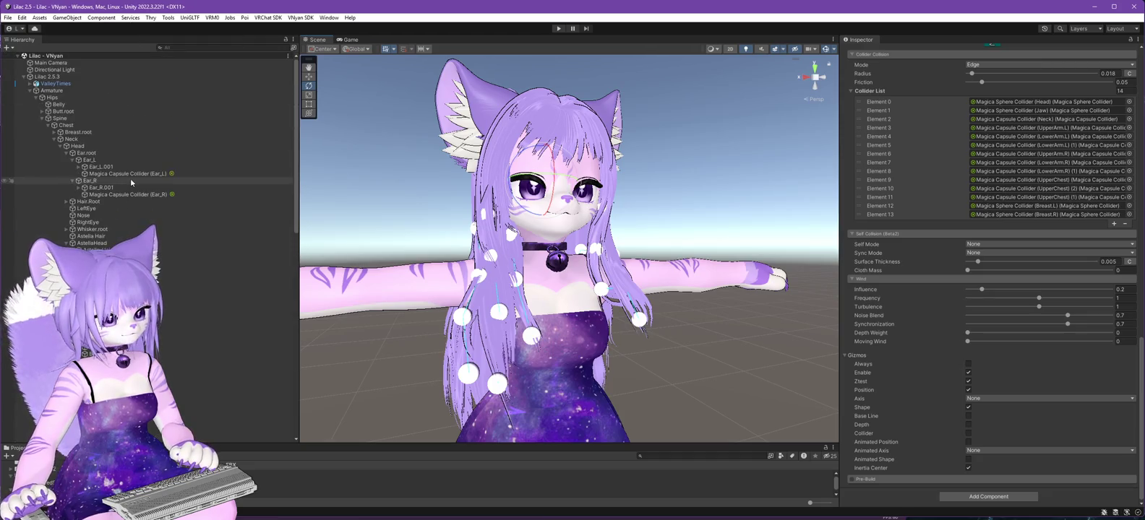
{"action": "left_click", "coordinate": [48, 77]}
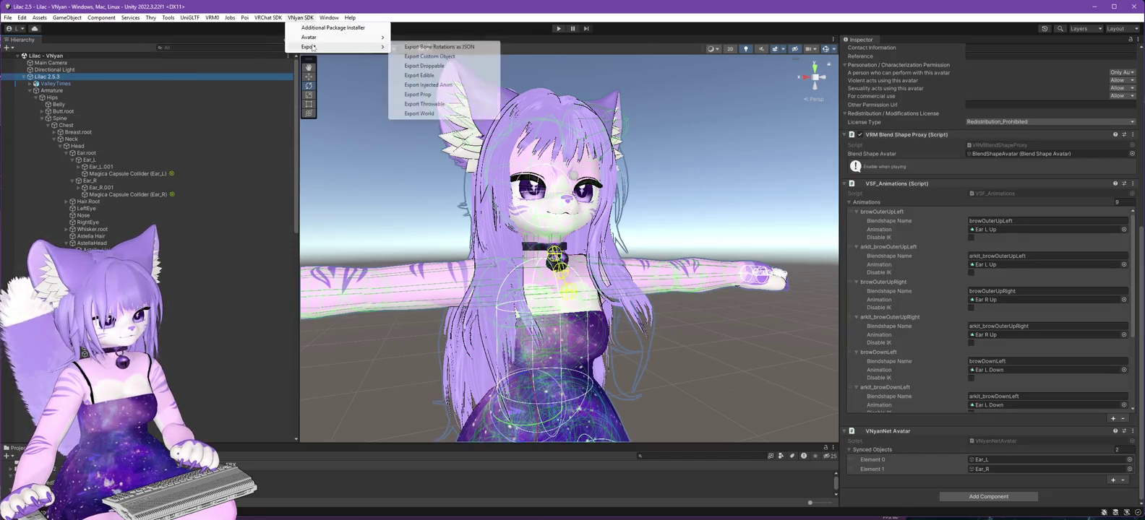
Export the avatar via VNyan SDK, overwriting Lilac 2.6.0.vsfavatar, and dismiss the completion notice.
{"action": "left_click", "coordinate": [419, 52]}
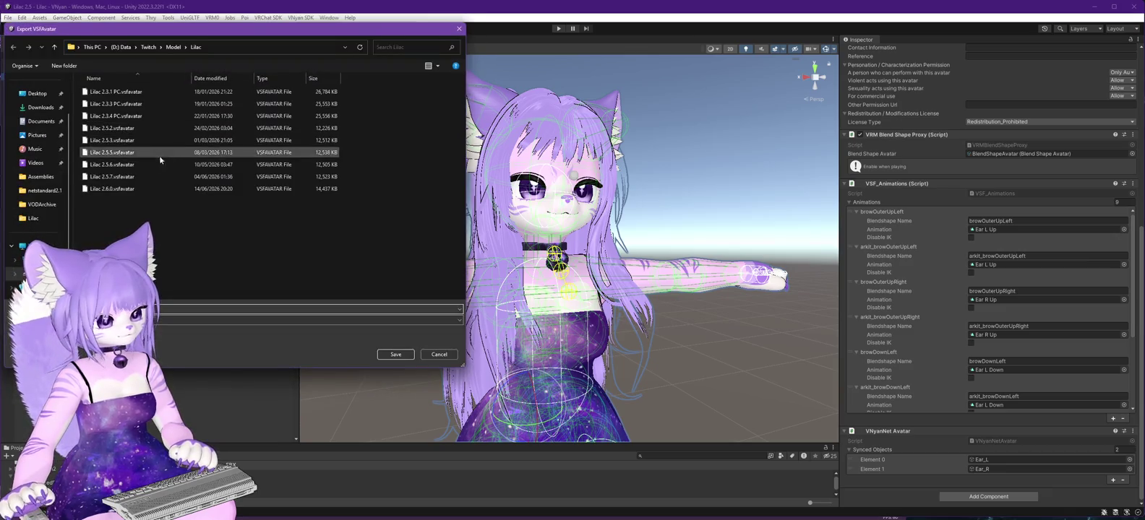
{"action": "double_click", "coordinate": [103, 192]}
{"action": "left_click", "coordinate": [604, 266]}
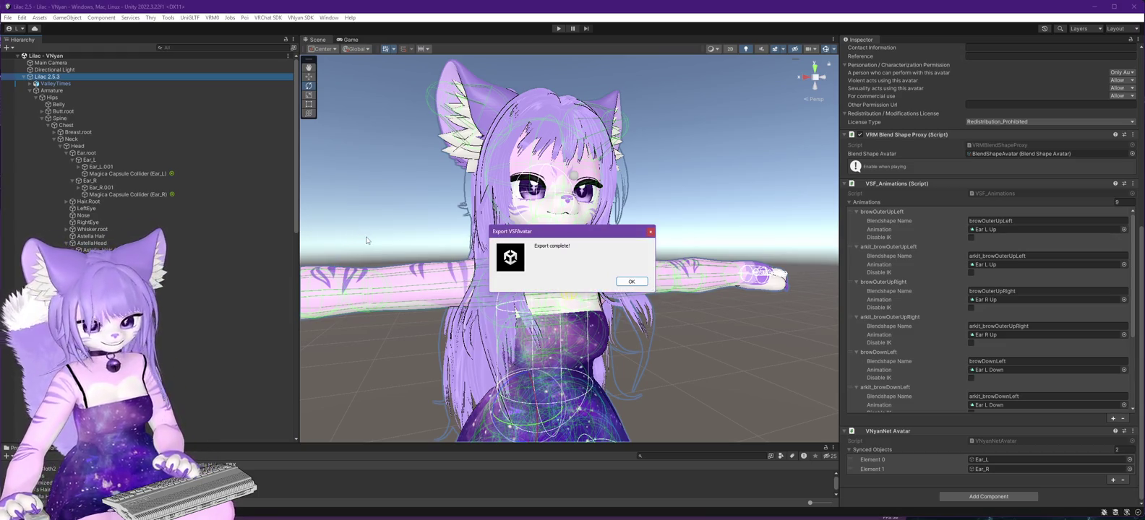
{"action": "left_click", "coordinate": [632, 282]}
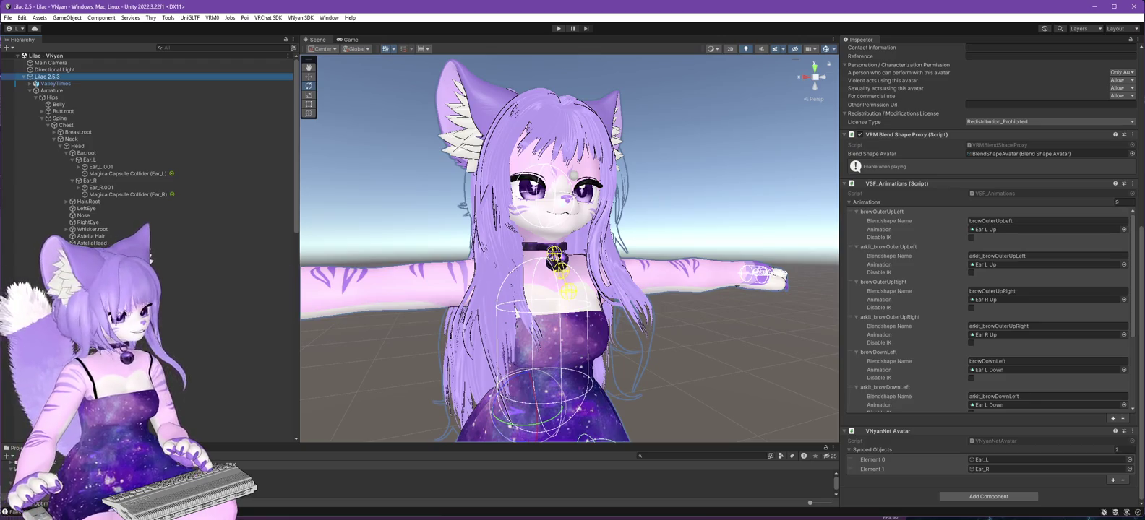
{"action": "key", "text": "alt+Tab"}
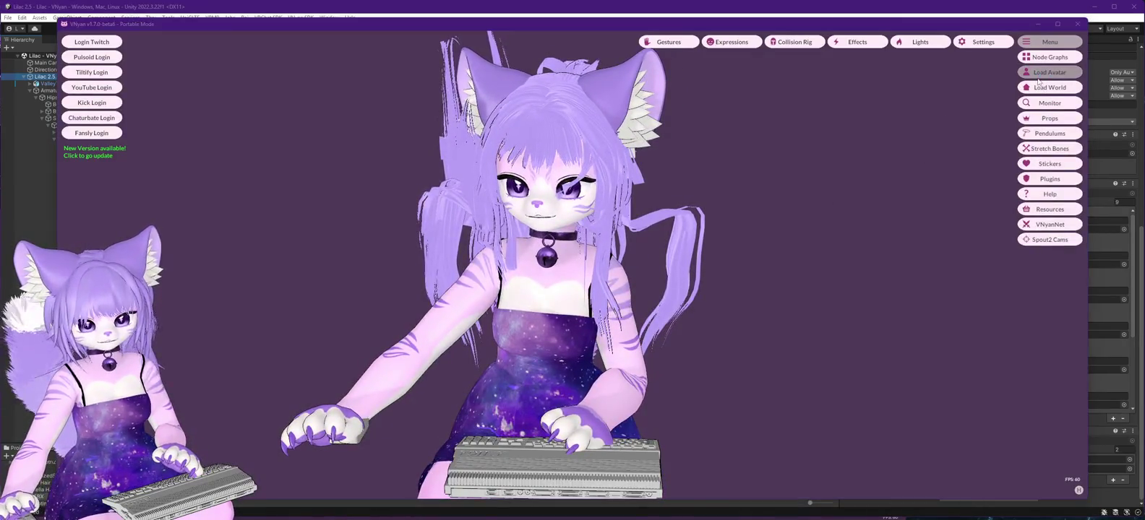
Load the re-exported avatar in VNyan and inspect her side, back, arm and dress.
{"action": "left_click", "coordinate": [1038, 75]}
{"action": "double_click", "coordinate": [217, 200]}
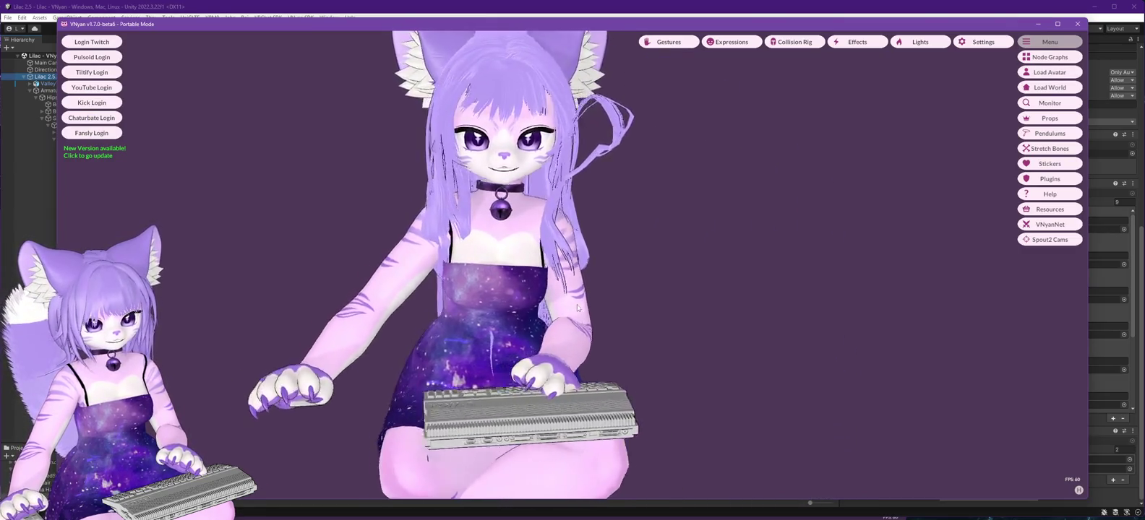
{"action": "left_click_drag", "start_coordinate": [578, 307], "coordinate": [661, 298]}
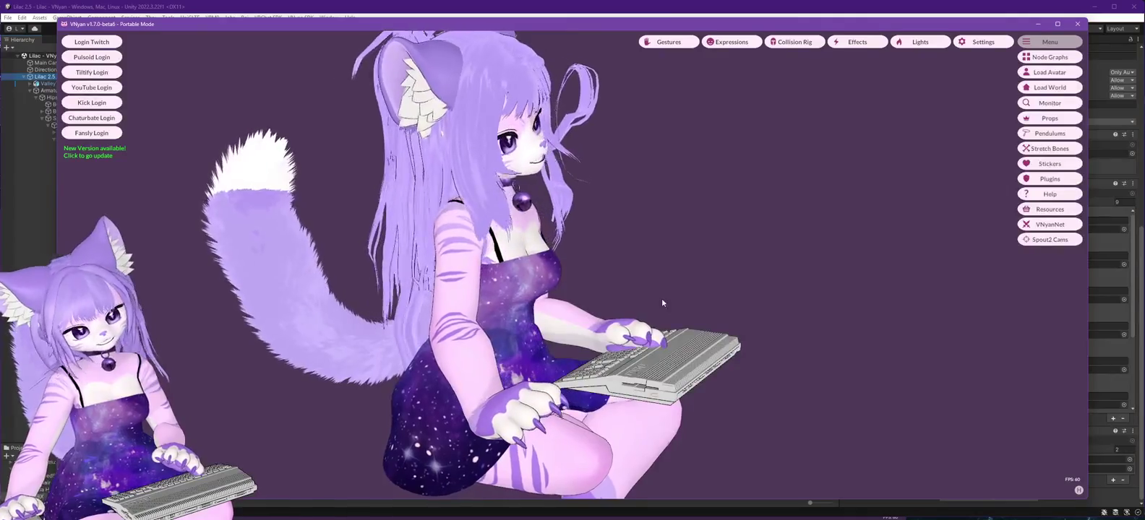
{"action": "mouse_move", "coordinate": [661, 302]}
{"action": "left_mouse_down"}
{"action": "mouse_move", "coordinate": [825, 278]}
{"action": "mouse_move", "coordinate": [810, 312]}
{"action": "left_mouse_up"}
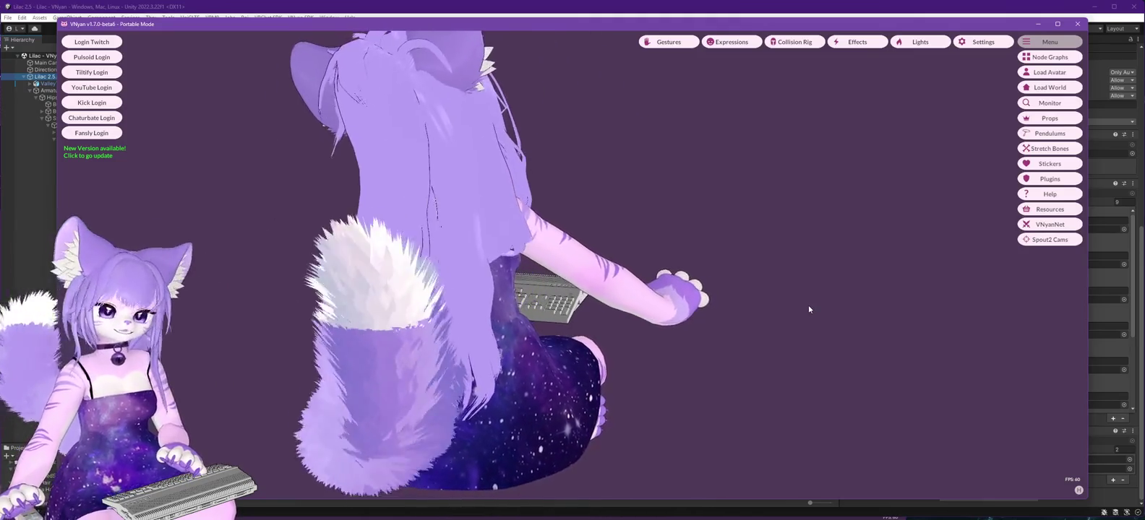
{"action": "mouse_move", "coordinate": [802, 306]}
{"action": "left_mouse_down"}
{"action": "mouse_move", "coordinate": [677, 276]}
{"action": "mouse_move", "coordinate": [674, 296]}
{"action": "left_mouse_up"}
{"action": "scroll", "coordinate": [608, 282], "scroll_direction": "up", "scroll_amount": 5}
{"action": "left_click_drag", "start_coordinate": [608, 282], "coordinate": [628, 281]}
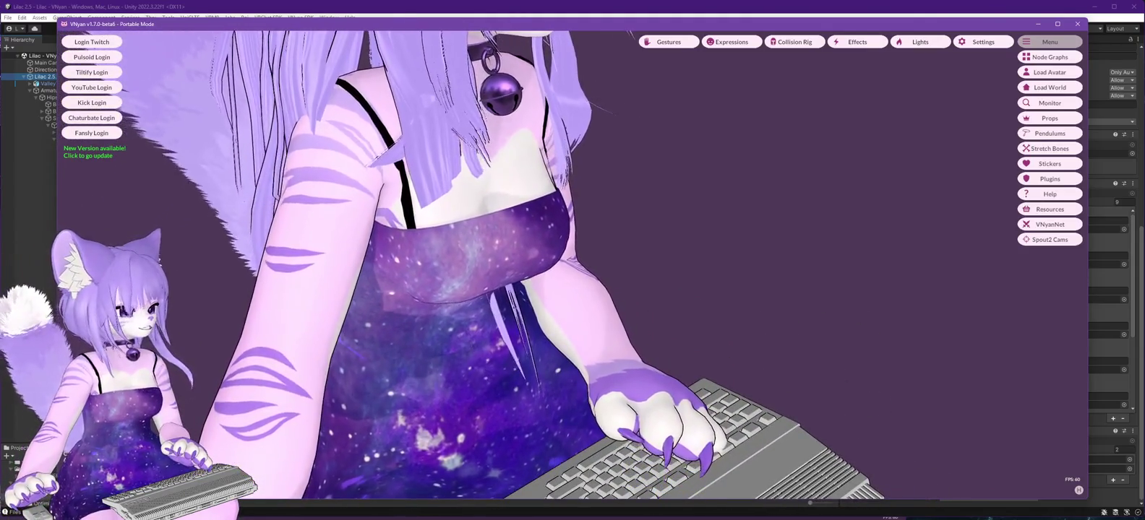
{"action": "key", "text": "alt+Tab"}
{"action": "left_click_drag", "start_coordinate": [391, 354], "coordinate": [470, 432]}
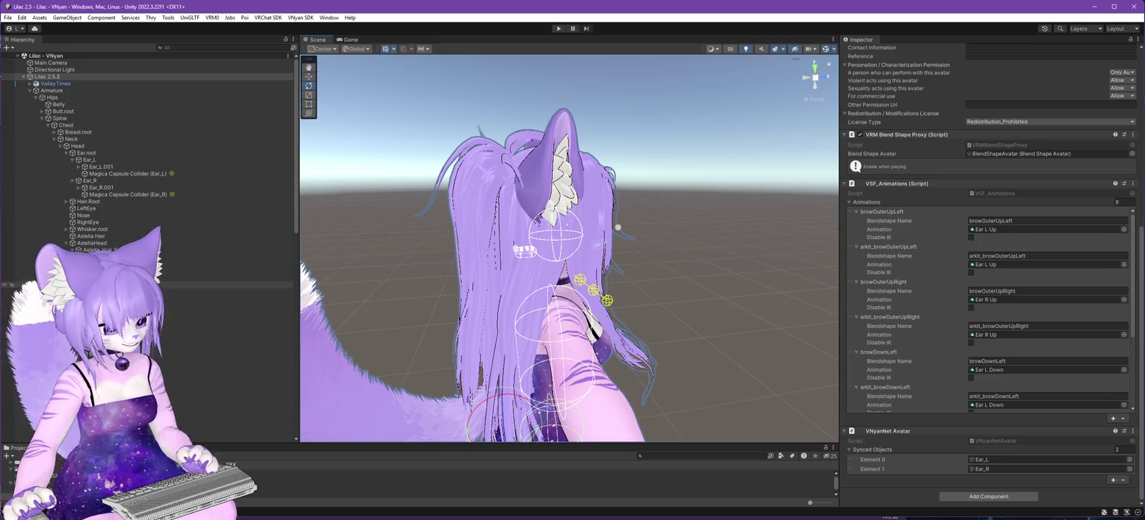
{"action": "left_click", "coordinate": [231, 312]}
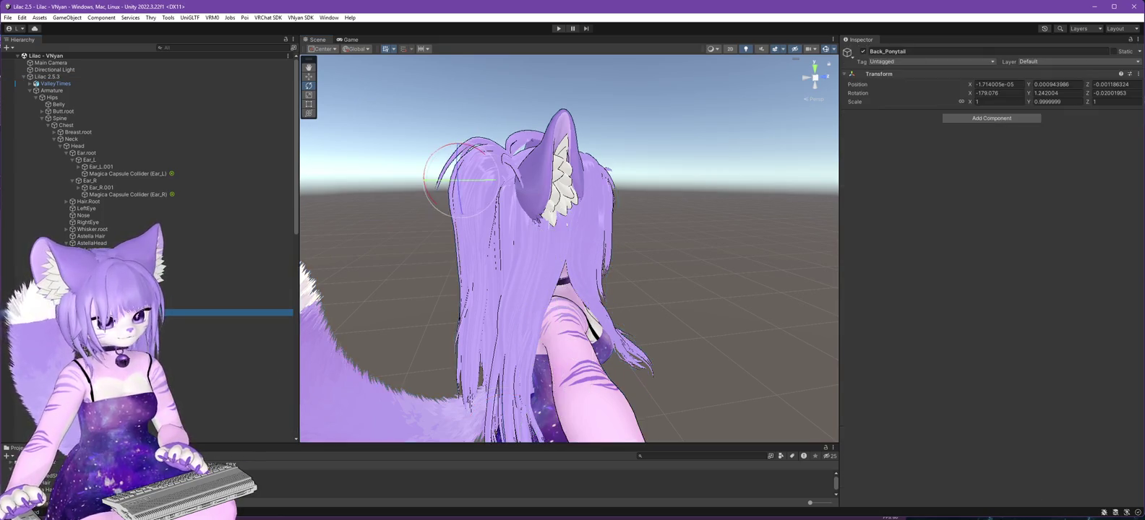
{"action": "mouse_move", "coordinate": [657, 286]}
{"action": "left_mouse_down"}
{"action": "mouse_move", "coordinate": [690, 255]}
{"action": "mouse_move", "coordinate": [697, 263]}
{"action": "mouse_move", "coordinate": [677, 281]}
{"action": "mouse_move", "coordinate": [684, 254]}
{"action": "mouse_move", "coordinate": [659, 205]}
{"action": "mouse_move", "coordinate": [528, 191]}
{"action": "mouse_move", "coordinate": [563, 224]}
{"action": "mouse_move", "coordinate": [548, 229]}
{"action": "left_mouse_up"}
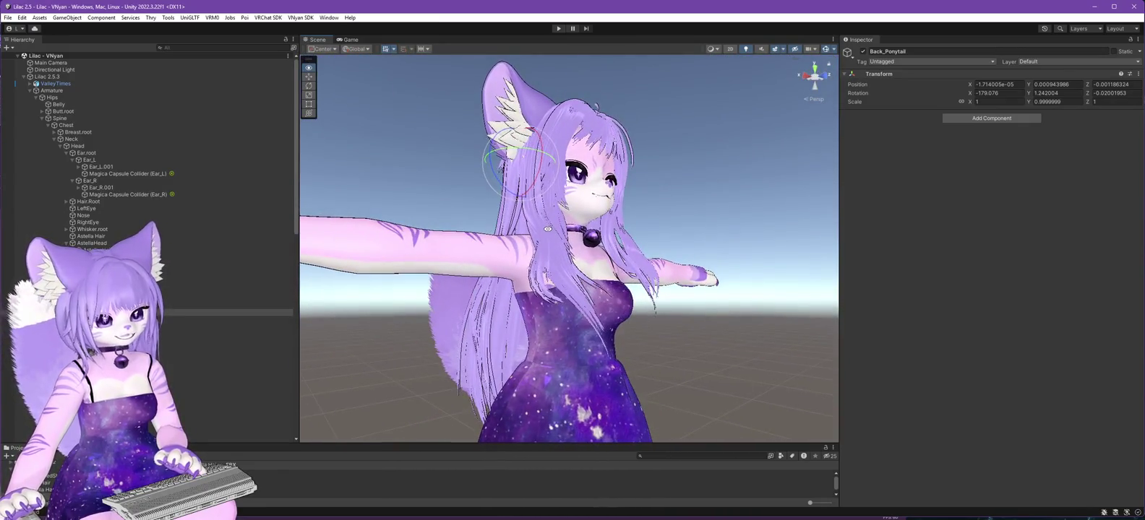
{"action": "scroll", "coordinate": [145, 217], "scroll_direction": "down", "scroll_amount": 15}
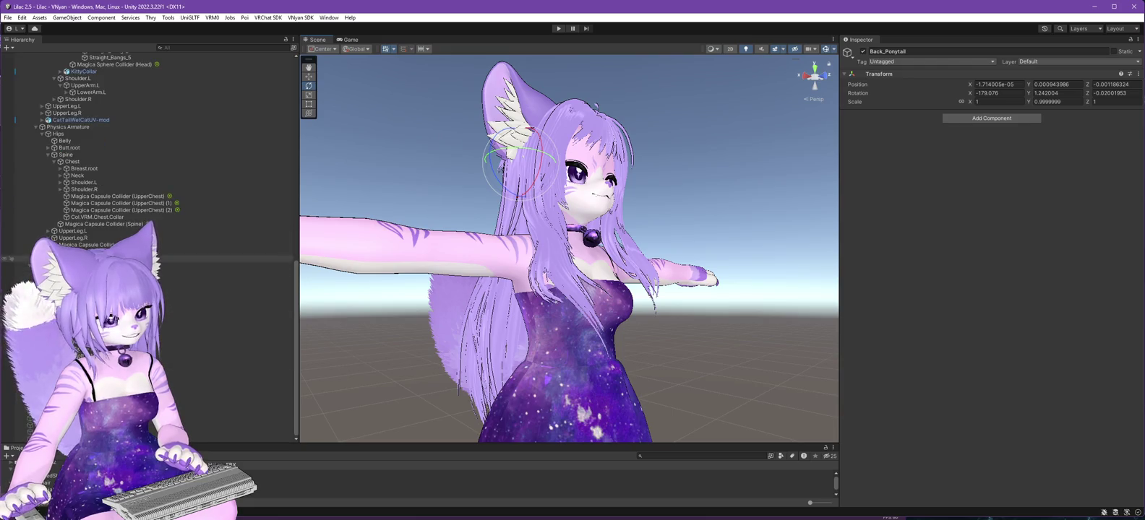
{"action": "left_click", "coordinate": [558, 29]}
{"action": "left_click", "coordinate": [558, 29]}
{"action": "scroll", "coordinate": [145, 144], "scroll_direction": "down", "scroll_amount": 10}
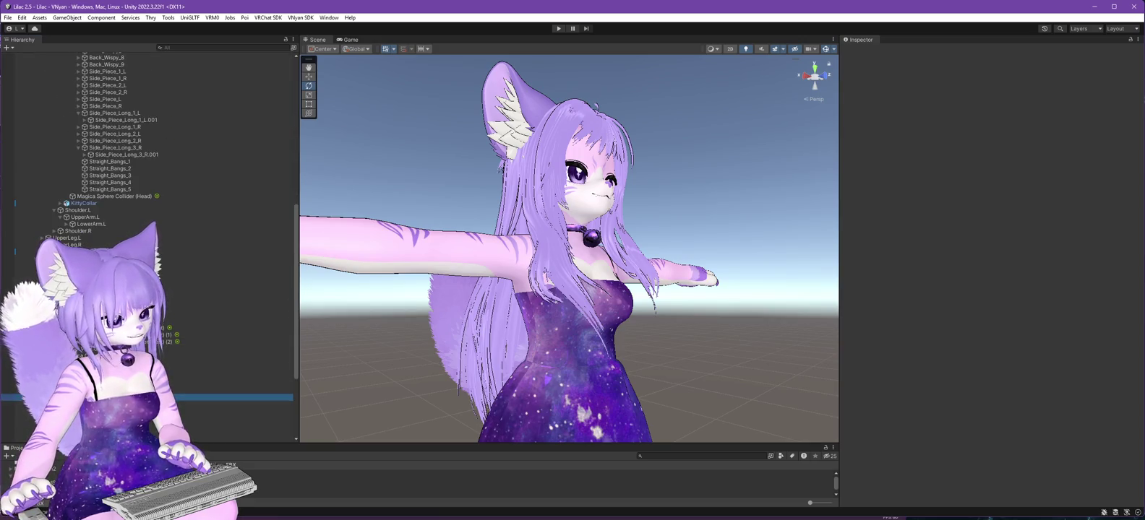
{"action": "mouse_move", "coordinate": [538, 375]}
{"action": "left_mouse_down"}
{"action": "mouse_move", "coordinate": [538, 283]}
{"action": "mouse_move", "coordinate": [511, 387]}
{"action": "mouse_move", "coordinate": [233, 412]}
{"action": "mouse_move", "coordinate": [228, 383]}
{"action": "mouse_move", "coordinate": [282, 412]}
{"action": "mouse_move", "coordinate": [685, 361]}
{"action": "mouse_move", "coordinate": [535, 373]}
{"action": "mouse_move", "coordinate": [628, 379]}
{"action": "mouse_move", "coordinate": [614, 383]}
{"action": "mouse_move", "coordinate": [505, 387]}
{"action": "mouse_move", "coordinate": [628, 383]}
{"action": "mouse_move", "coordinate": [498, 381]}
{"action": "mouse_move", "coordinate": [596, 327]}
{"action": "mouse_move", "coordinate": [739, 312]}
{"action": "mouse_move", "coordinate": [740, 340]}
{"action": "mouse_move", "coordinate": [493, 339]}
{"action": "left_mouse_up"}
{"action": "mouse_move", "coordinate": [558, 326]}
{"action": "left_mouse_down"}
{"action": "mouse_move", "coordinate": [693, 383]}
{"action": "mouse_move", "coordinate": [762, 388]}
{"action": "mouse_move", "coordinate": [665, 379]}
{"action": "mouse_move", "coordinate": [606, 387]}
{"action": "mouse_move", "coordinate": [683, 378]}
{"action": "mouse_move", "coordinate": [605, 388]}
{"action": "left_mouse_up"}
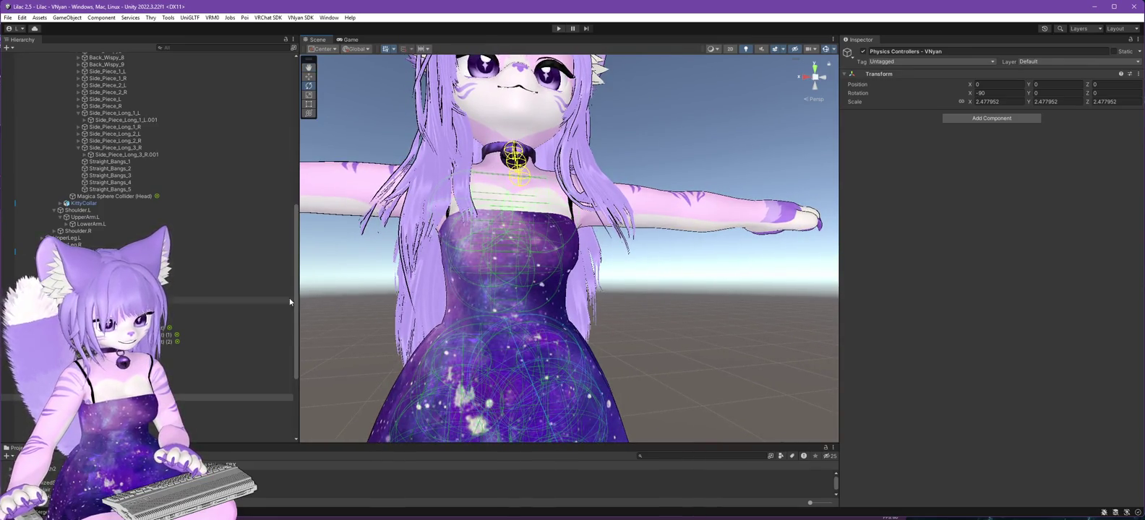
{"action": "left_click", "coordinate": [718, 49]}
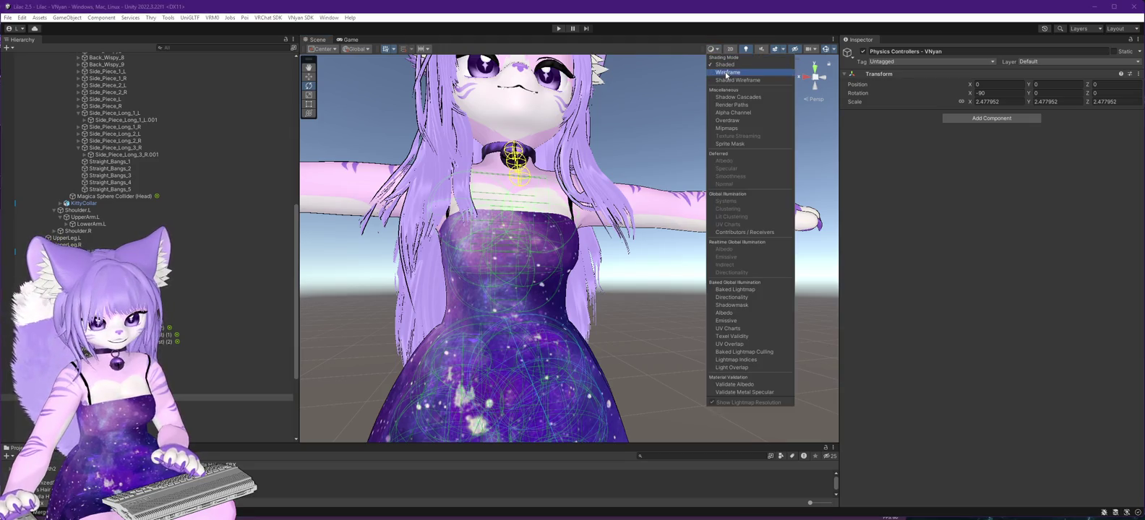
{"action": "left_click", "coordinate": [723, 75]}
{"action": "mouse_move", "coordinate": [549, 318]}
{"action": "left_mouse_down"}
{"action": "mouse_move", "coordinate": [615, 292]}
{"action": "mouse_move", "coordinate": [757, 306]}
{"action": "mouse_move", "coordinate": [631, 307]}
{"action": "mouse_move", "coordinate": [747, 166]}
{"action": "left_mouse_up"}
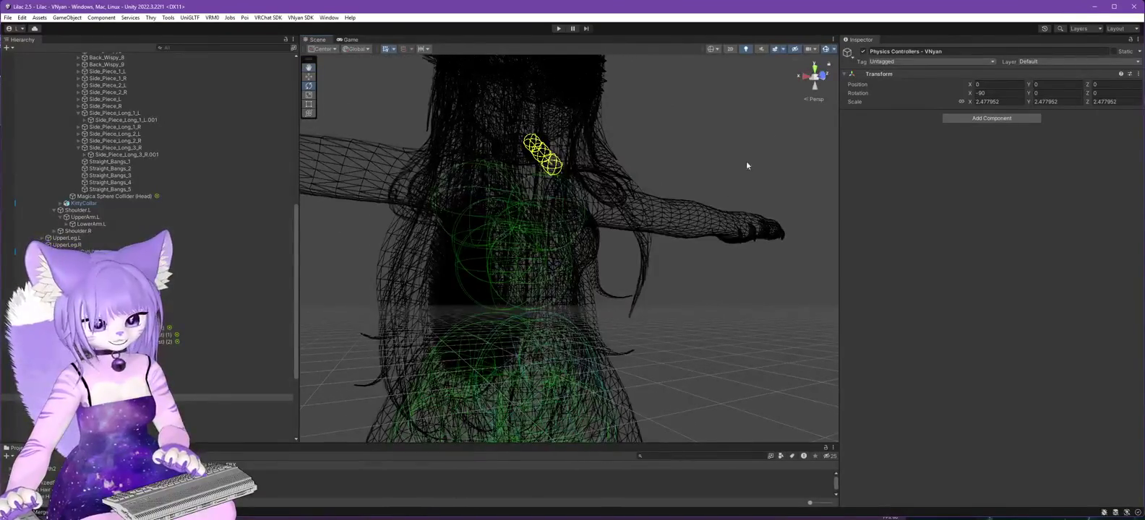
{"action": "left_click", "coordinate": [833, 49]}
{"action": "scroll", "coordinate": [870, 302], "scroll_direction": "down", "scroll_amount": 10}
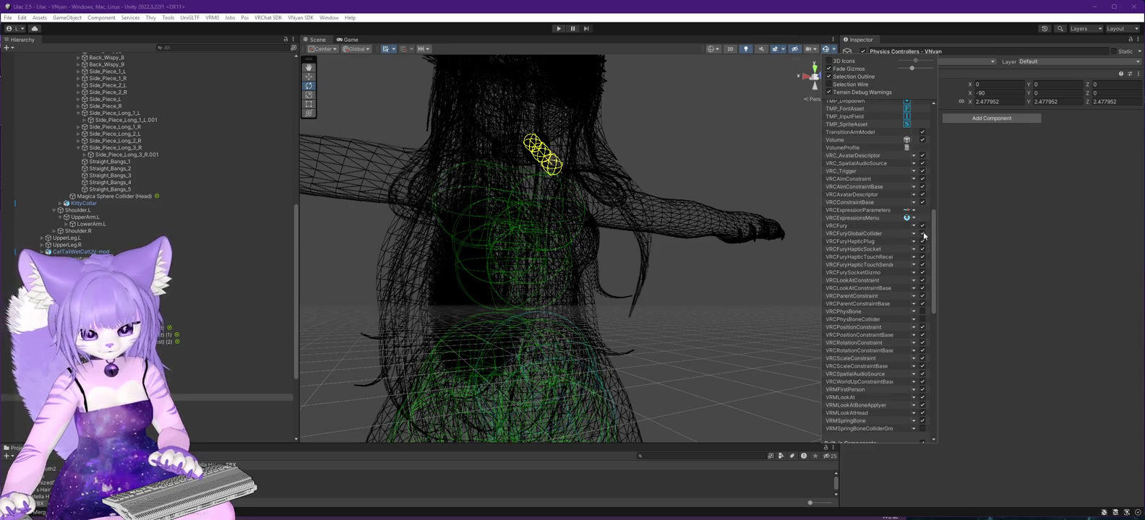
{"action": "scroll", "coordinate": [920, 251], "scroll_direction": "down", "scroll_amount": 1}
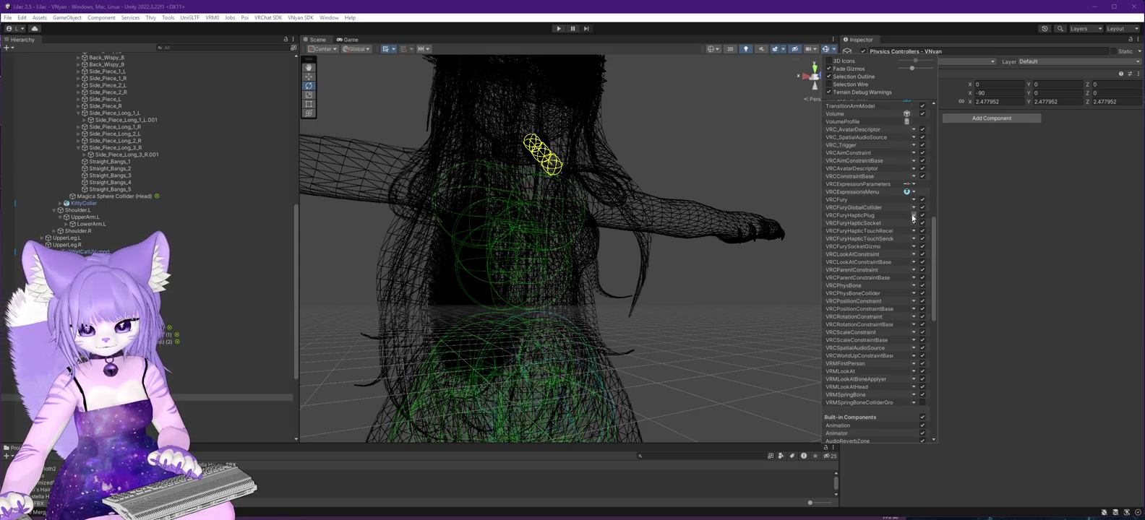
{"action": "scroll", "coordinate": [829, 241], "scroll_direction": "up", "scroll_amount": 1}
{"action": "left_click", "coordinate": [751, 304]}
{"action": "mouse_move", "coordinate": [679, 337]}
{"action": "left_mouse_down"}
{"action": "mouse_move", "coordinate": [819, 303]}
{"action": "mouse_move", "coordinate": [827, 325]}
{"action": "mouse_move", "coordinate": [807, 352]}
{"action": "mouse_move", "coordinate": [690, 373]}
{"action": "mouse_move", "coordinate": [479, 368]}
{"action": "mouse_move", "coordinate": [381, 356]}
{"action": "mouse_move", "coordinate": [366, 342]}
{"action": "mouse_move", "coordinate": [380, 334]}
{"action": "mouse_move", "coordinate": [391, 349]}
{"action": "mouse_move", "coordinate": [729, 394]}
{"action": "left_mouse_up"}
{"action": "left_click", "coordinate": [715, 49]}
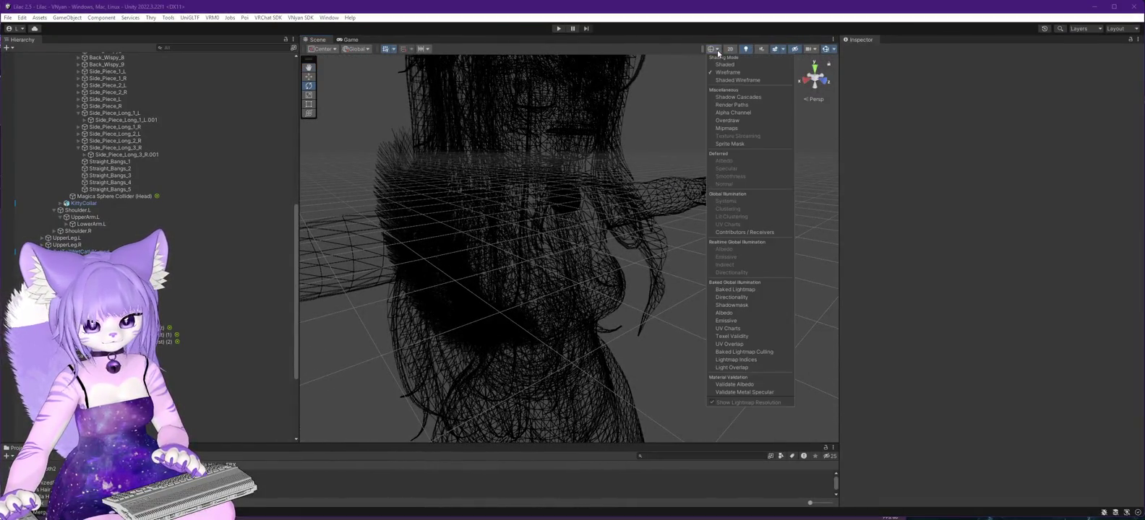
{"action": "left_click", "coordinate": [725, 82]}
{"action": "mouse_move", "coordinate": [693, 180]}
{"action": "left_mouse_down"}
{"action": "mouse_move", "coordinate": [675, 242]}
{"action": "mouse_move", "coordinate": [699, 225]}
{"action": "mouse_move", "coordinate": [728, 80]}
{"action": "left_mouse_up"}
{"action": "left_click", "coordinate": [718, 50]}
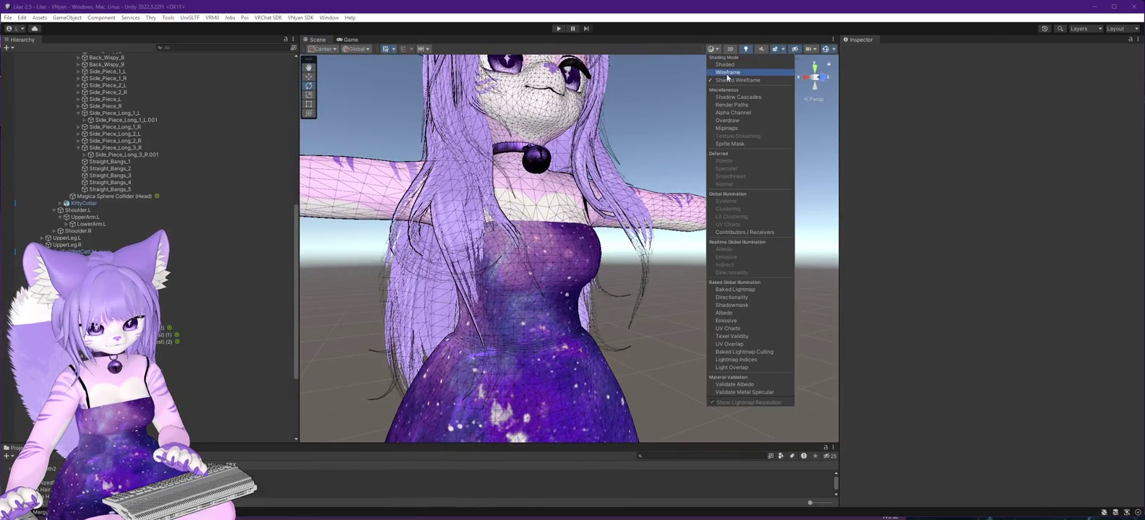
{"action": "left_click", "coordinate": [727, 73]}
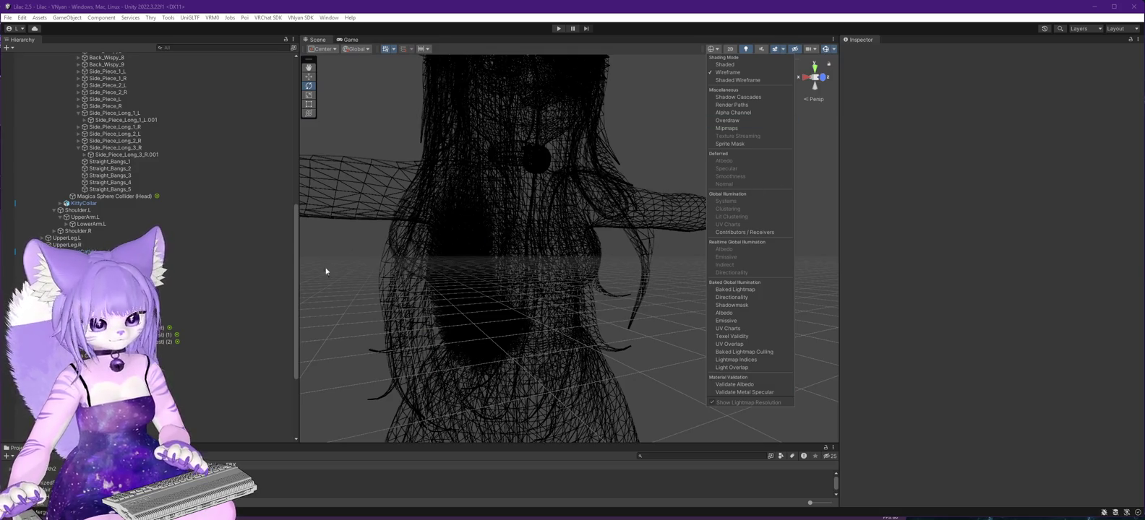
{"action": "left_click", "coordinate": [108, 258]}
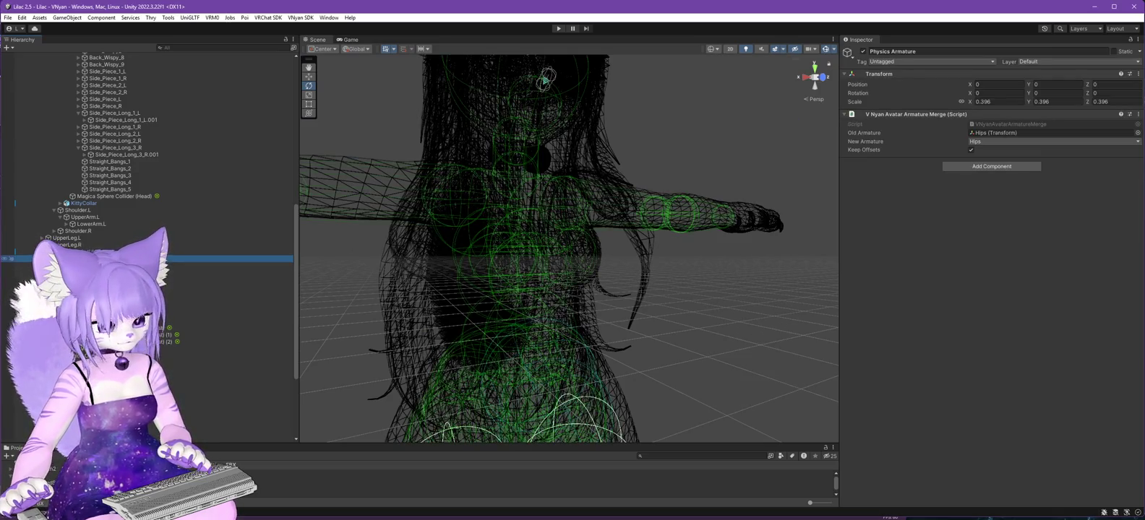
{"action": "key", "text": "f"}
{"action": "left_click", "coordinate": [285, 294]}
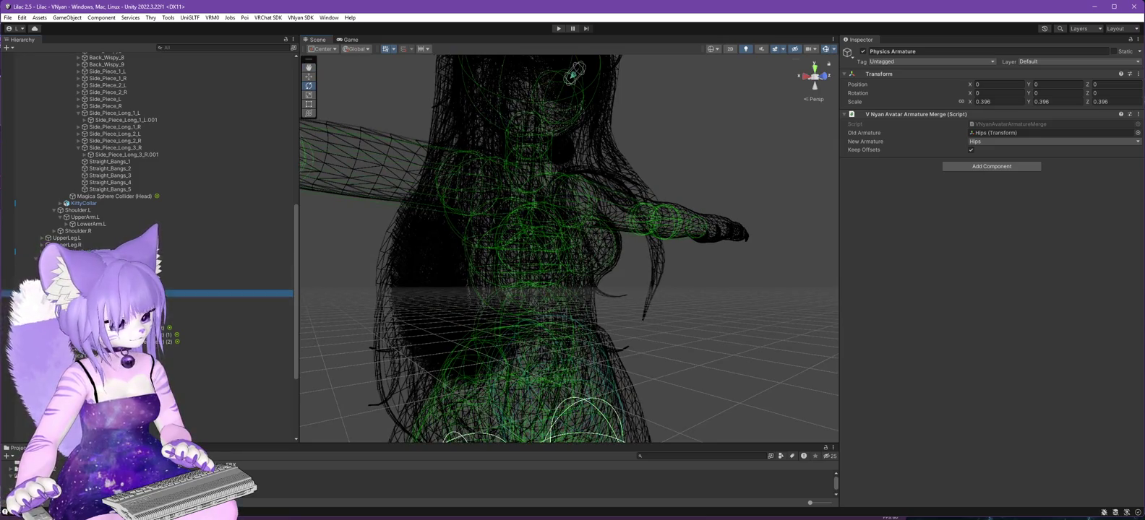
{"action": "key", "text": "f"}
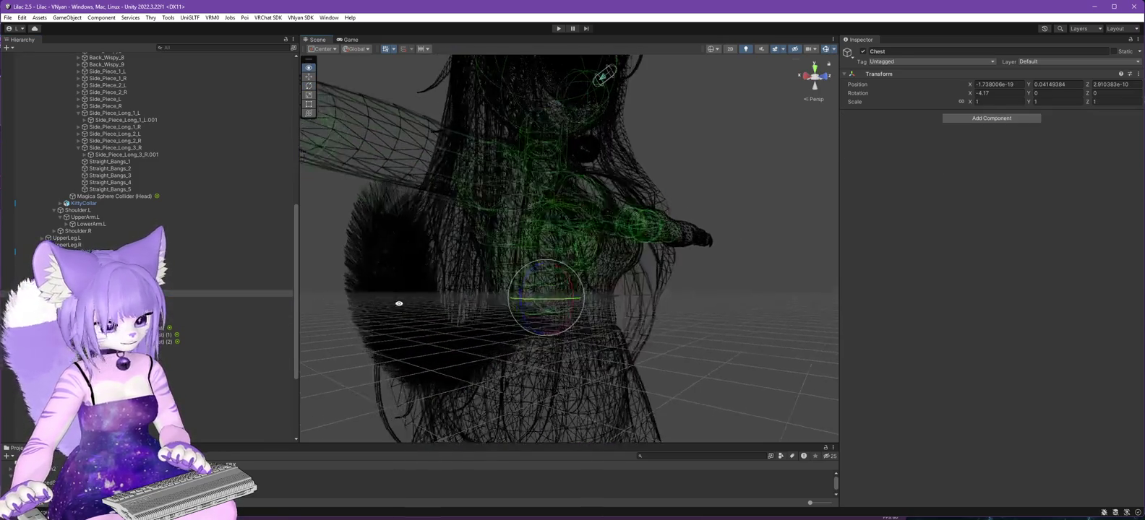
{"action": "left_click", "coordinate": [216, 327]}
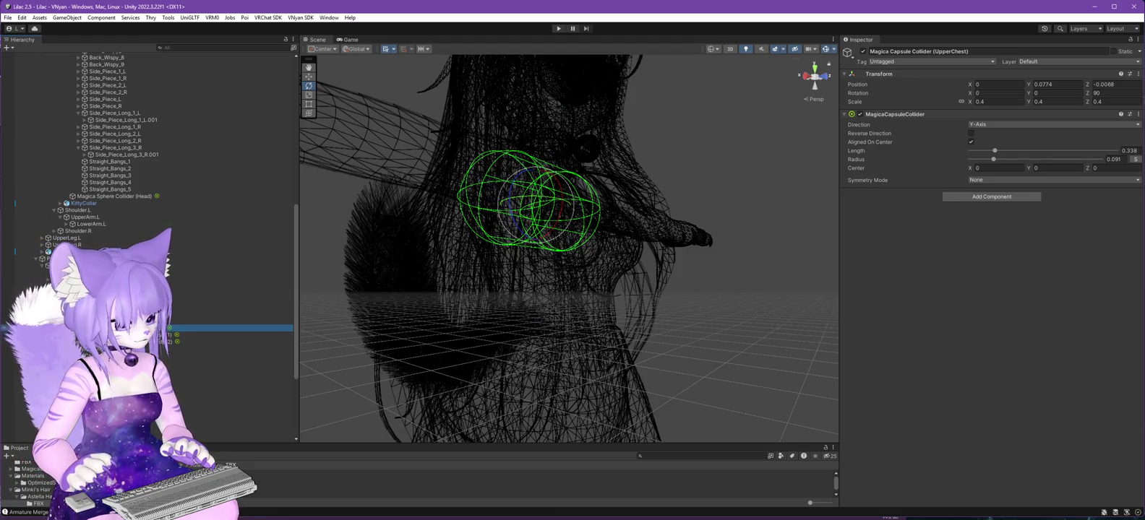
{"action": "left_click", "coordinate": [217, 341]}
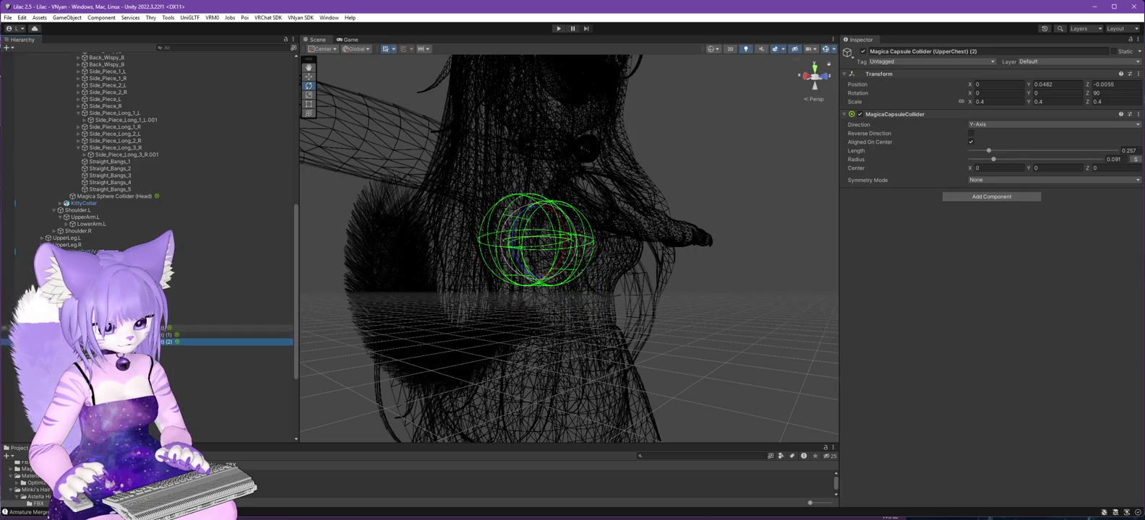
{"action": "left_click", "coordinate": [217, 327]}
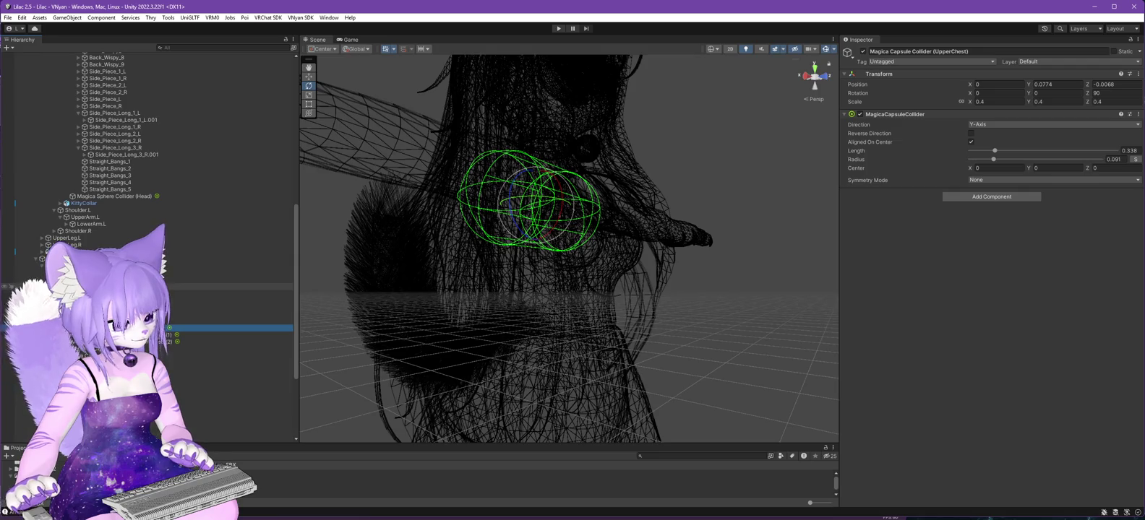
{"action": "left_click", "coordinate": [109, 286]}
{"action": "mouse_move", "coordinate": [779, 332]}
{"action": "left_mouse_down"}
{"action": "mouse_move", "coordinate": [669, 327]}
{"action": "mouse_move", "coordinate": [683, 317]}
{"action": "mouse_move", "coordinate": [887, 313]}
{"action": "mouse_move", "coordinate": [660, 333]}
{"action": "mouse_move", "coordinate": [710, 316]}
{"action": "left_mouse_up"}
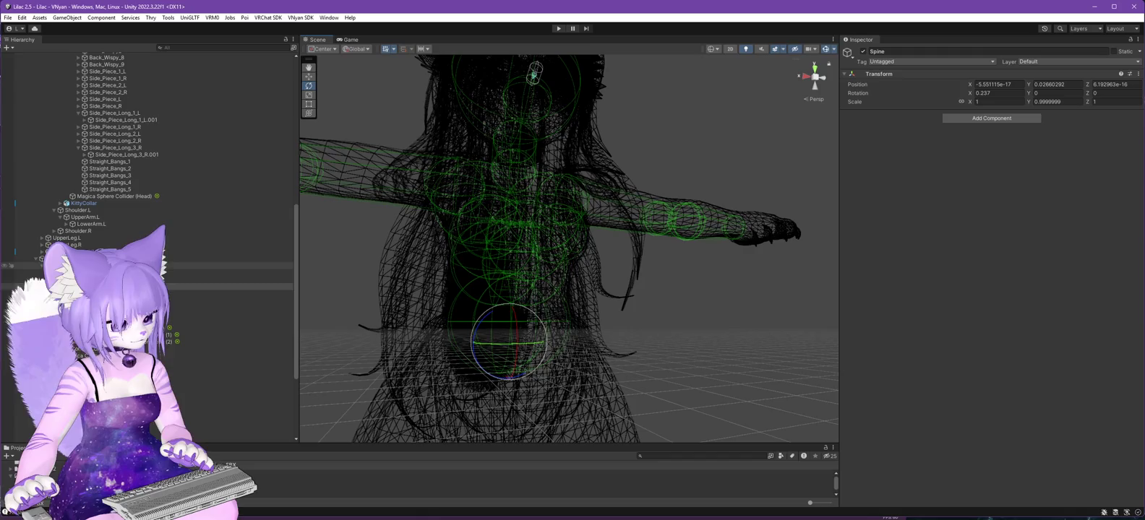
{"action": "mouse_move", "coordinate": [578, 310]}
{"action": "left_mouse_down"}
{"action": "mouse_move", "coordinate": [531, 305]}
{"action": "mouse_move", "coordinate": [605, 299]}
{"action": "mouse_move", "coordinate": [572, 310]}
{"action": "mouse_move", "coordinate": [327, 301]}
{"action": "mouse_move", "coordinate": [366, 306]}
{"action": "left_mouse_up"}
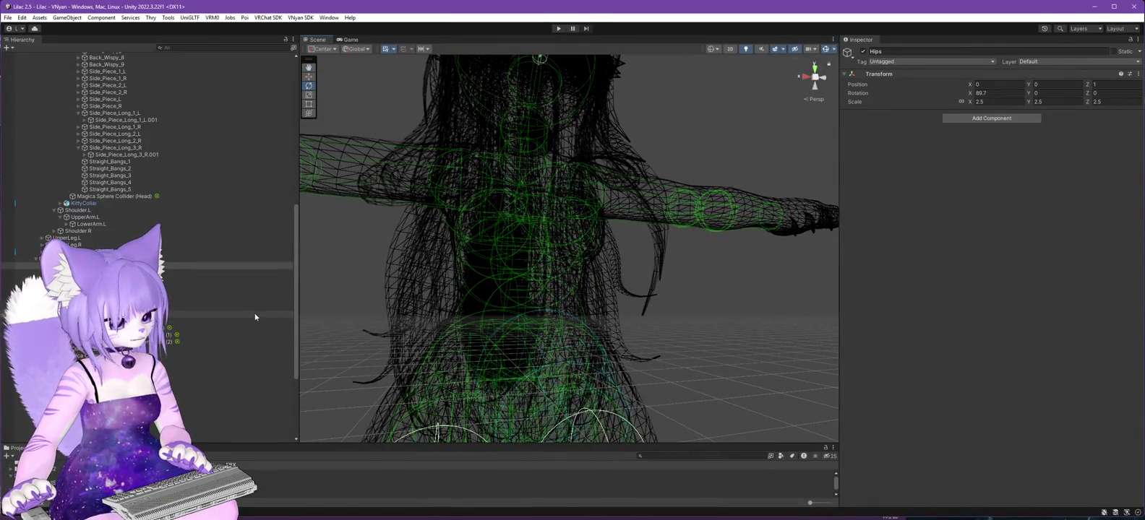
{"action": "scroll", "coordinate": [255, 316], "scroll_direction": "down", "scroll_amount": 5}
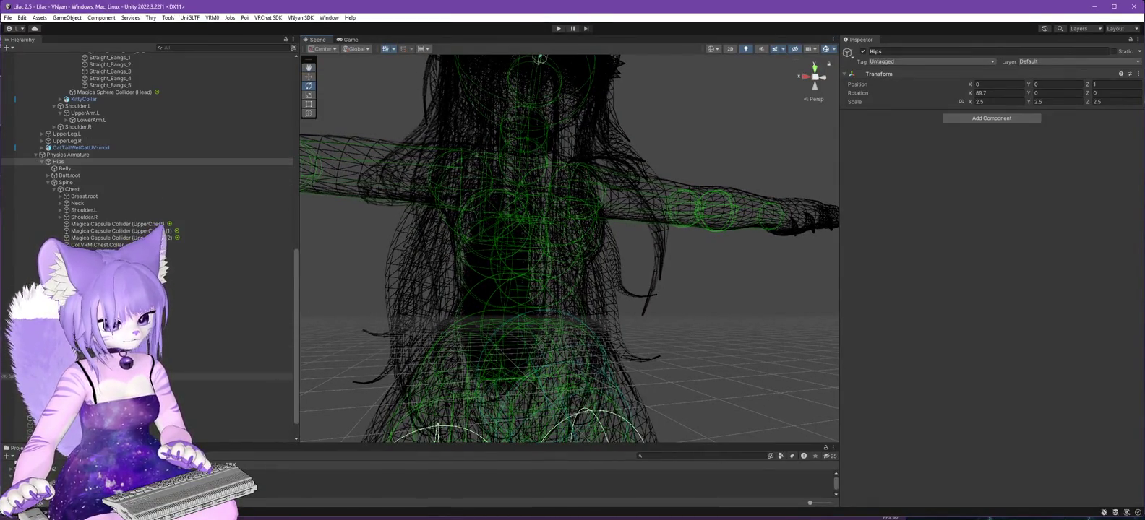
{"action": "left_click", "coordinate": [165, 272]}
Compare the Hips and UpperChest capsule colliders, then select the back-hair cloth object.
{"action": "left_click", "coordinate": [165, 279]}
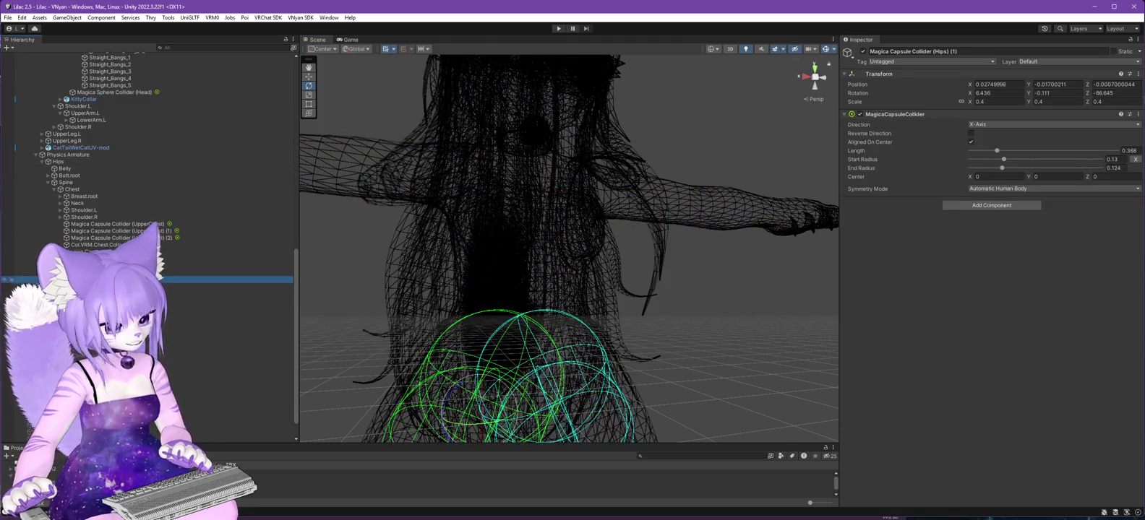
{"action": "mouse_move", "coordinate": [367, 304]}
{"action": "left_mouse_down"}
{"action": "mouse_move", "coordinate": [337, 275]}
{"action": "mouse_move", "coordinate": [376, 215]}
{"action": "mouse_move", "coordinate": [281, 265]}
{"action": "mouse_move", "coordinate": [346, 272]}
{"action": "mouse_move", "coordinate": [10, 279]}
{"action": "left_mouse_up"}
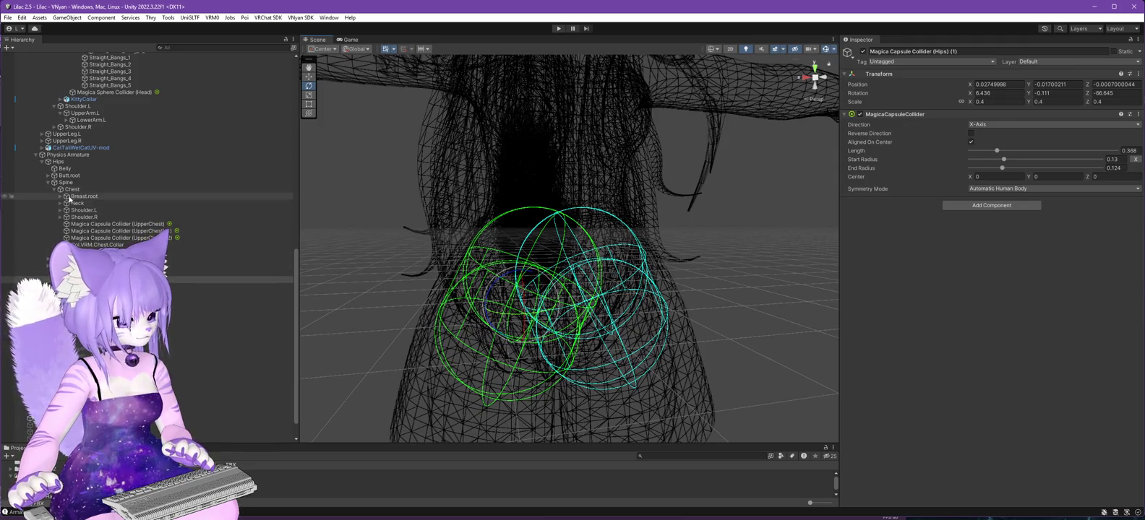
{"action": "left_click", "coordinate": [94, 279], "text": "shift"}
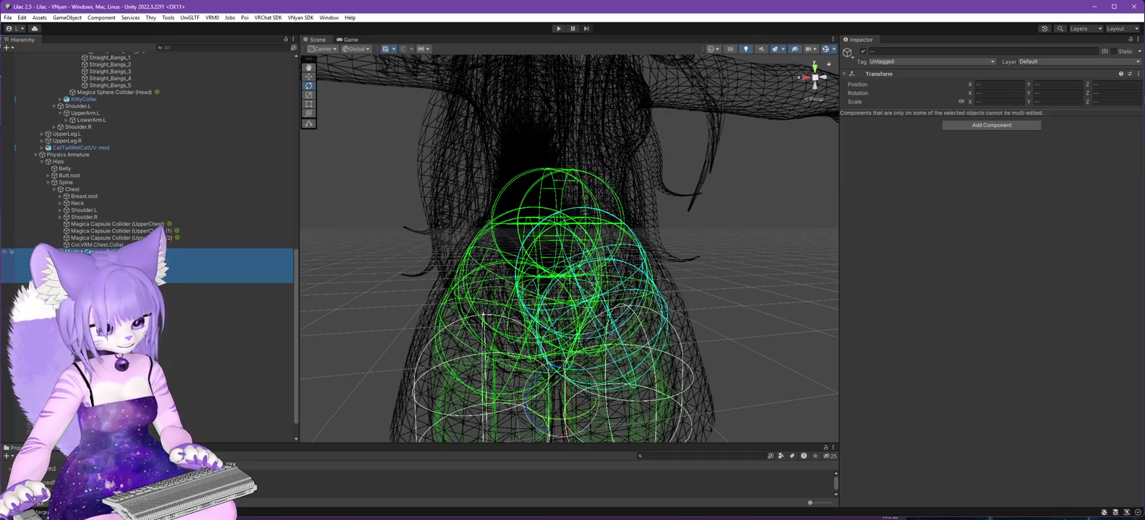
{"action": "left_click", "coordinate": [94, 272]}
{"action": "left_click", "coordinate": [94, 279], "text": "shift"}
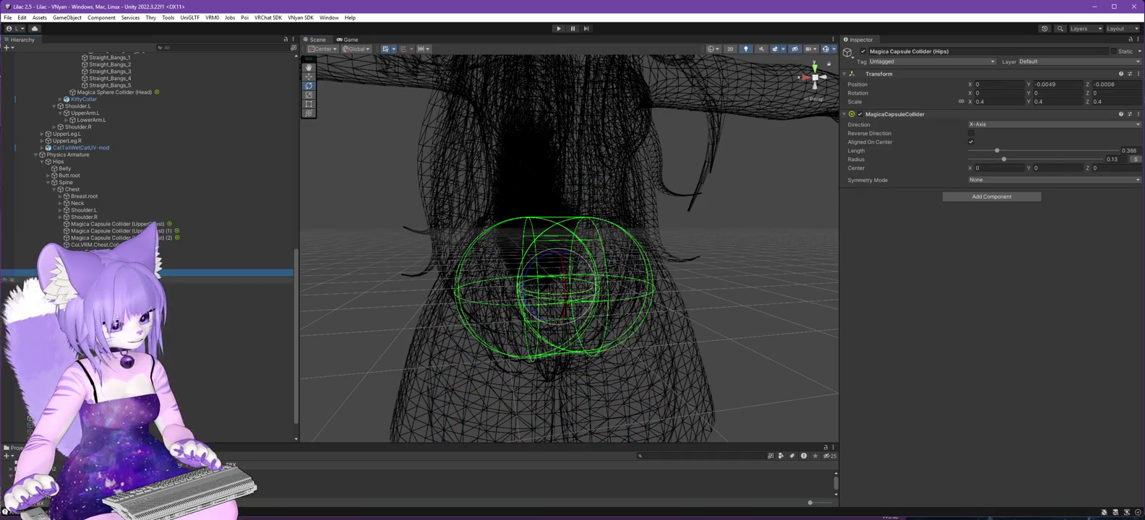
{"action": "left_click", "coordinate": [87, 251], "text": "ctrl"}
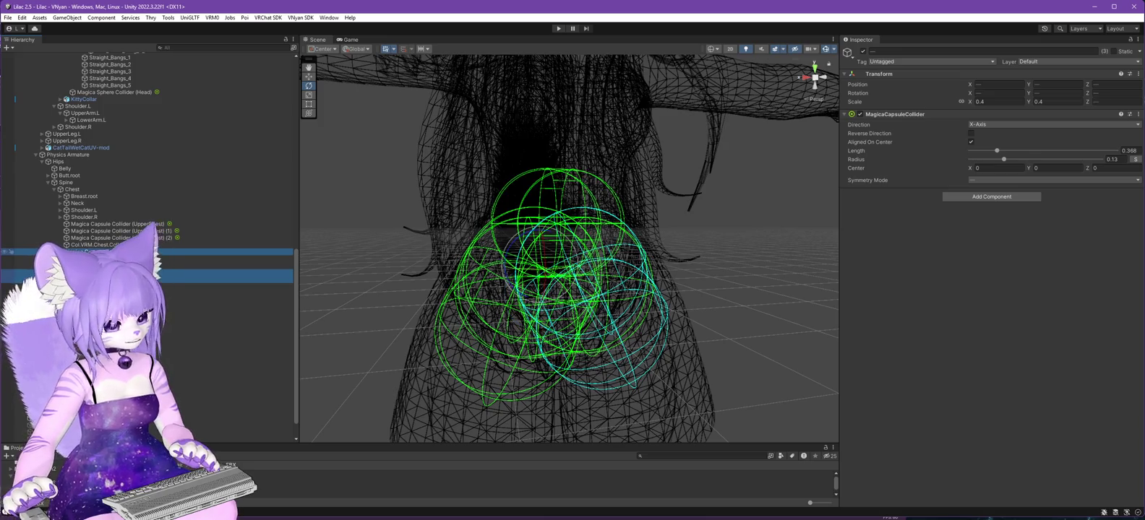
{"action": "left_click", "coordinate": [109, 224], "text": "ctrl"}
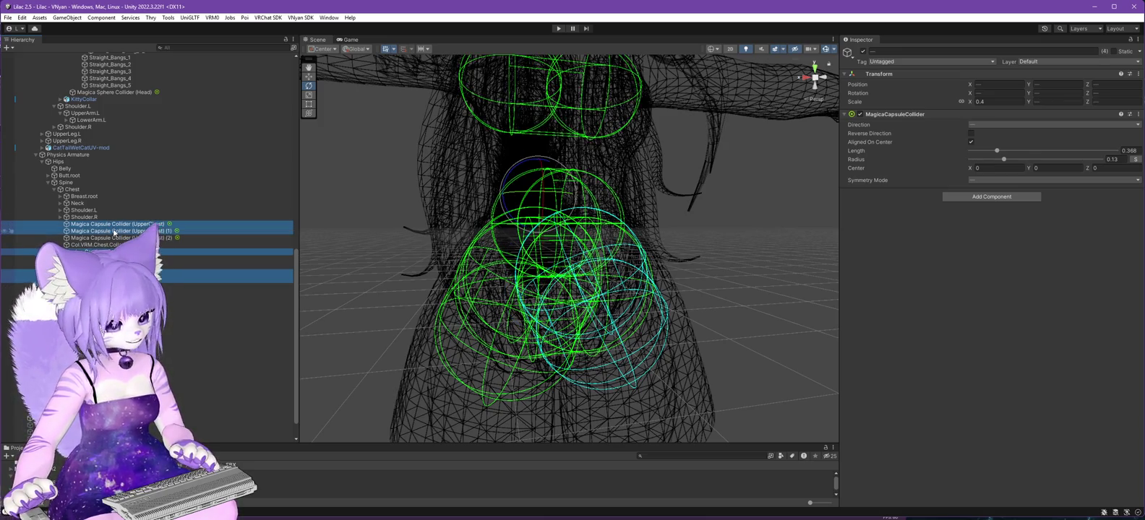
{"action": "left_click", "coordinate": [120, 238], "text": "ctrl"}
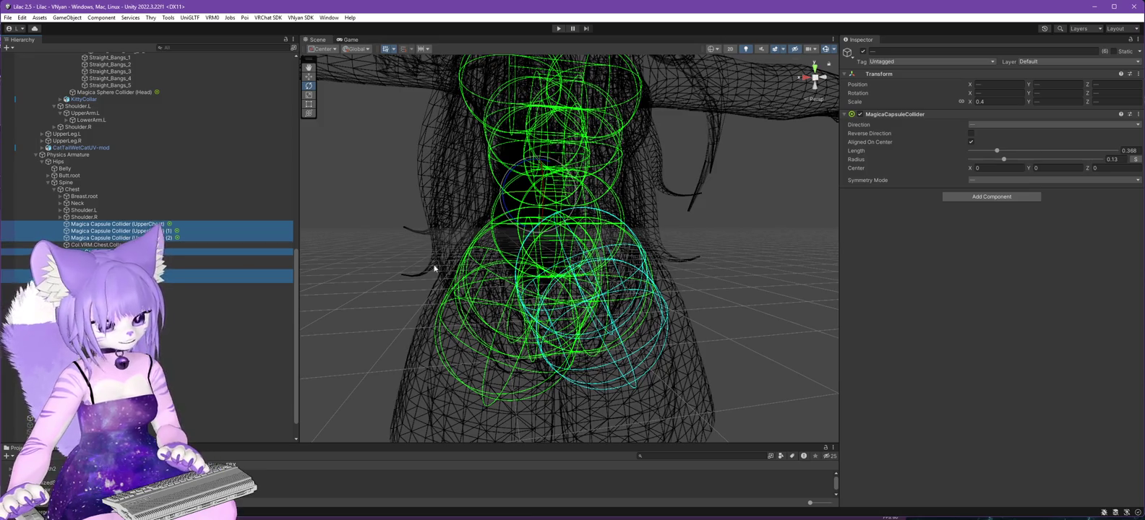
{"action": "mouse_move", "coordinate": [368, 317]}
{"action": "left_mouse_down", "text": "alt"}
{"action": "mouse_move", "coordinate": [486, 273]}
{"action": "mouse_move", "coordinate": [490, 286]}
{"action": "mouse_move", "coordinate": [293, 286]}
{"action": "mouse_move", "coordinate": [542, 284]}
{"action": "mouse_move", "coordinate": [466, 301]}
{"action": "mouse_move", "coordinate": [351, 285]}
{"action": "mouse_move", "coordinate": [317, 322]}
{"action": "mouse_move", "coordinate": [323, 314]}
{"action": "left_mouse_up", "text": "alt"}
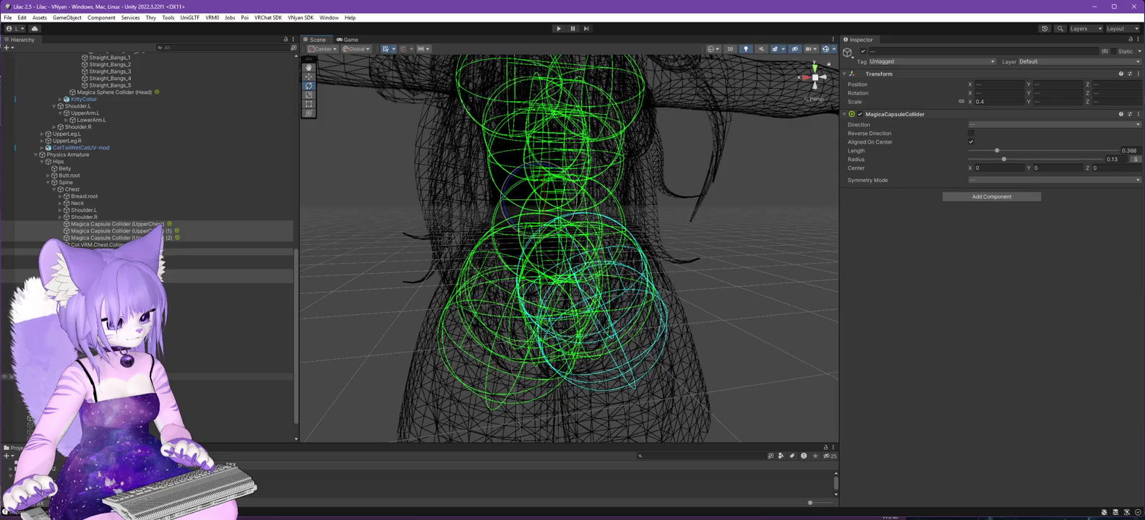
{"action": "left_click", "coordinate": [238, 376]}
{"action": "scroll", "coordinate": [1009, 271], "scroll_direction": "down", "scroll_amount": 5}
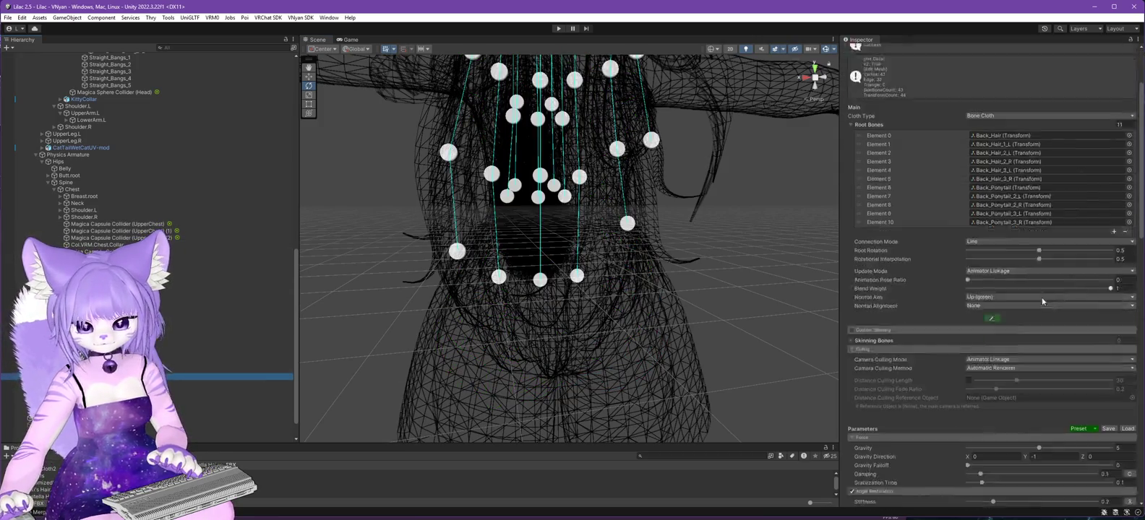
Add three new slots to the back-hair cloth's collider list for the Spine and Hips (1) capsules.
{"action": "scroll", "coordinate": [1009, 271], "scroll_direction": "down", "scroll_amount": 10}
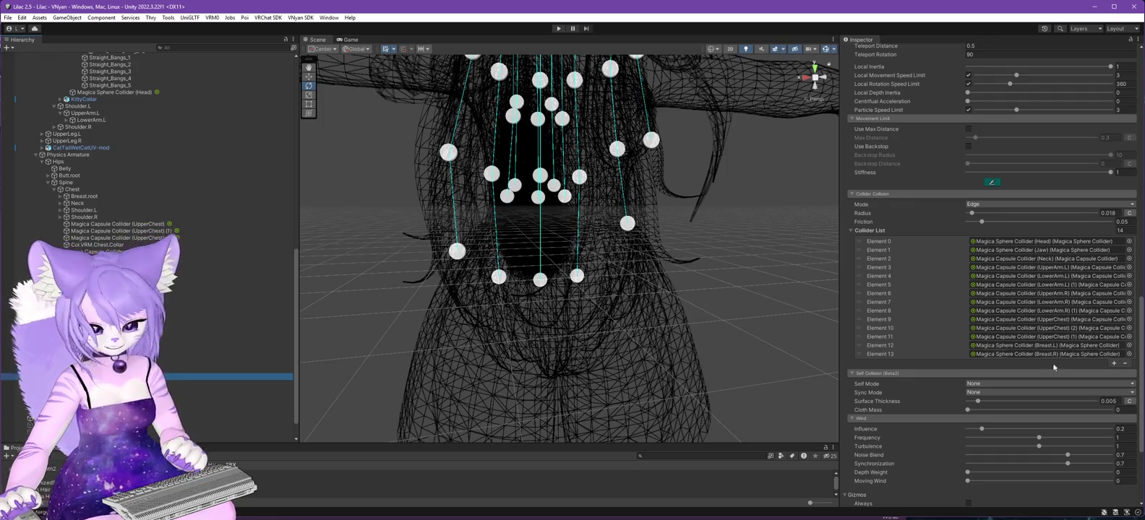
{"action": "left_click", "coordinate": [1115, 364]}
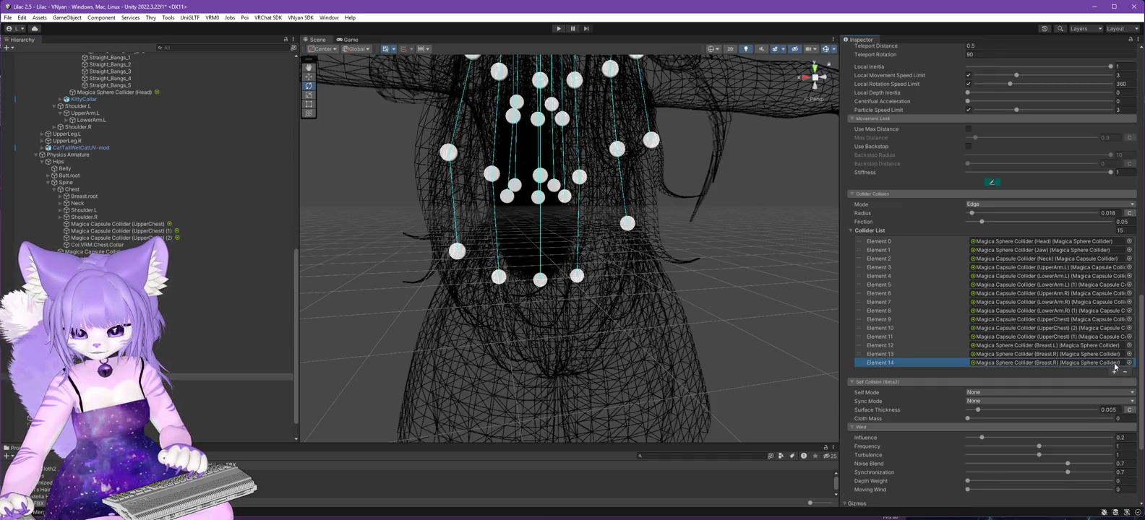
{"action": "left_click", "coordinate": [1114, 373]}
{"action": "left_click", "coordinate": [1113, 382]}
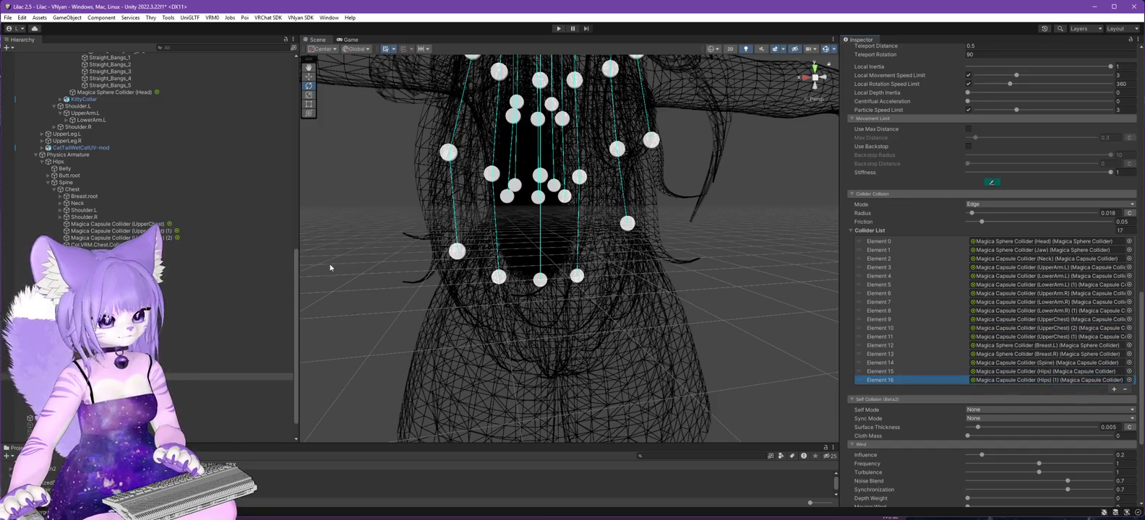
{"action": "mouse_move", "coordinate": [356, 294]}
{"action": "left_mouse_down"}
{"action": "mouse_move", "coordinate": [476, 261]}
{"action": "mouse_move", "coordinate": [549, 273]}
{"action": "mouse_move", "coordinate": [399, 266]}
{"action": "mouse_move", "coordinate": [501, 280]}
{"action": "mouse_move", "coordinate": [457, 296]}
{"action": "mouse_move", "coordinate": [486, 288]}
{"action": "mouse_move", "coordinate": [565, 299]}
{"action": "mouse_move", "coordinate": [542, 292]}
{"action": "left_mouse_up"}
In VNyan, rotate the avatar to view her back, top and front, then return to Unity.
{"action": "key", "text": "alt+Tab"}
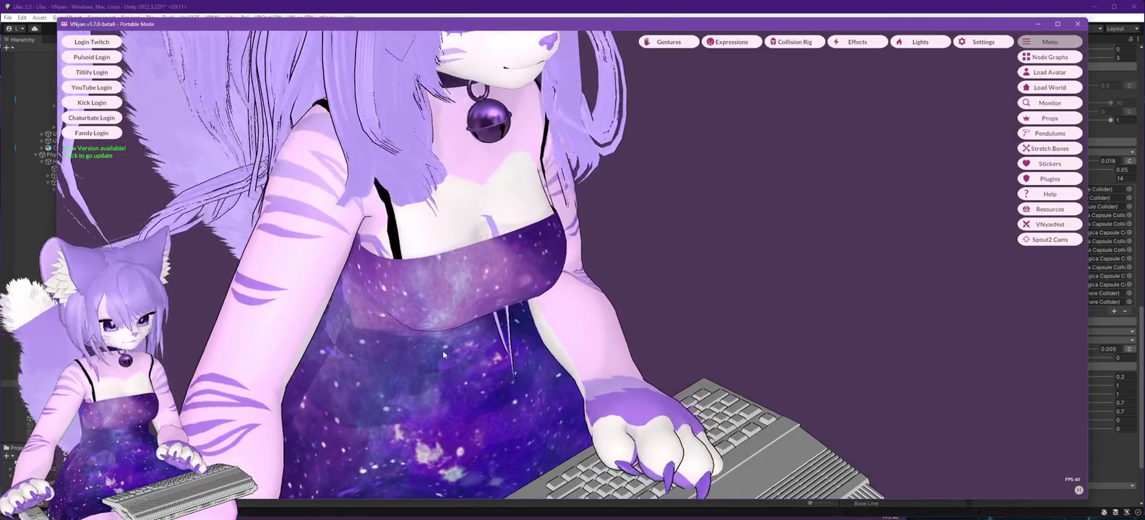
{"action": "scroll", "coordinate": [473, 301], "scroll_direction": "down", "scroll_amount": 5}
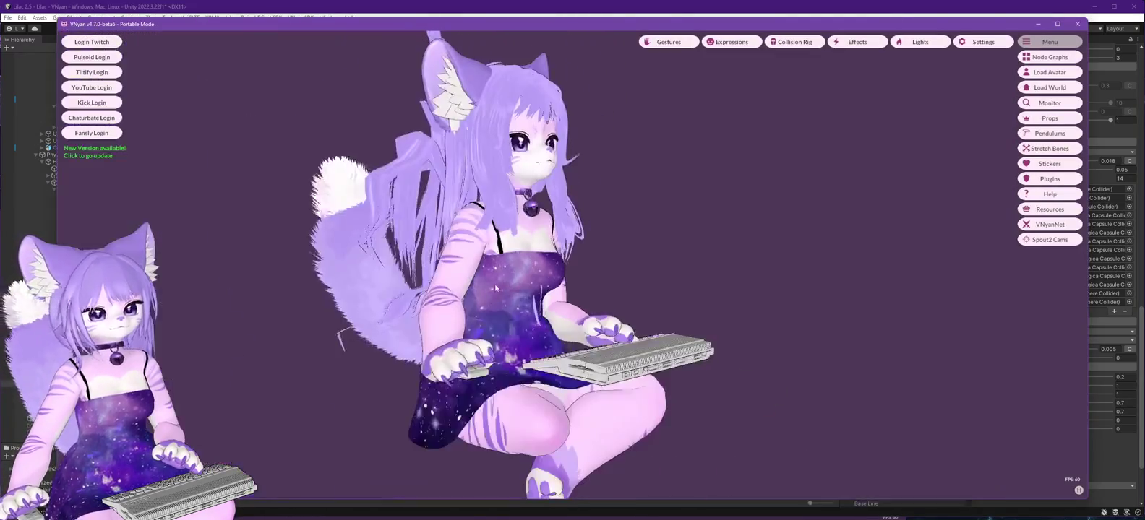
{"action": "mouse_move", "coordinate": [506, 311]}
{"action": "left_mouse_down"}
{"action": "mouse_move", "coordinate": [605, 319]}
{"action": "mouse_move", "coordinate": [563, 317]}
{"action": "mouse_move", "coordinate": [403, 218]}
{"action": "left_mouse_up"}
{"action": "mouse_move", "coordinate": [664, 153]}
{"action": "left_mouse_down"}
{"action": "mouse_move", "coordinate": [660, 277]}
{"action": "mouse_move", "coordinate": [835, 271]}
{"action": "mouse_move", "coordinate": [728, 330]}
{"action": "mouse_move", "coordinate": [685, 319]}
{"action": "mouse_move", "coordinate": [630, 358]}
{"action": "mouse_move", "coordinate": [603, 294]}
{"action": "mouse_move", "coordinate": [608, 335]}
{"action": "mouse_move", "coordinate": [561, 331]}
{"action": "mouse_move", "coordinate": [780, 335]}
{"action": "mouse_move", "coordinate": [609, 355]}
{"action": "left_mouse_up"}
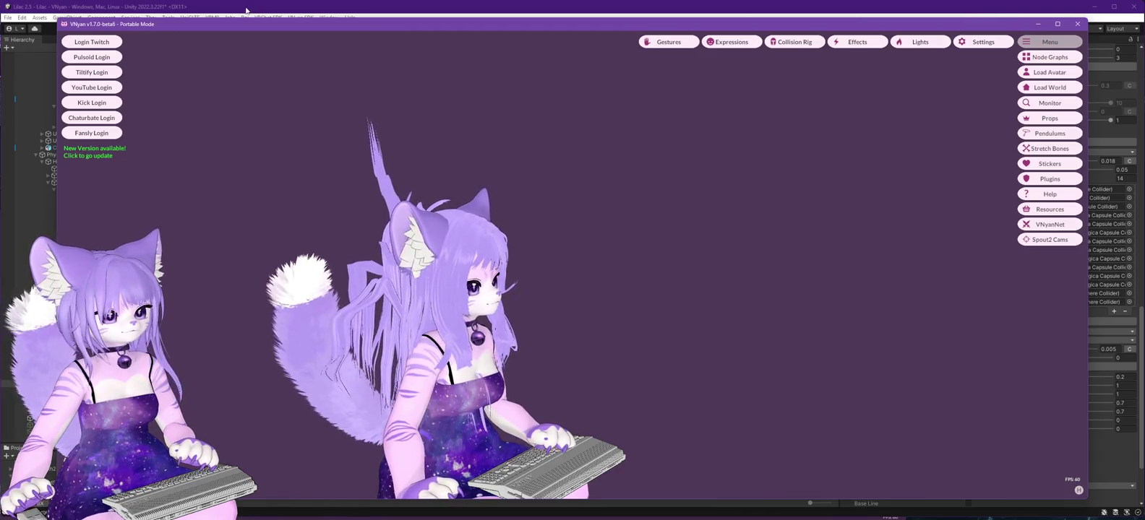
{"action": "left_click_drag", "start_coordinate": [306, 173], "coordinate": [529, 272]}
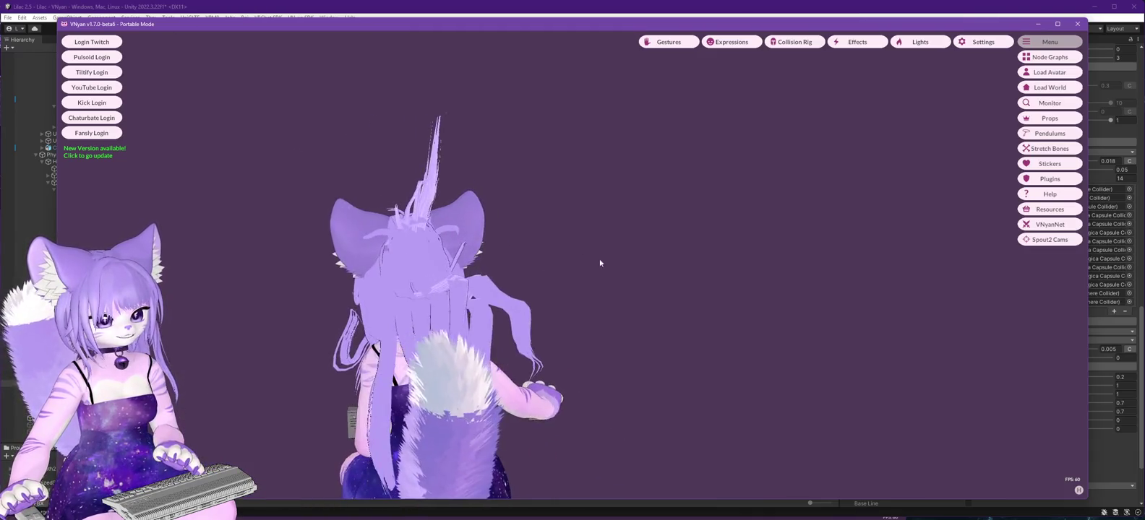
{"action": "left_click_drag", "start_coordinate": [597, 327], "coordinate": [463, 297]}
{"action": "scroll", "coordinate": [395, 271], "scroll_direction": "up", "scroll_amount": 3}
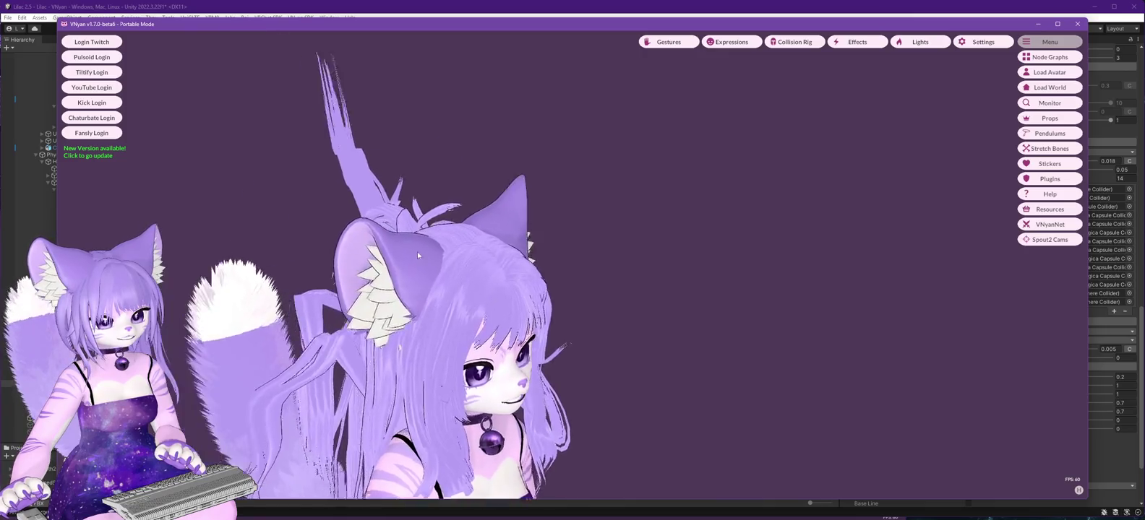
{"action": "left_click", "coordinate": [336, 17]}
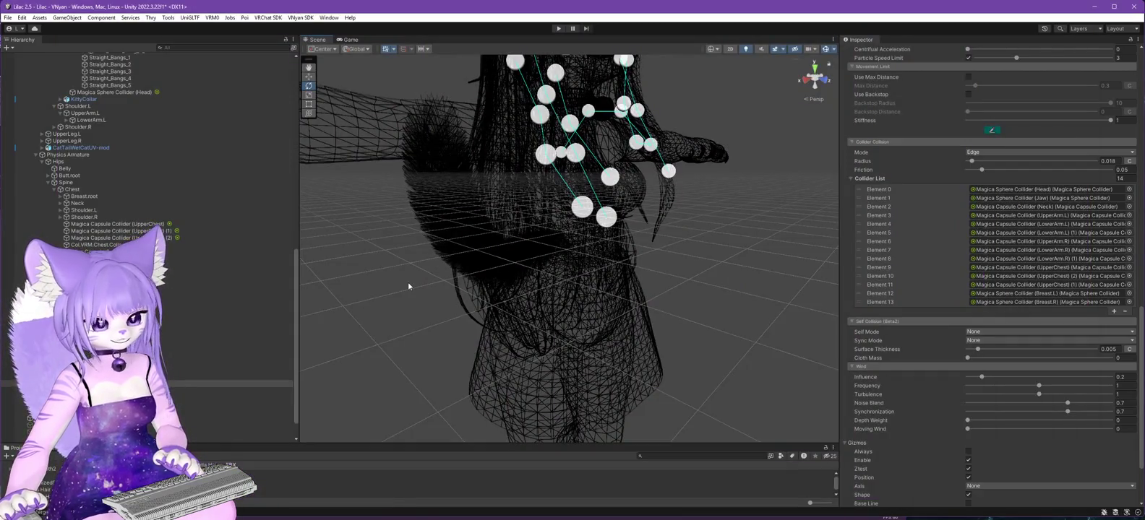
Open and close the VNyan SDK's Additional Package Installer.
{"action": "scroll", "coordinate": [457, 271], "scroll_direction": "down", "scroll_amount": 5}
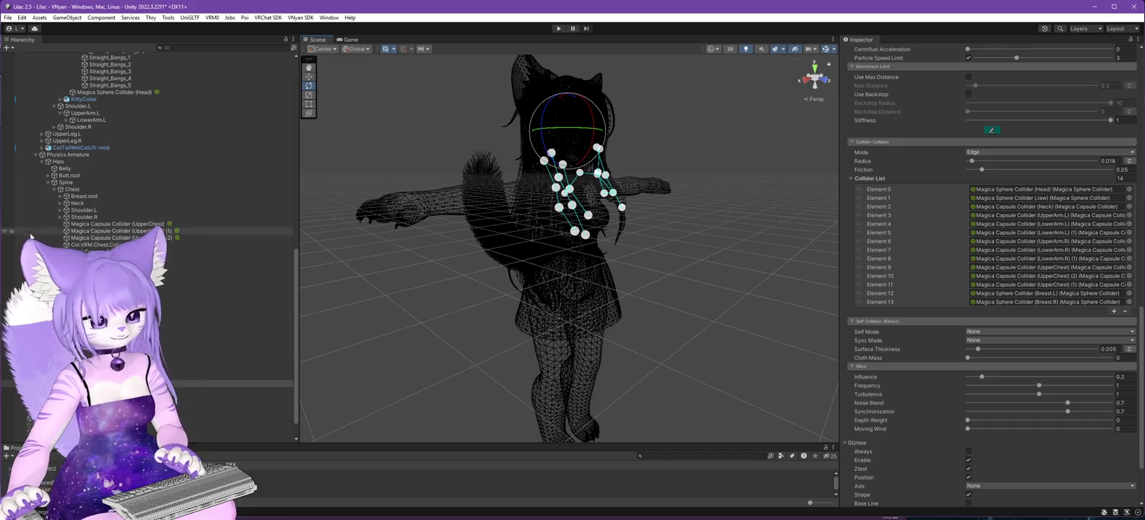
{"action": "left_click", "coordinate": [329, 17]}
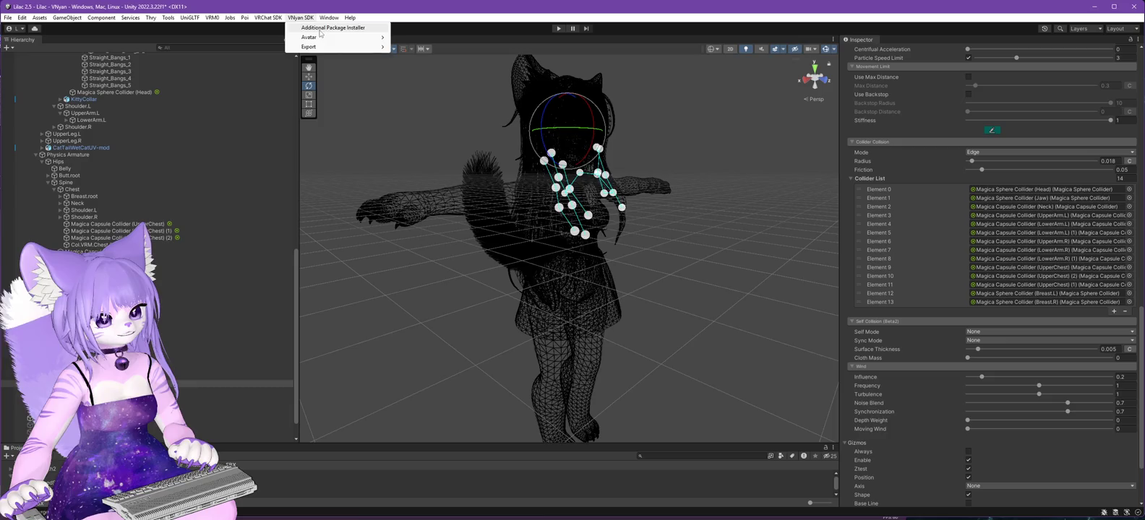
{"action": "left_click", "coordinate": [323, 28]}
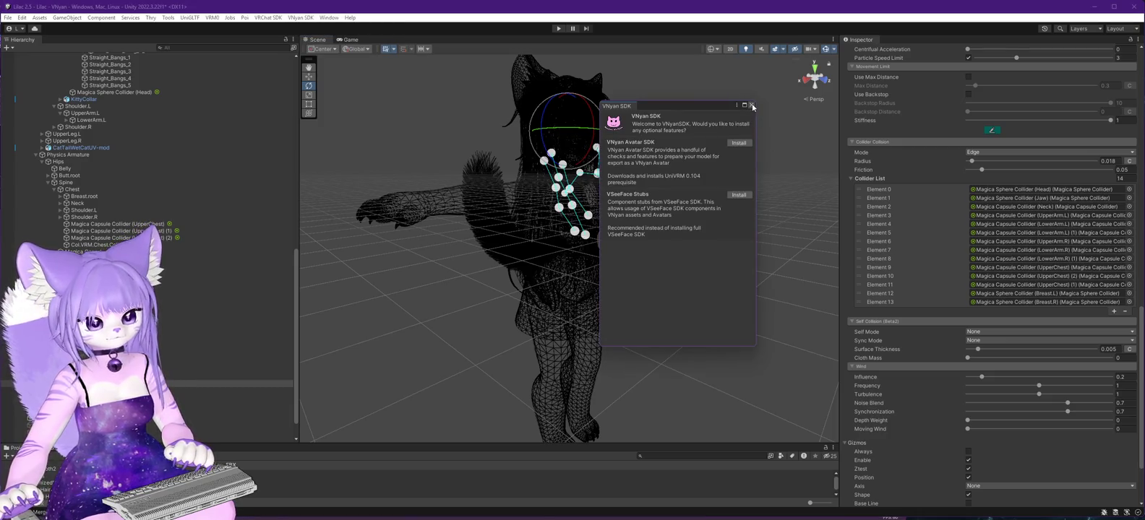
{"action": "left_click", "coordinate": [752, 107]}
Open the Package Manager from the Window menu.
{"action": "left_click", "coordinate": [330, 18]}
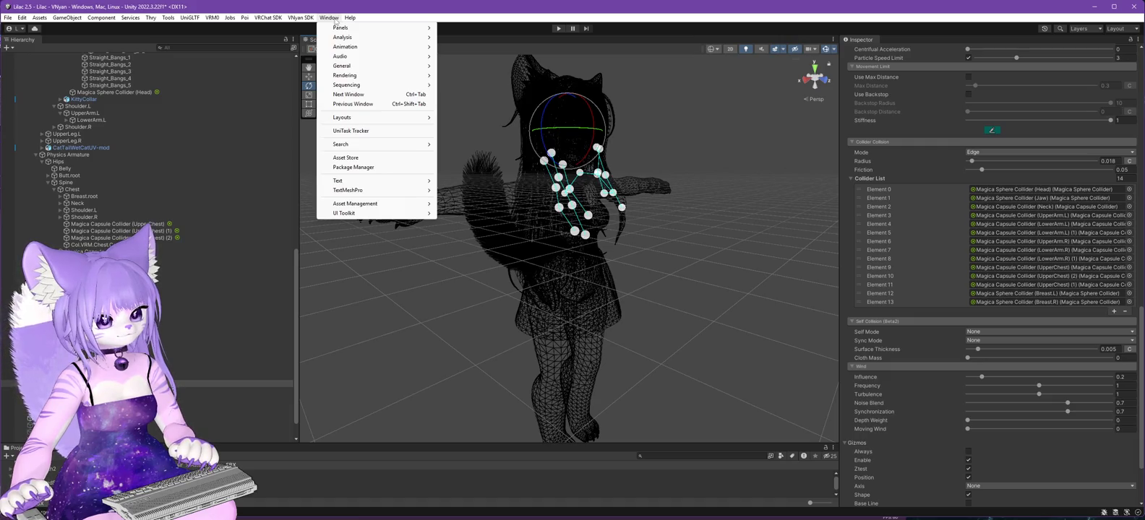
{"action": "mouse_move", "coordinate": [339, 29]}
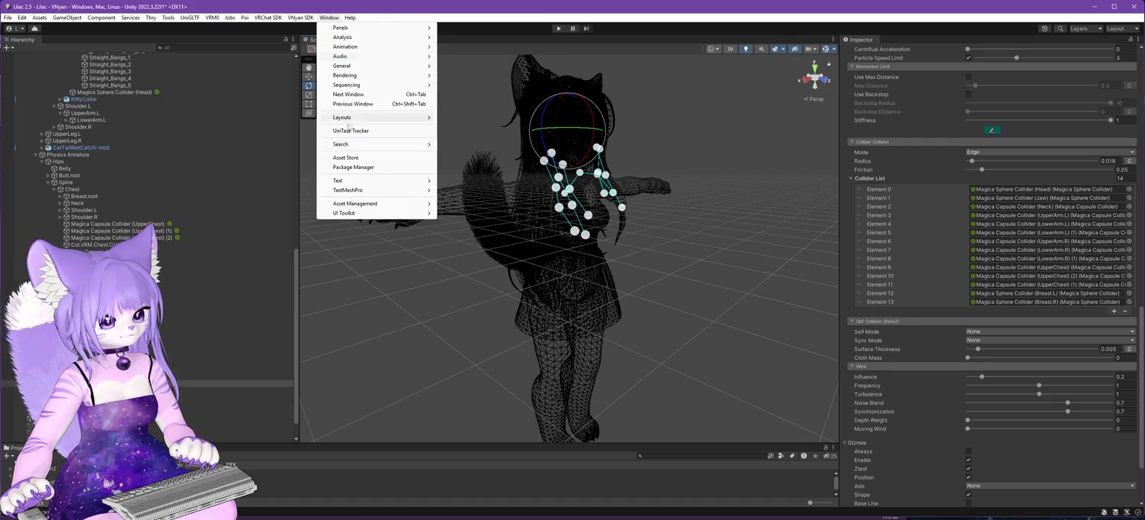
{"action": "left_click", "coordinate": [353, 168]}
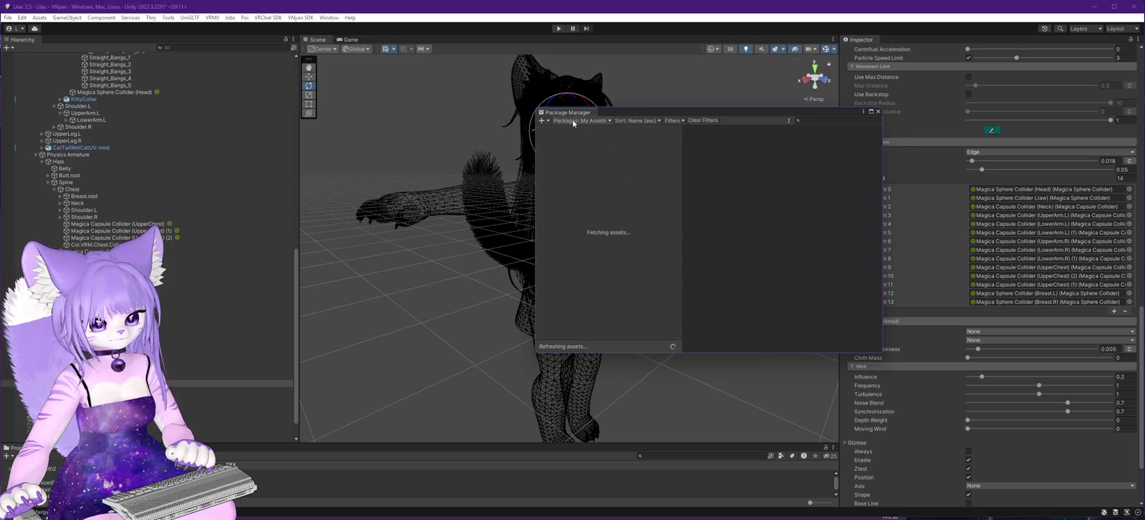
Switch the package source through In Project and Unity Registry to My Assets, then select Magica Cloth 2 (2.17.1).
{"action": "left_click", "coordinate": [595, 121]}
{"action": "left_click", "coordinate": [579, 141]}
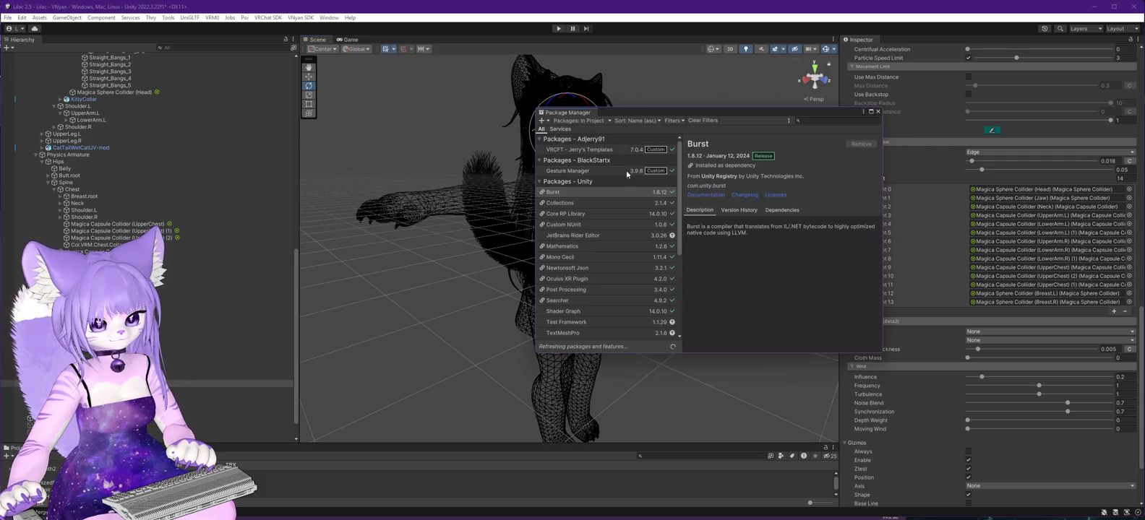
{"action": "left_click", "coordinate": [540, 182]}
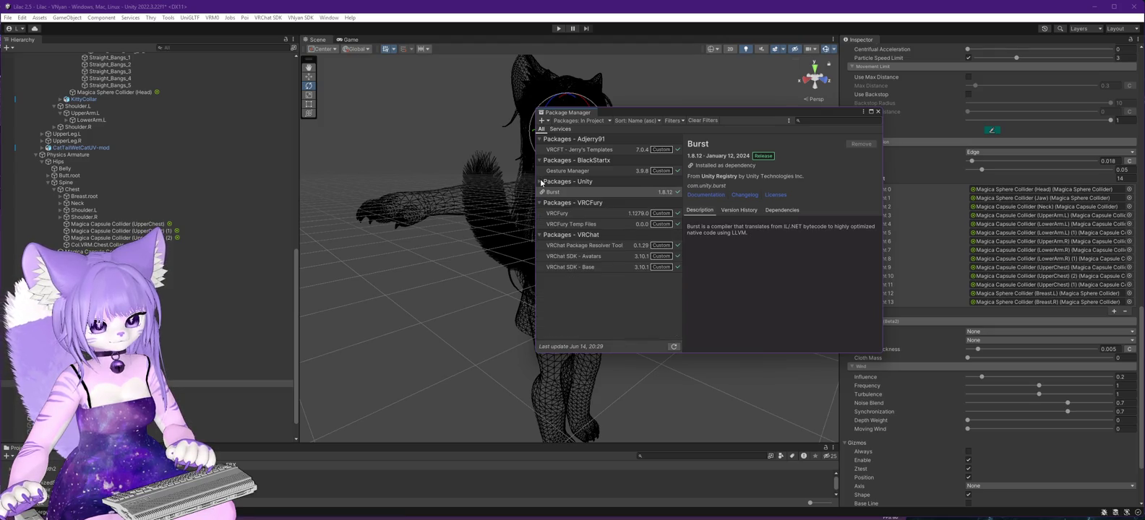
{"action": "left_click", "coordinate": [557, 130]}
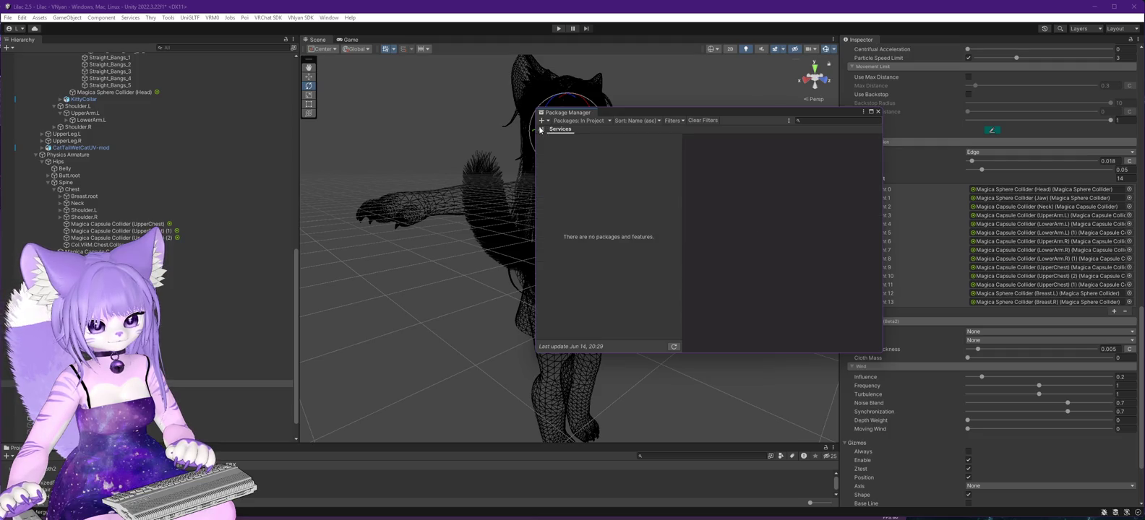
{"action": "left_click", "coordinate": [540, 130]}
{"action": "left_click", "coordinate": [580, 121]}
{"action": "left_click", "coordinate": [591, 135]}
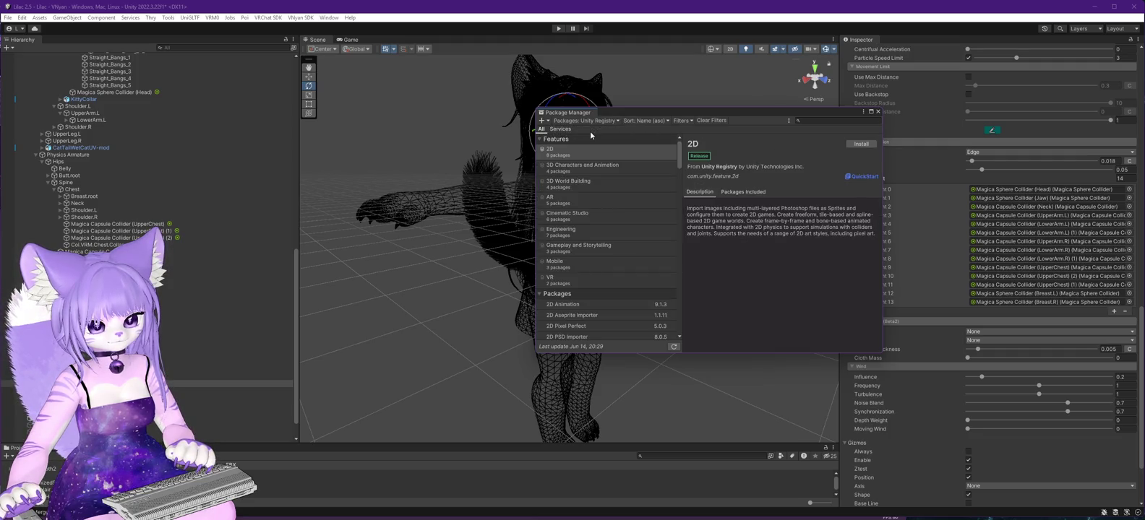
{"action": "left_click", "coordinate": [591, 121]}
{"action": "left_click", "coordinate": [591, 154]}
{"action": "left_click", "coordinate": [576, 142]}
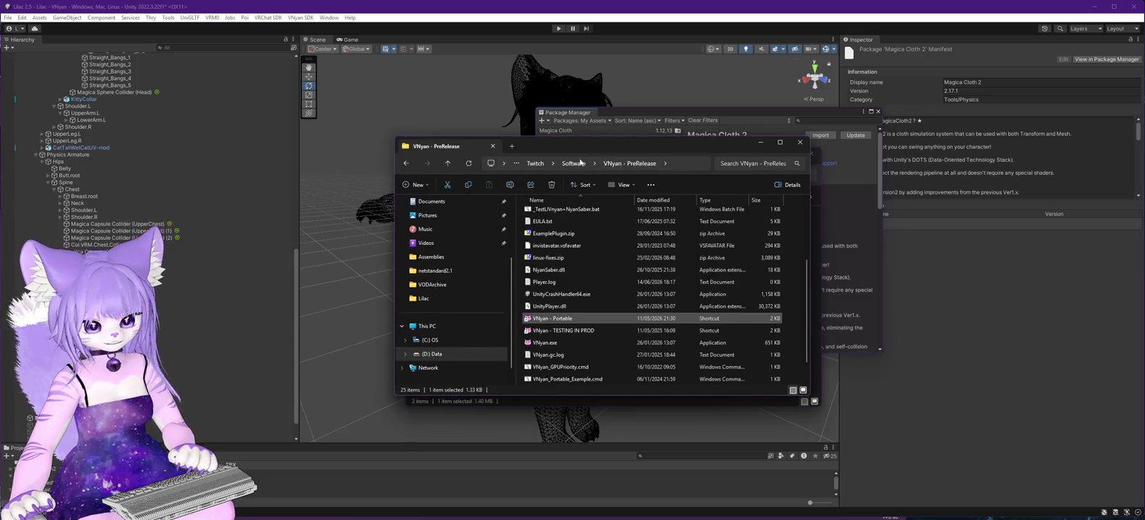
Look inside the Items and Assemblies folders, then return to VNyan - PreRelease.
{"action": "scroll", "coordinate": [593, 285], "scroll_direction": "up", "scroll_amount": 3}
{"action": "double_click", "coordinate": [551, 240]}
{"action": "double_click", "coordinate": [554, 226]}
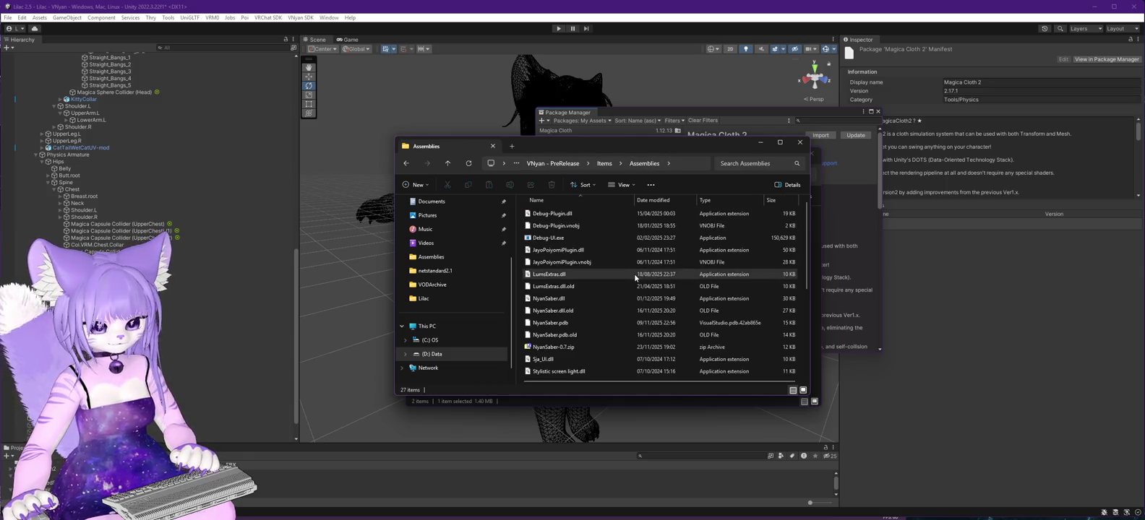
{"action": "left_click", "coordinate": [605, 164]}
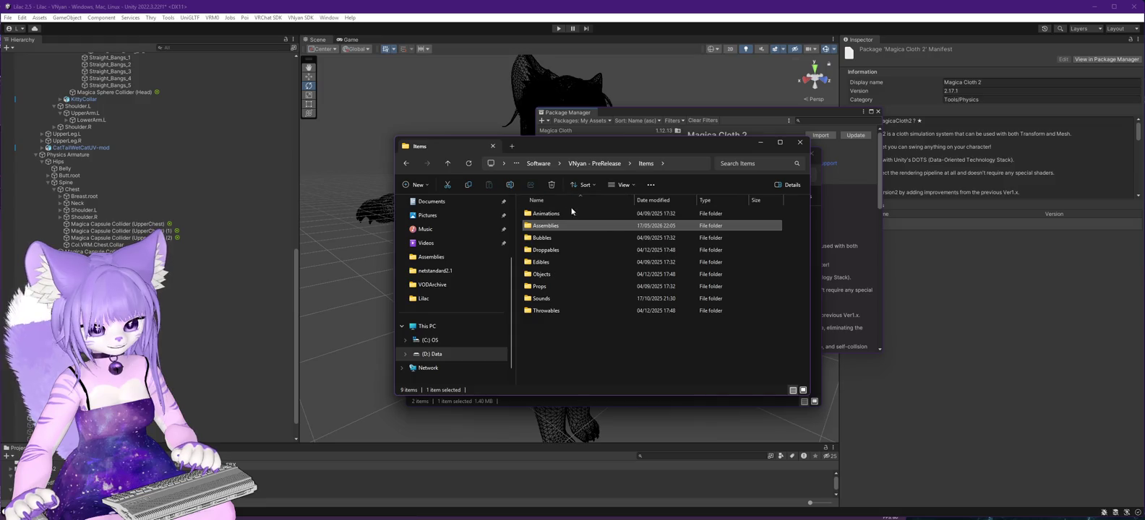
{"action": "left_click", "coordinate": [594, 163]}
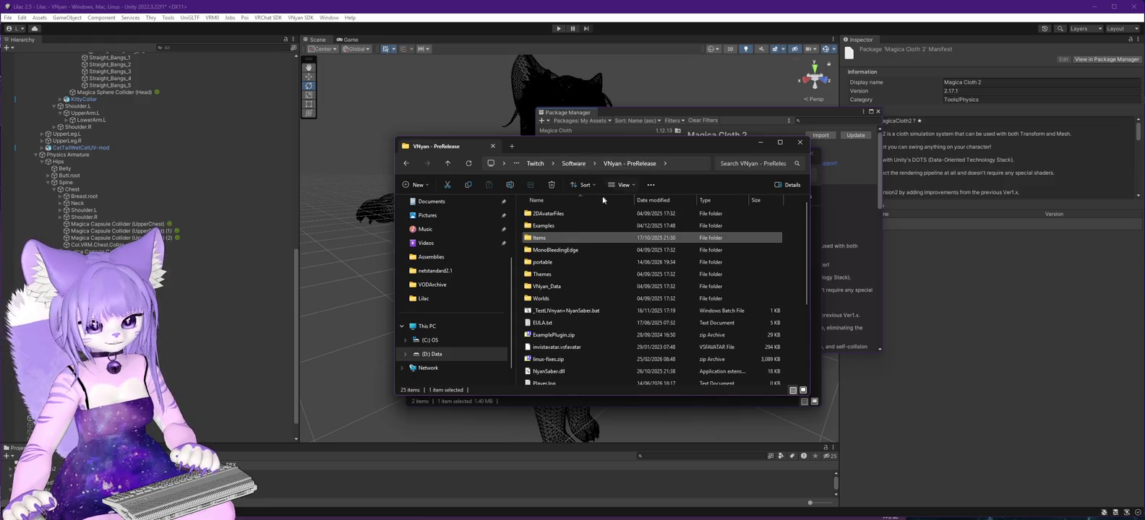
Browse VNyan_Data's Plugins, Resources and StreamingAssets folders, then open the Managed folder.
{"action": "double_click", "coordinate": [546, 286]}
{"action": "double_click", "coordinate": [543, 224]}
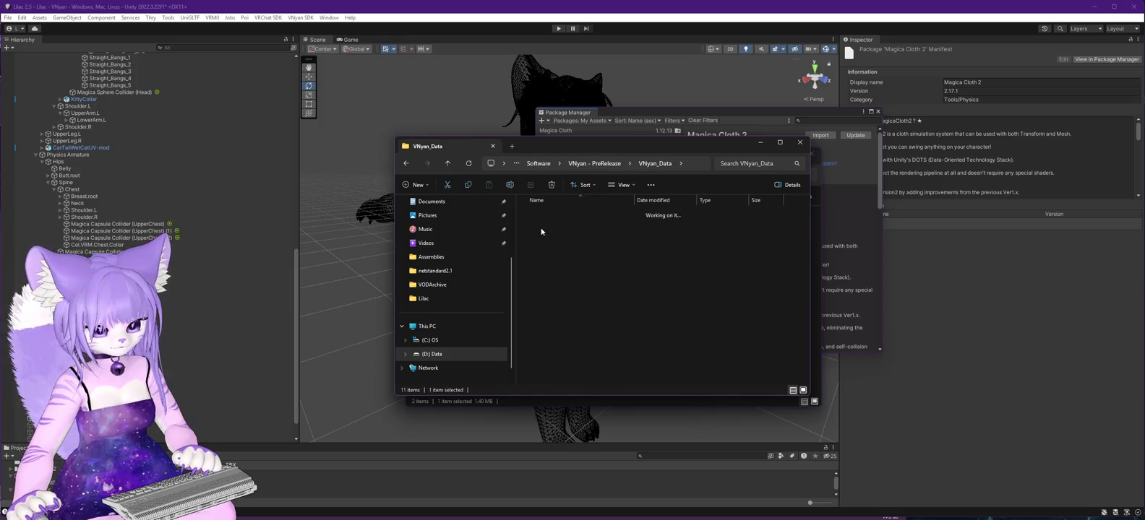
{"action": "scroll", "coordinate": [594, 224], "scroll_direction": "down", "scroll_amount": 2}
{"action": "key", "text": "alt+Left"}
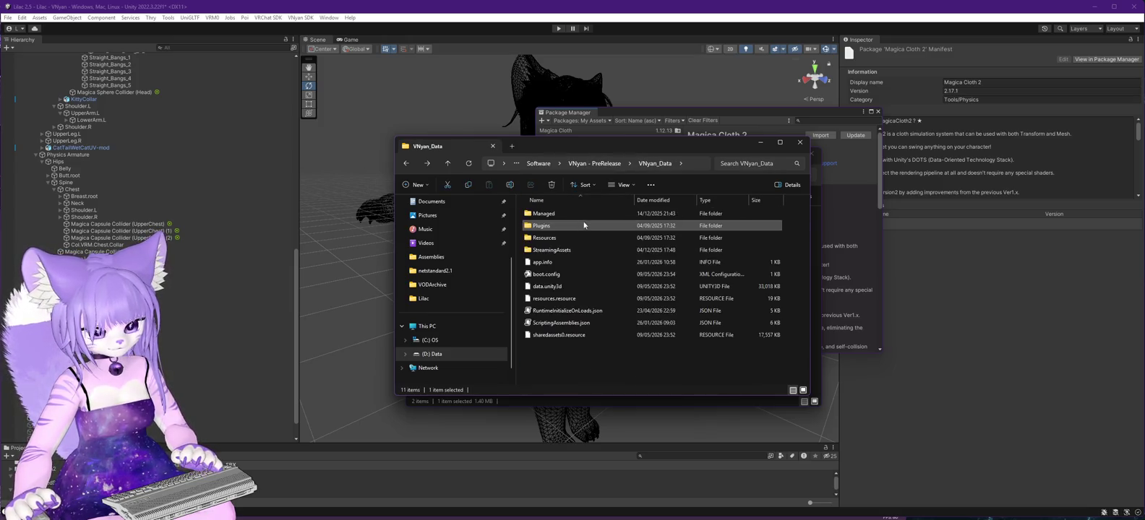
{"action": "double_click", "coordinate": [636, 236]}
{"action": "key", "text": "alt+Left"}
{"action": "double_click", "coordinate": [563, 249]}
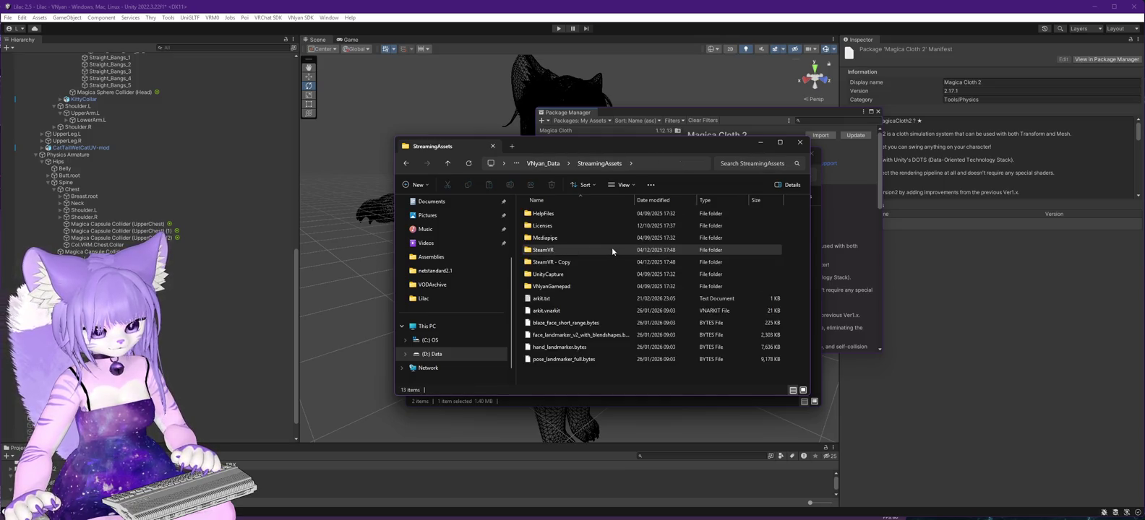
{"action": "key", "text": "alt+Left"}
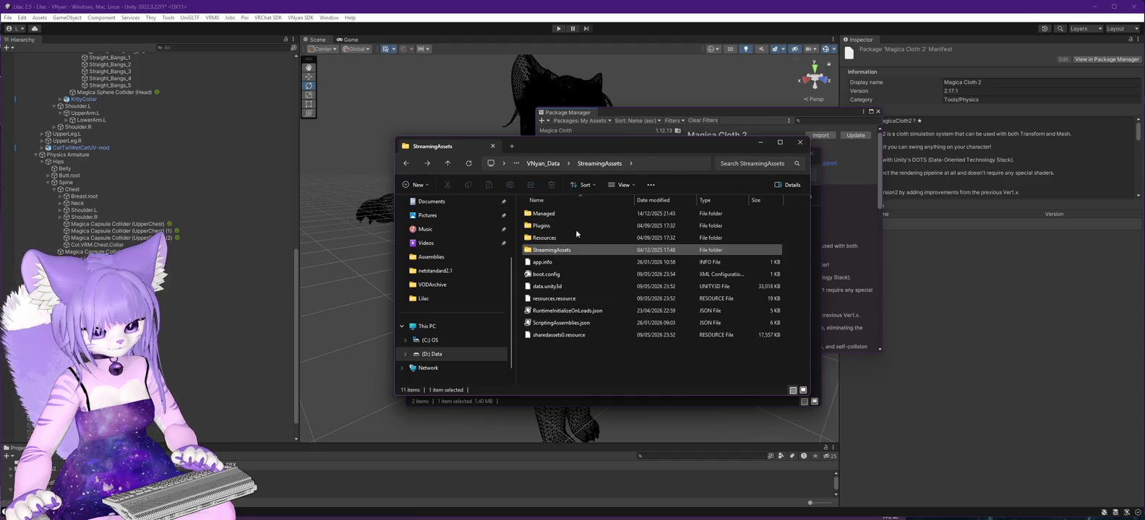
{"action": "double_click", "coordinate": [575, 213]}
{"action": "scroll", "coordinate": [600, 250], "scroll_direction": "down", "scroll_amount": 5}
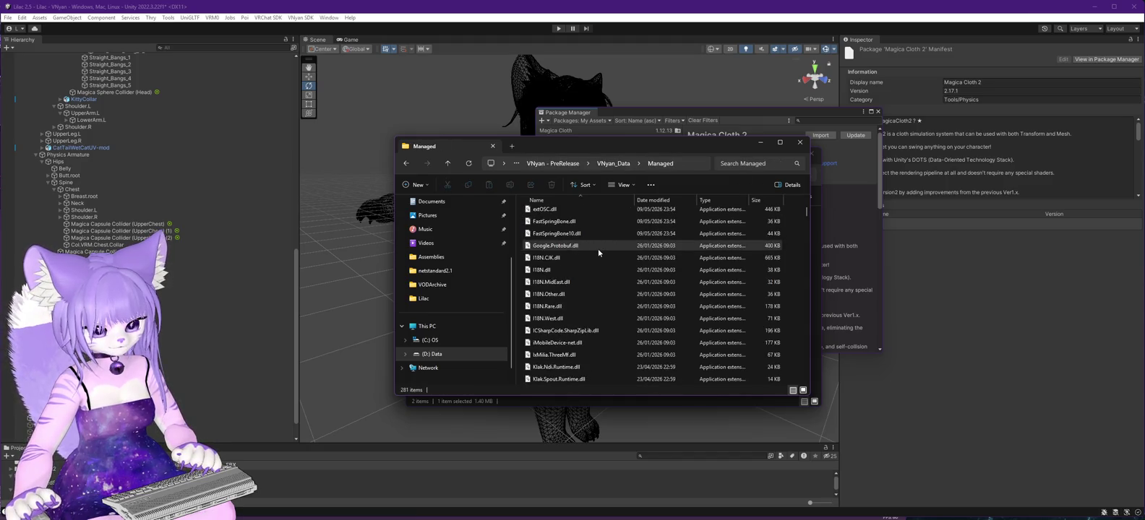
Review the Details and Previous Versions tabs in MagicaClothV2.dll's Properties, then close them.
{"action": "left_click", "coordinate": [561, 366]}
{"action": "scroll", "coordinate": [560, 354], "scroll_direction": "down", "scroll_amount": 2}
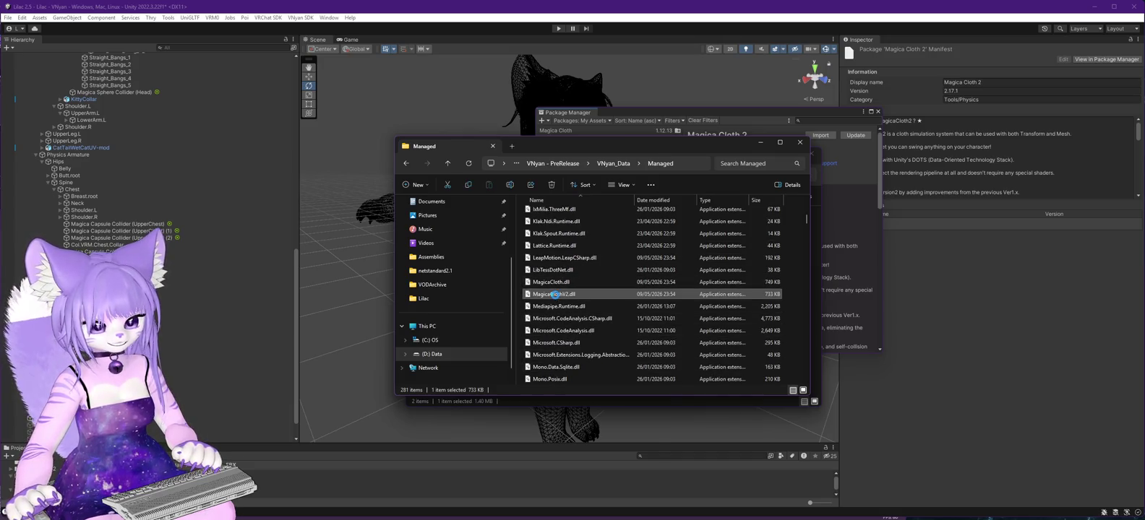
{"action": "right_click", "coordinate": [556, 295]}
{"action": "left_click", "coordinate": [574, 494]}
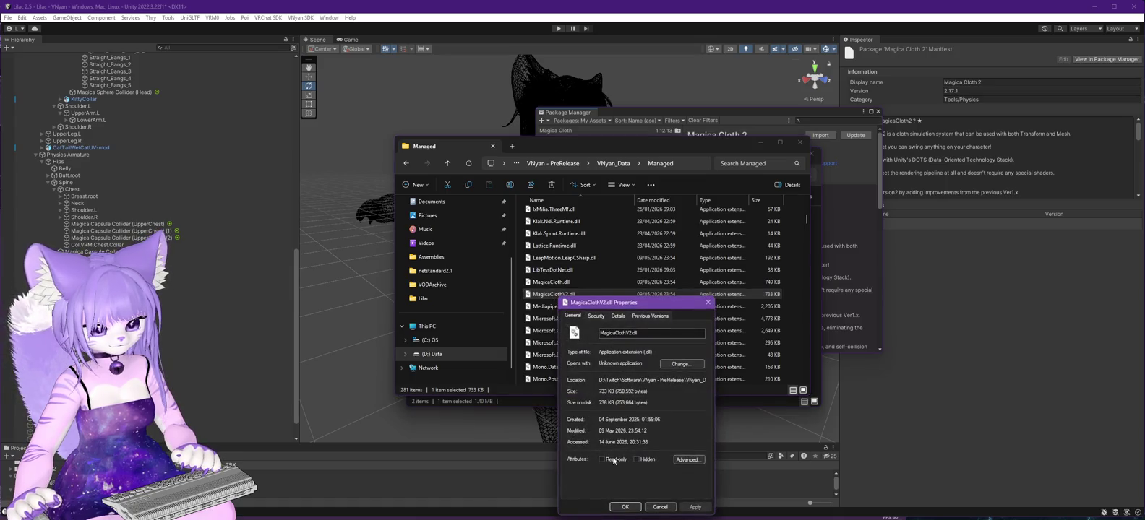
{"action": "left_click", "coordinate": [618, 317]}
{"action": "left_click", "coordinate": [649, 316]}
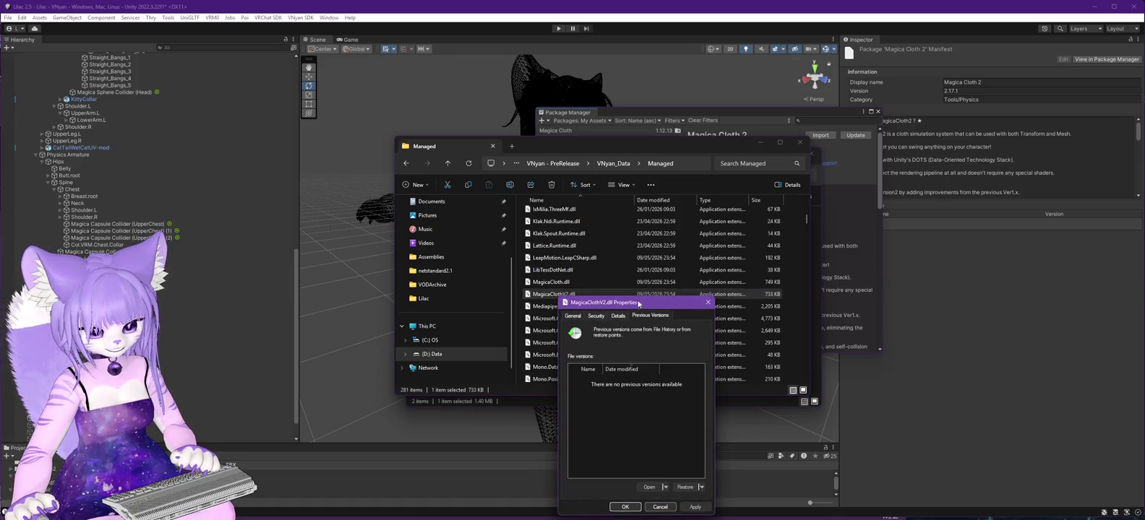
{"action": "left_click", "coordinate": [619, 315]}
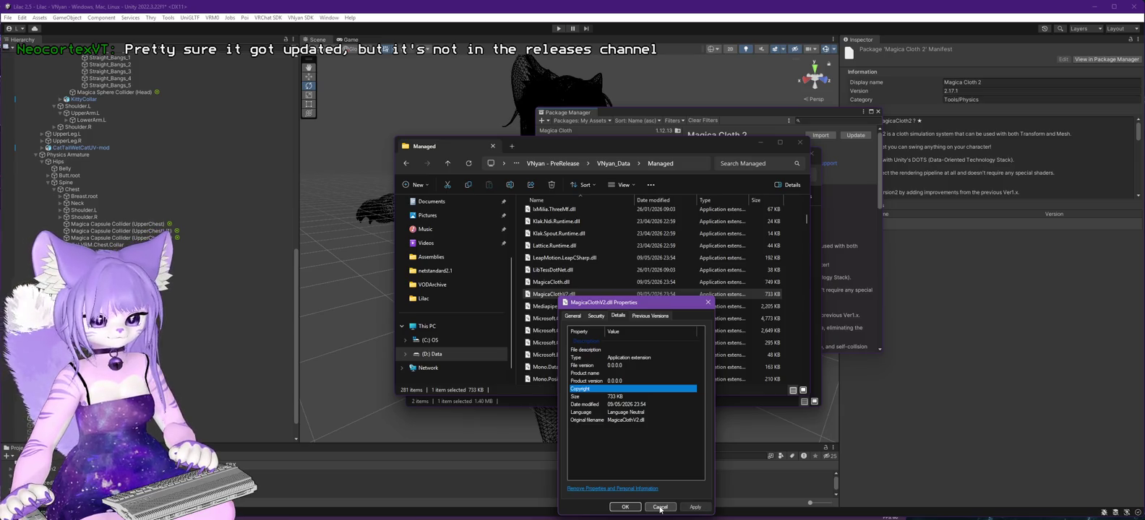
{"action": "left_click", "coordinate": [660, 508]}
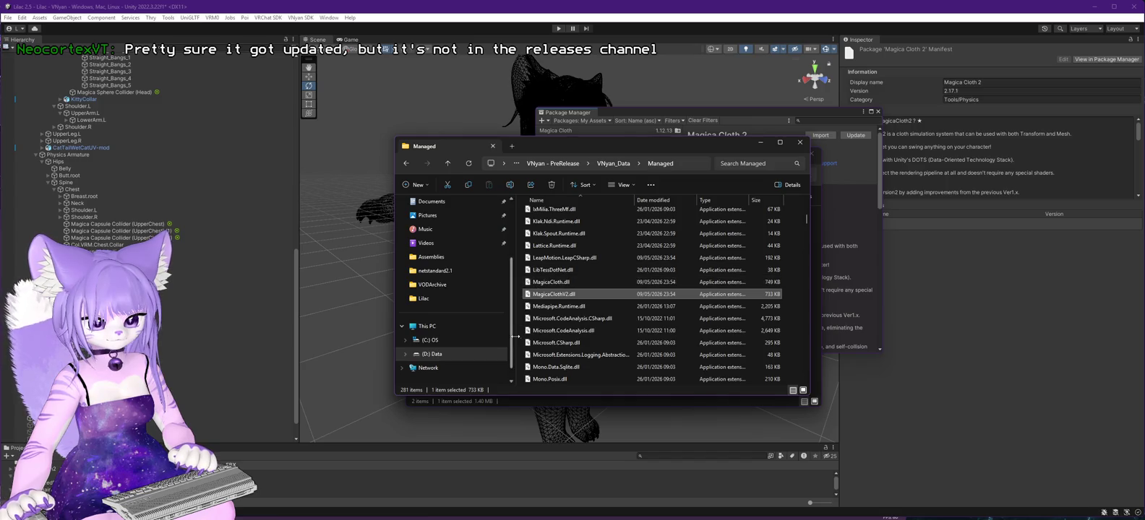
Reveal the Managed folder's full path and centre the new PowerShell window.
{"action": "mouse_move", "coordinate": [545, 291]}
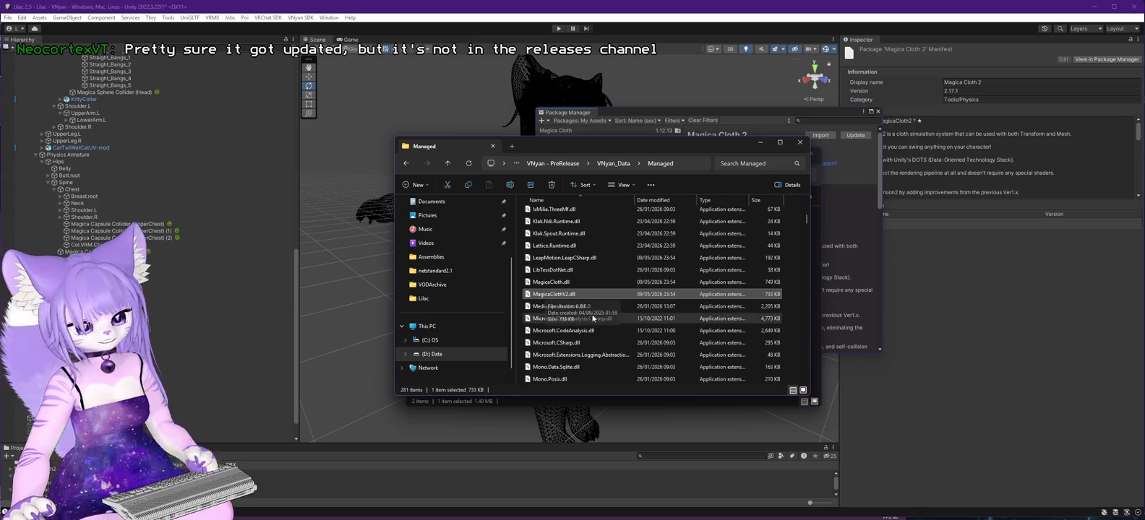
{"action": "left_click", "coordinate": [691, 164]}
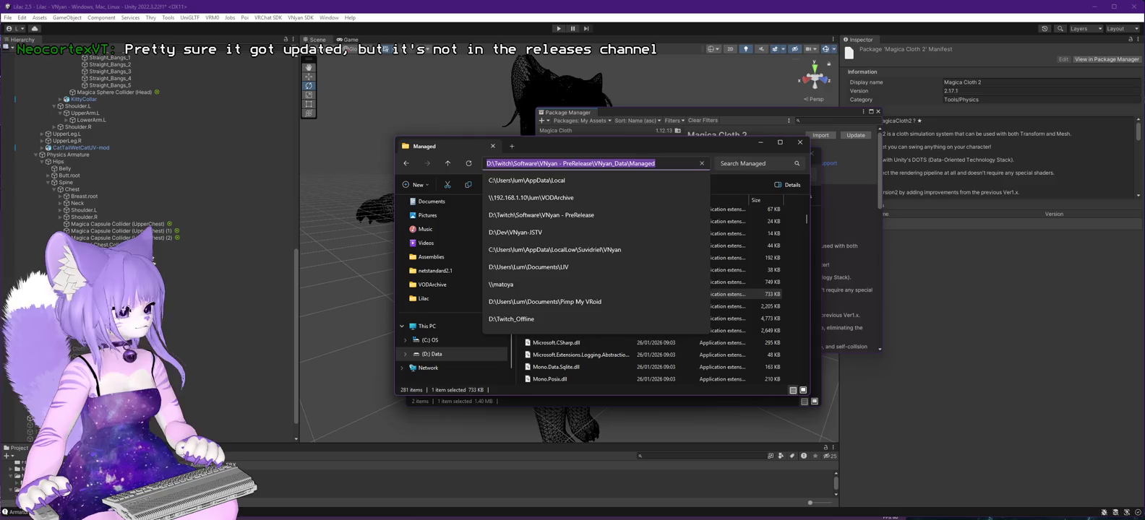
{"action": "key", "text": "Escape"}
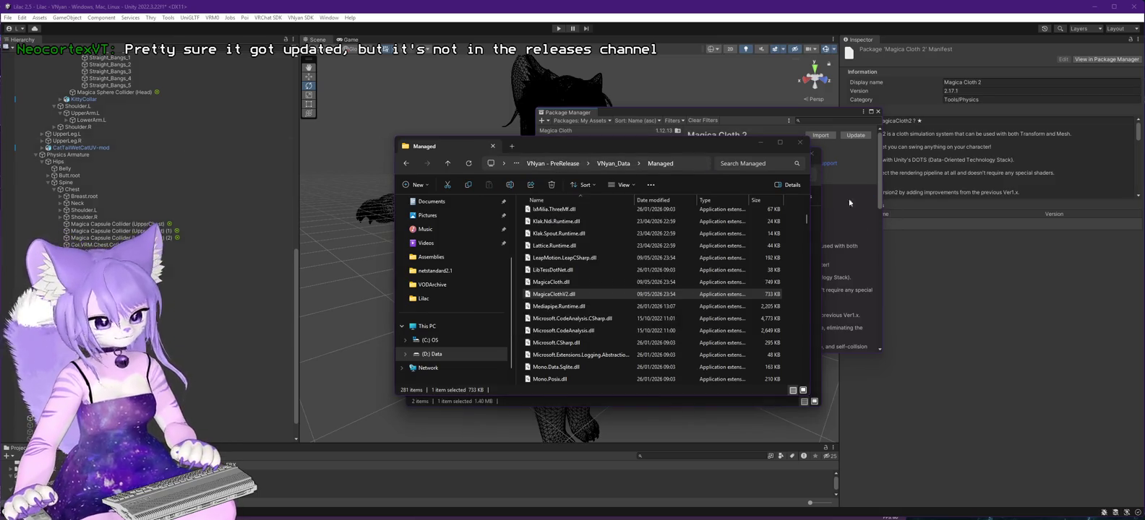
{"action": "mouse_move", "coordinate": [260, 76]}
{"action": "left_mouse_down"}
{"action": "mouse_move", "coordinate": [397, 100]}
{"action": "mouse_move", "coordinate": [720, 107]}
{"action": "left_mouse_up"}
Change into VNyan's quoted Managed folder path and Get-FileHash MagicaClothV2.dll.
{"action": "type", "text": "cd"}
{"action": "type", "text": "D:\\Twitch\\Software\\VNyan - PreRelease\\VNyan_Data\\Managed"}
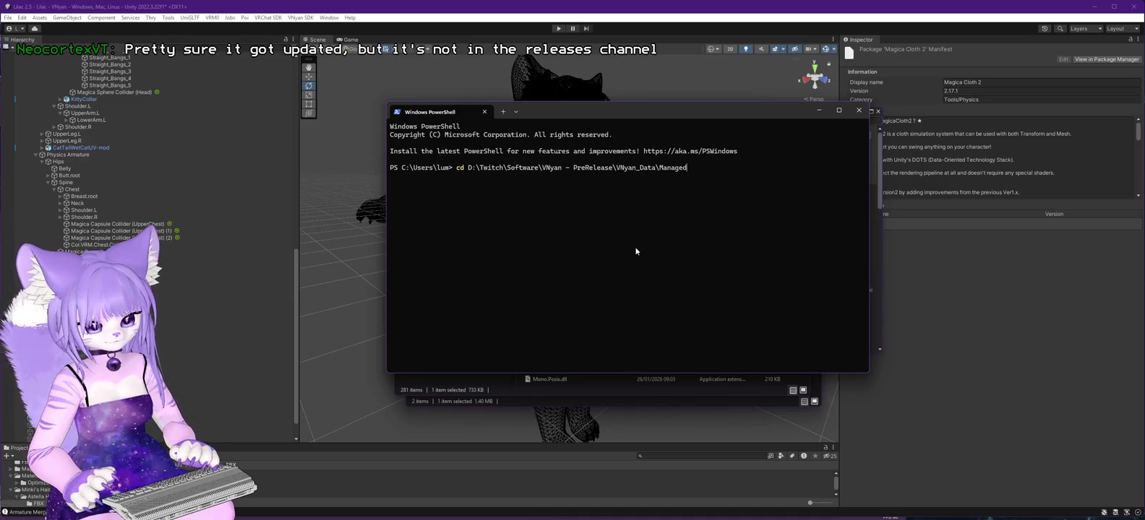
{"action": "type", "text": "'"}
{"action": "key", "text": "Home"}
{"action": "key", "text": "Right"}
{"action": "type", "text": "'"}
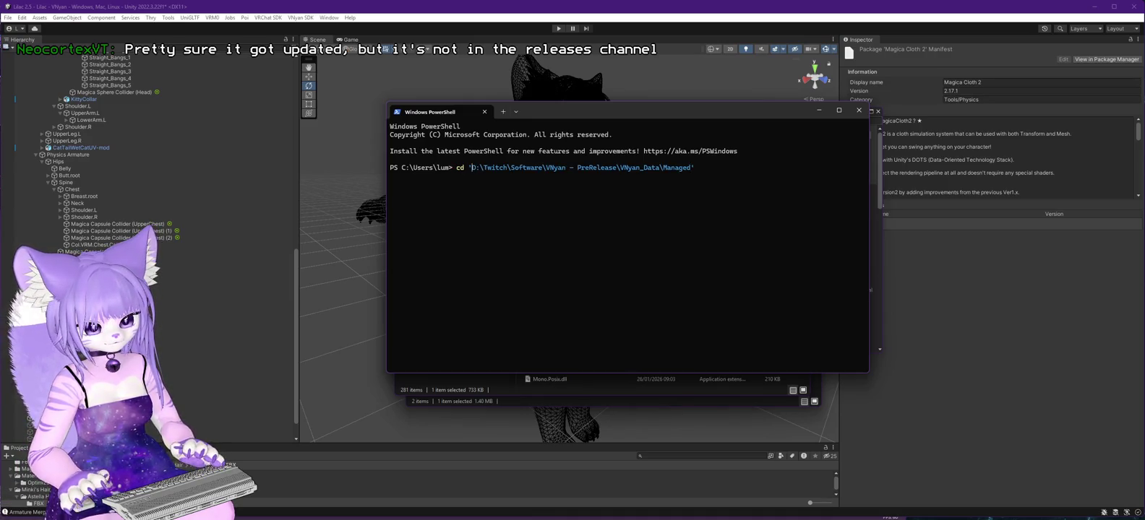
{"action": "key", "text": "Return"}
{"action": "type", "text": "Get-FileHash "}
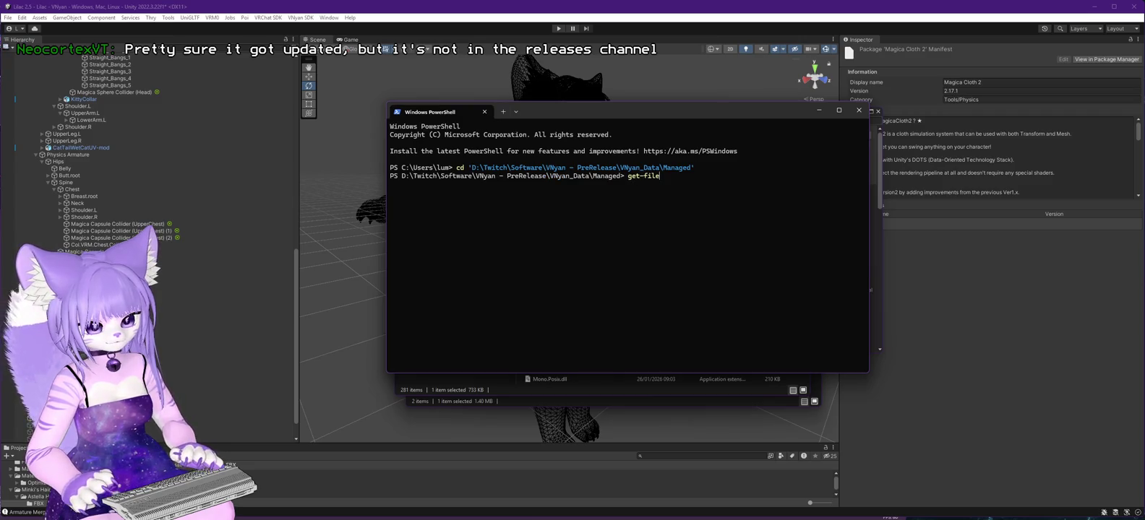
{"action": "type", "text": ".\\Mag"}
{"action": "key", "text": "Tab"}
{"action": "key", "text": "Tab"}
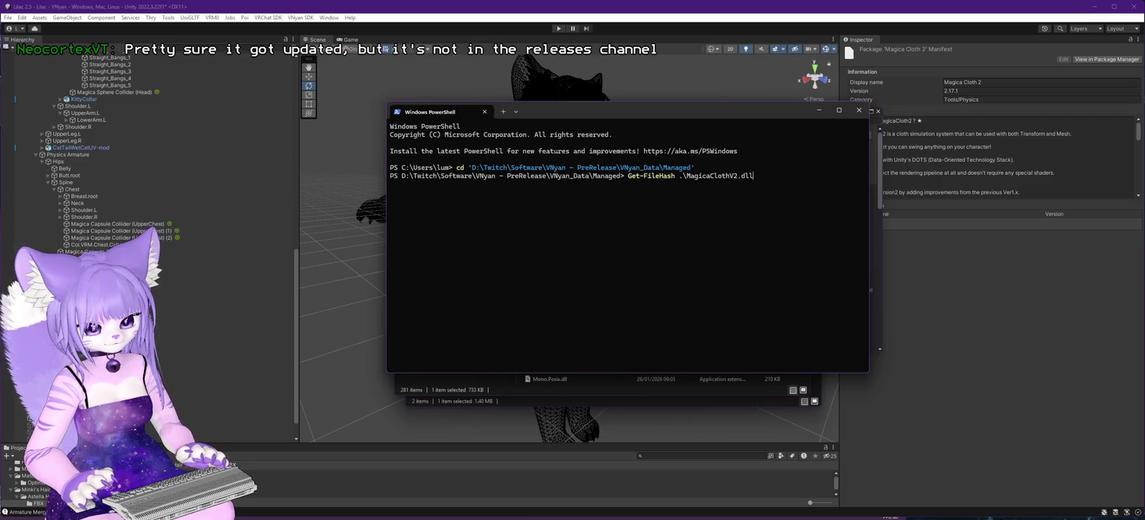
{"action": "key", "text": "Return"}
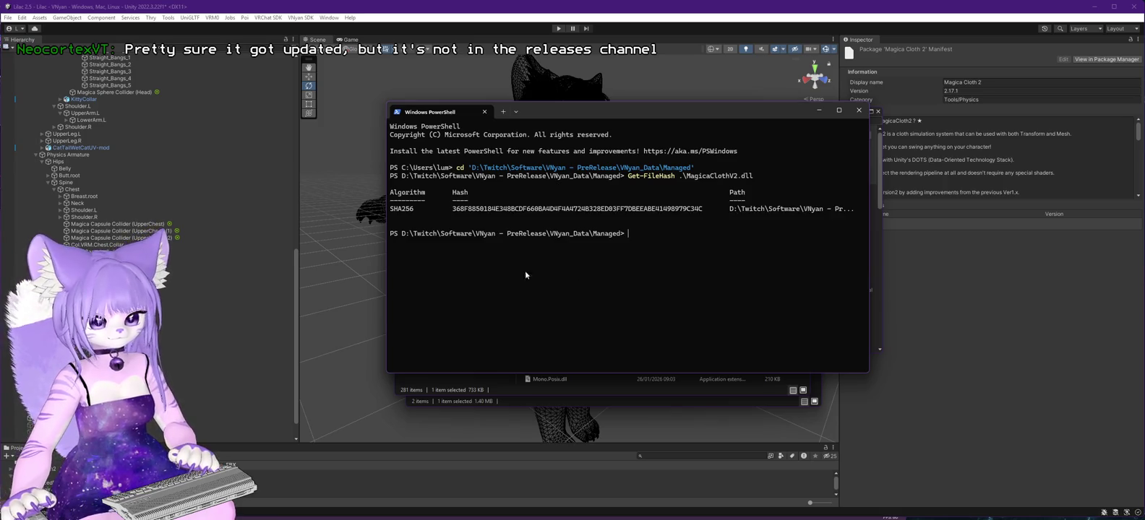
In a second PowerShell tab, go to the Lilac 2.5 project under D:\VRC and list it.
{"action": "left_click", "coordinate": [503, 111]}
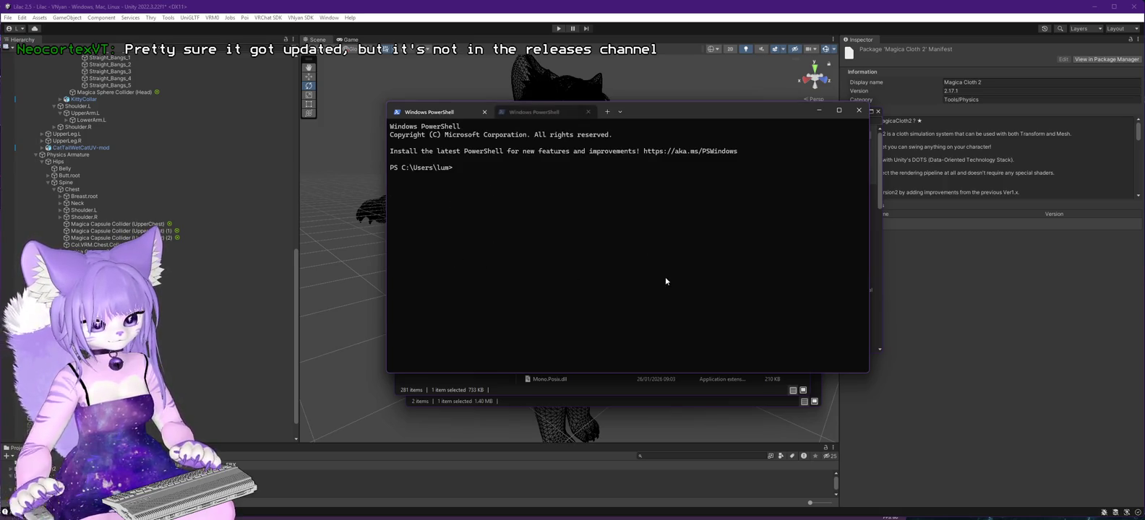
{"action": "type", "text": "cd d:\\vr"}
{"action": "key", "text": "Tab"}
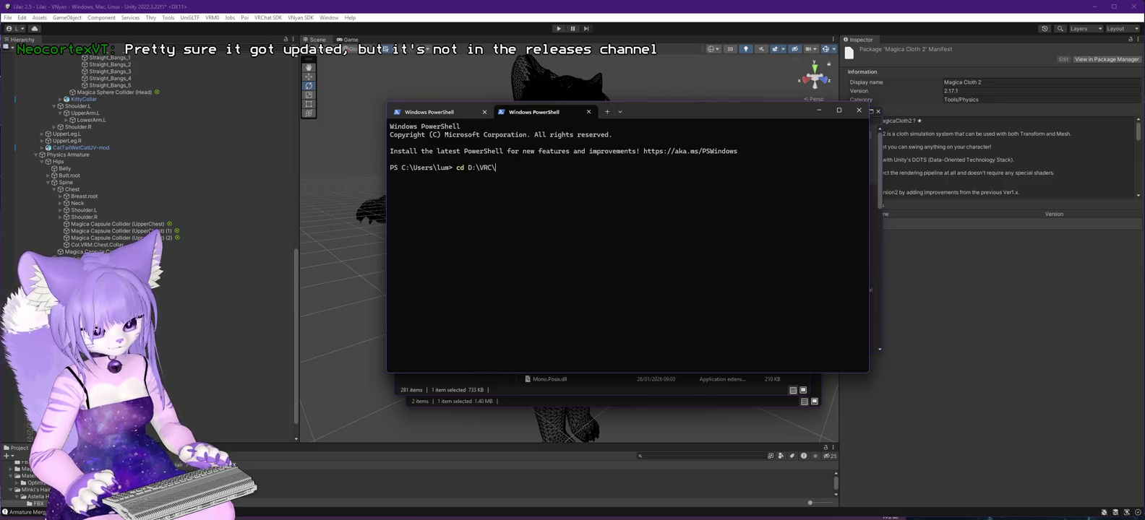
{"action": "type", "text": "l"}
{"action": "key", "text": "Tab"}
{"action": "type", "text": "liclac"}
{"action": "key", "text": "Tab"}
{"action": "type", "text": "ls"}
{"action": "key", "text": "Return"}
Enter Assets, then the MagicaCloth2 folder, and list its contents.
{"action": "type", "text": "cd a"}
{"action": "key", "text": "Tab"}
{"action": "key", "text": "Return"}
{"action": "type", "text": "ls"}
{"action": "key", "text": "Return"}
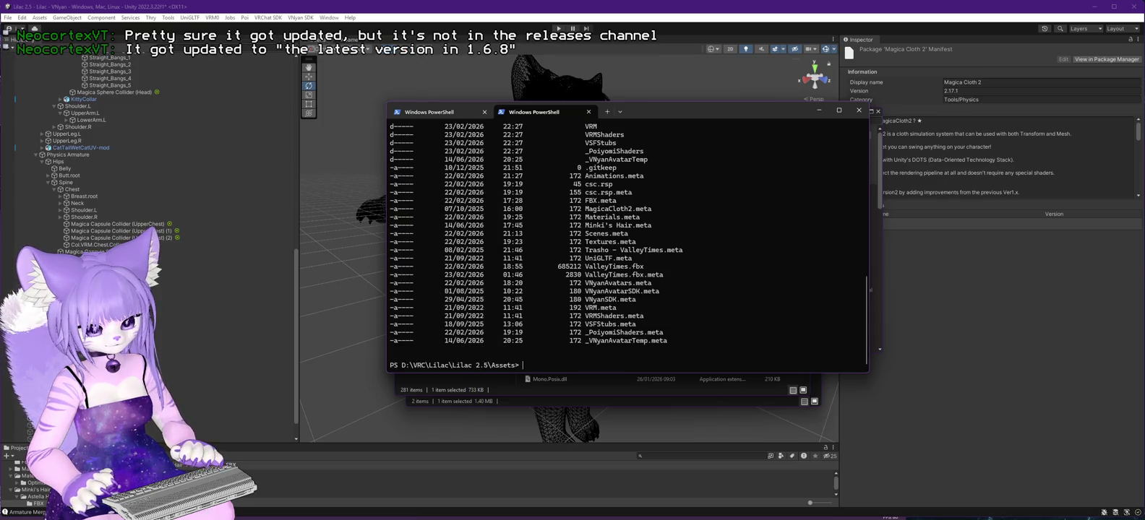
{"action": "type", "text": "cd .\\Ma"}
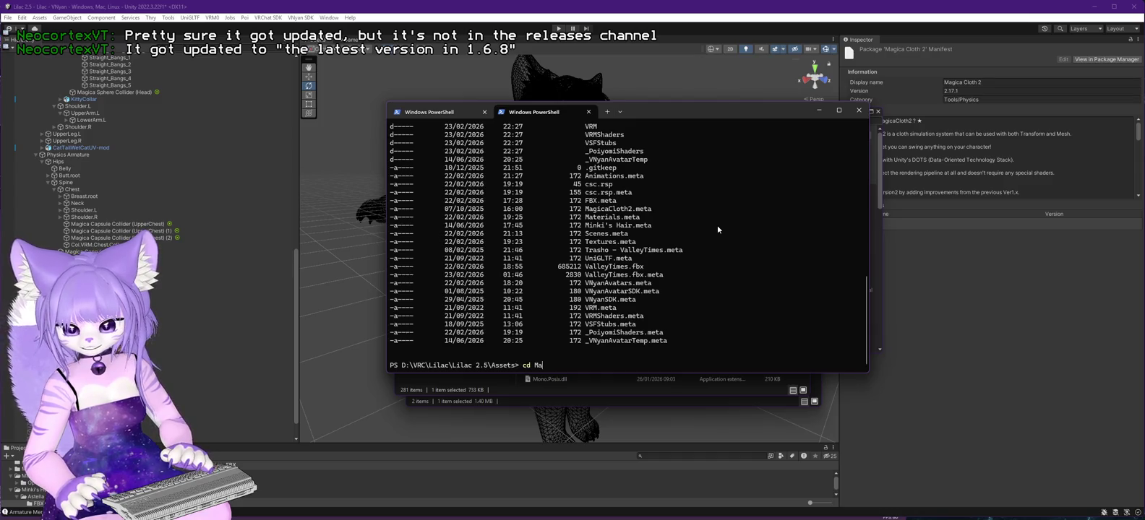
{"action": "type", "text": "g"}
{"action": "key", "text": "Tab"}
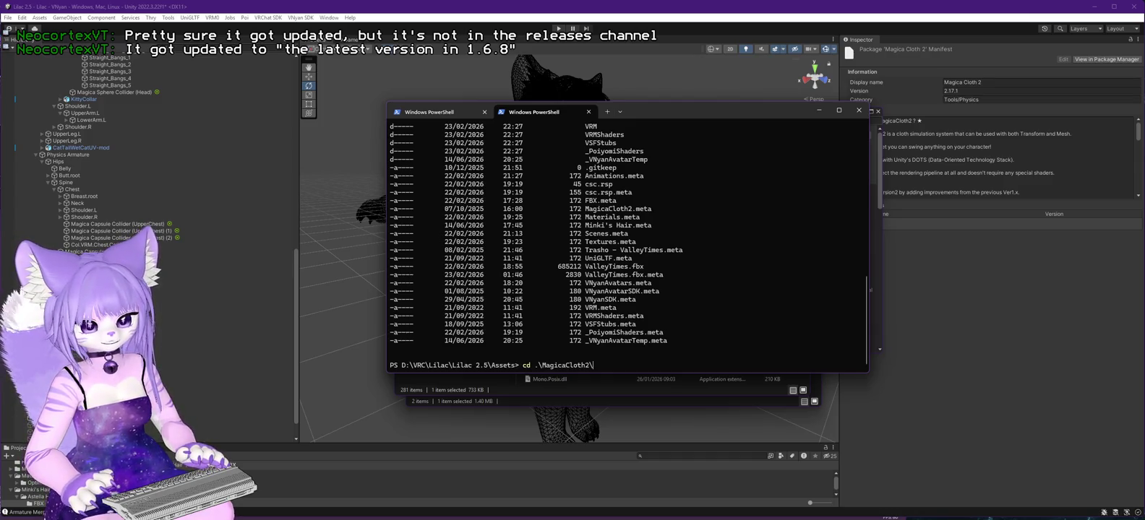
{"action": "key", "text": "Return"}
{"action": "type", "text": "ls"}
{"action": "key", "text": "Return"}
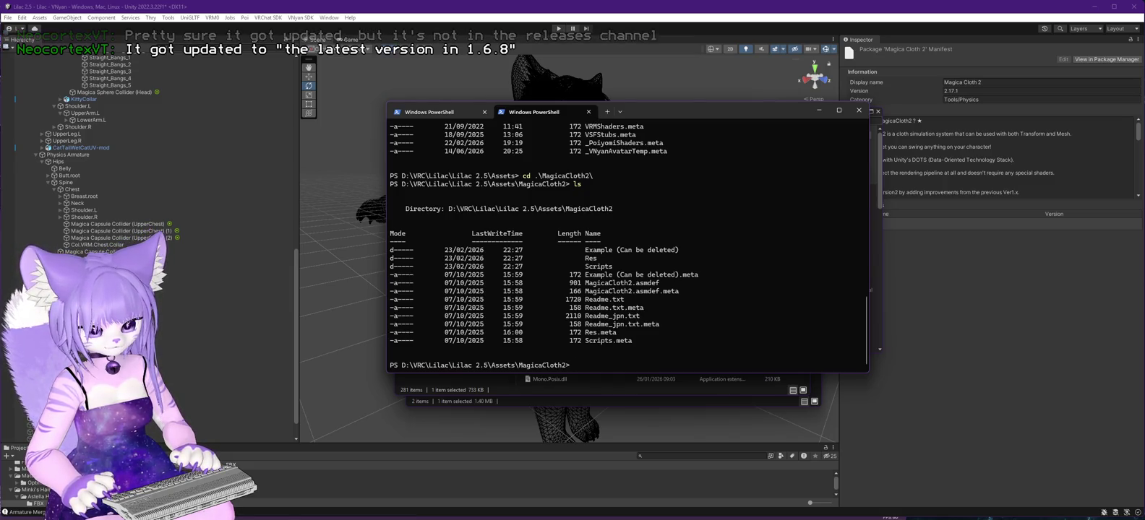
Go back up to the Lilac 2.5 project folder and search it recursively for Magica files.
{"action": "type", "text": "cd .."}
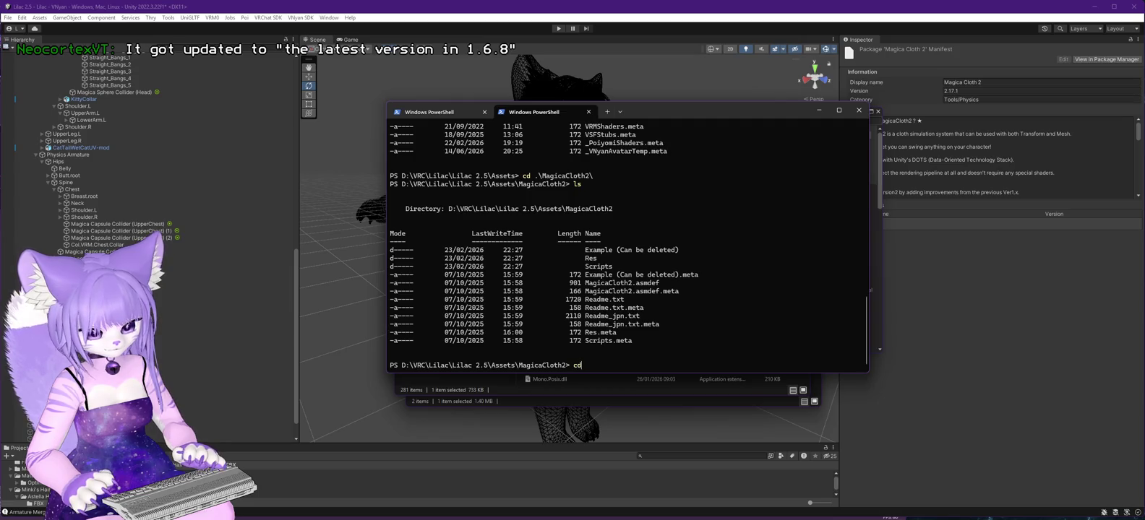
{"action": "key", "text": "Return"}
{"action": "type", "text": "ce"}
{"action": "key", "text": "BackSpace"}
{"action": "type", "text": "d"}
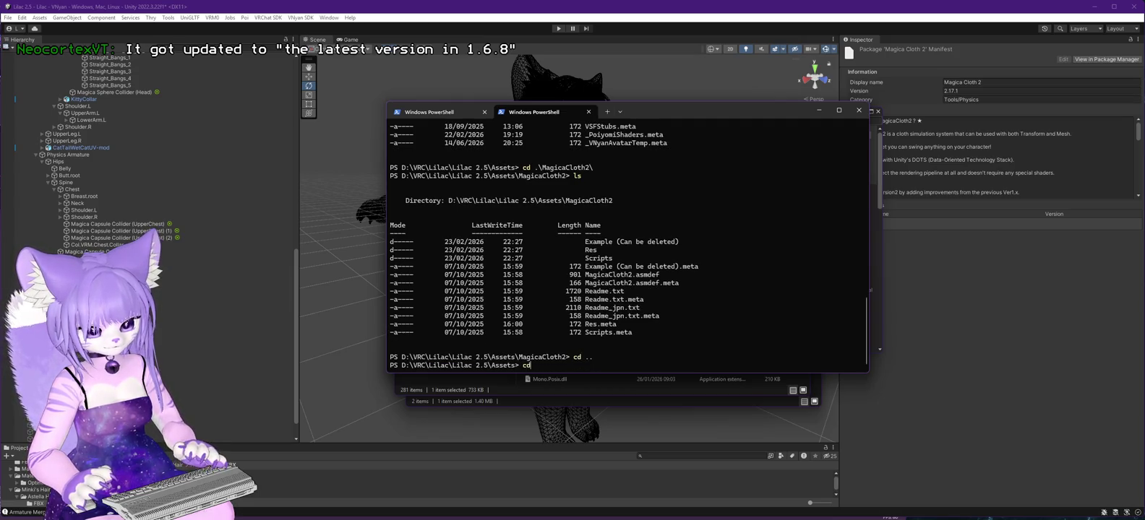
{"action": "key", "text": "Return"}
{"action": "type", "text": "ls | sel"}
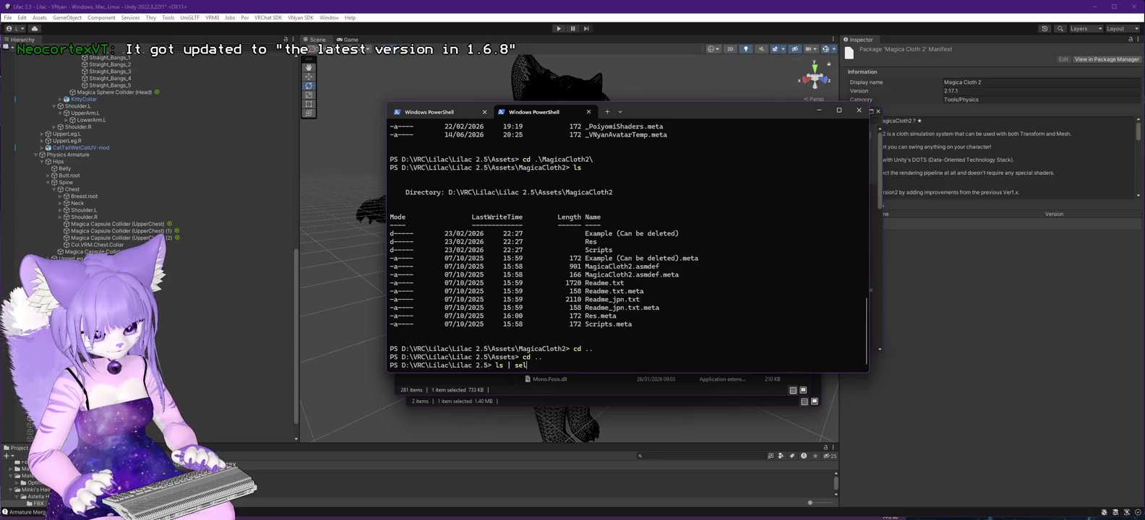
{"action": "key", "text": "BackSpace"}
{"action": "key", "text": "BackSpace"}
{"action": "key", "text": "BackSpace"}
{"action": "type", "text": "-Recurse"}
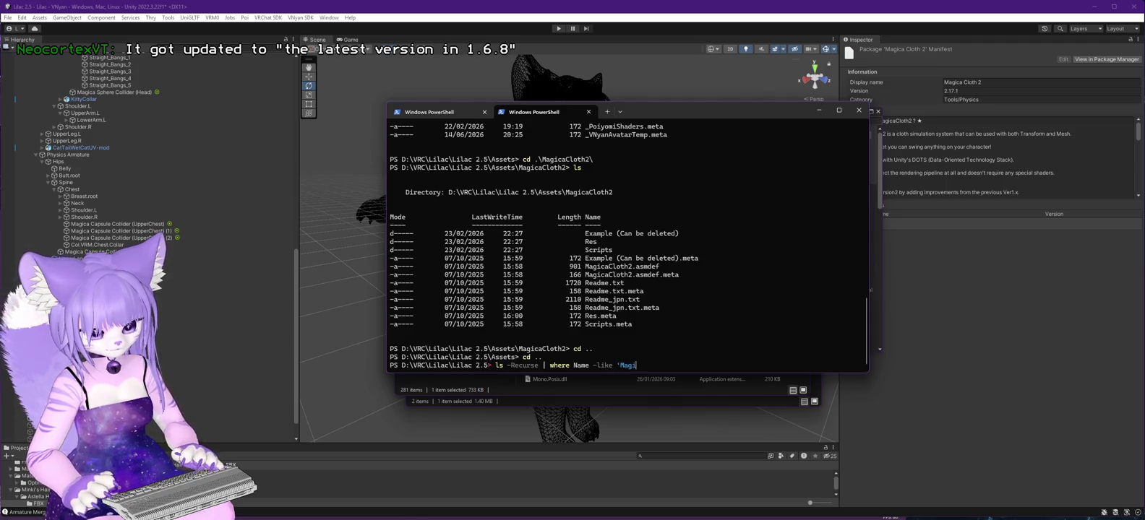
{"action": "key", "text": "Return"}
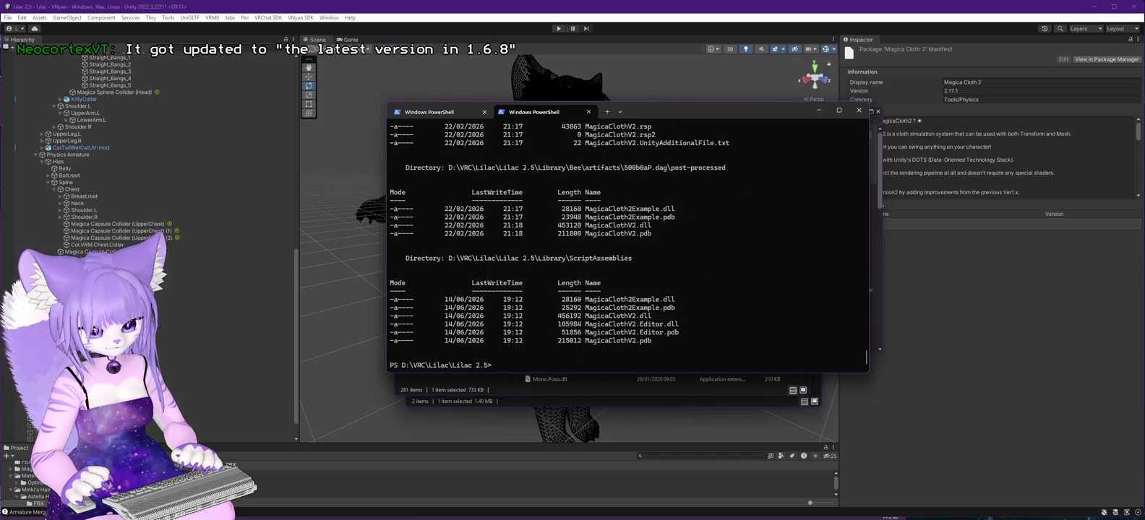
Narrow the recursive search to .dll files, then list full paths of every MagicaClothV2.dll.
{"action": "key", "text": "Up"}
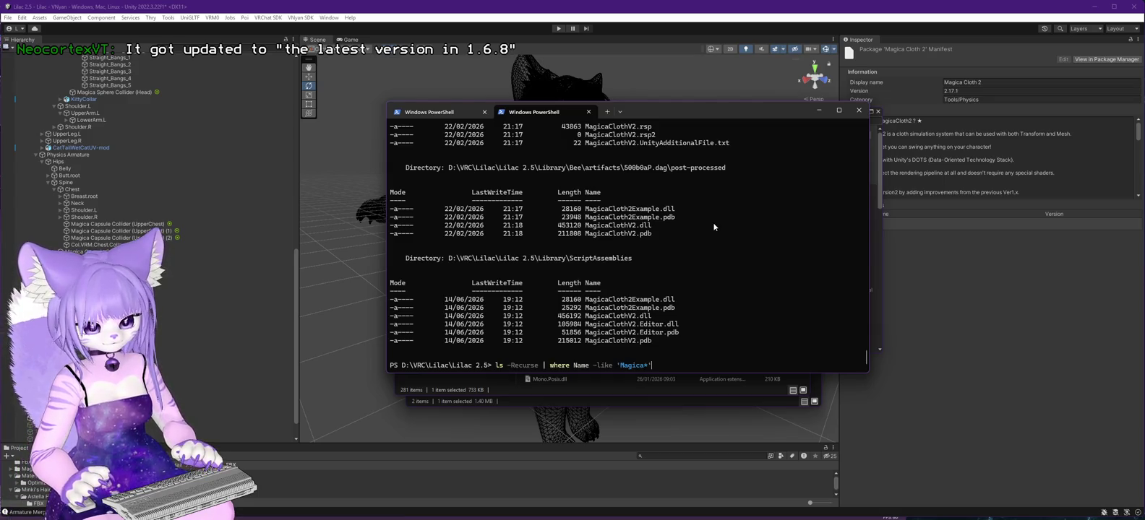
{"action": "type", "text": ".d"}
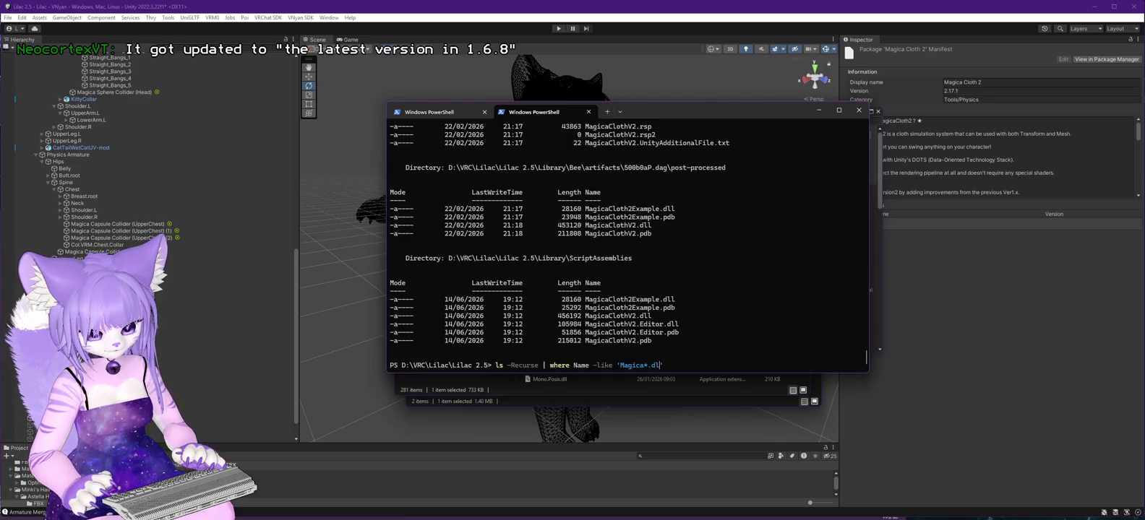
{"action": "type", "text": "l"}
{"action": "key", "text": "Return"}
{"action": "key", "text": "Up"}
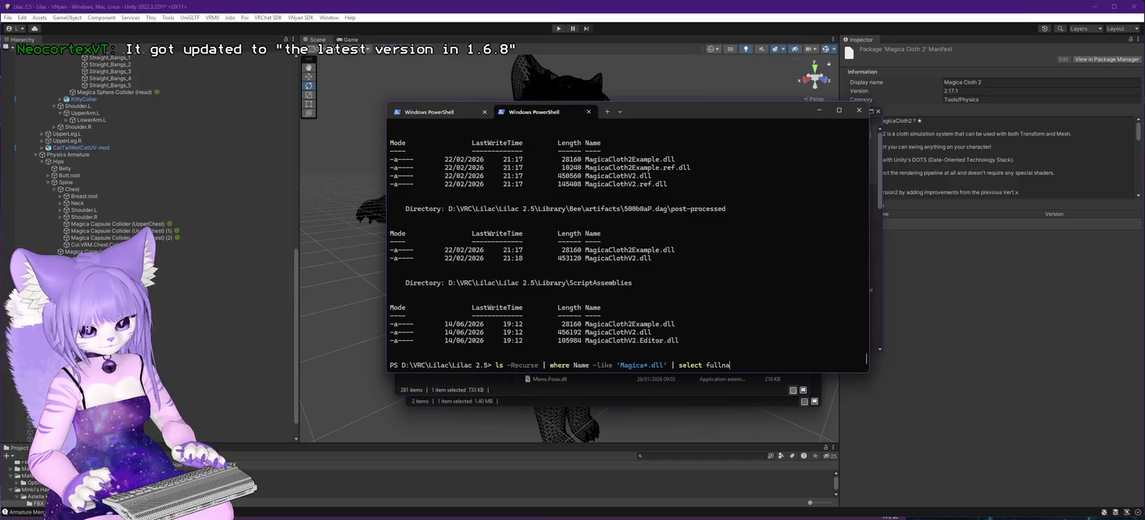
{"action": "type", "text": "me"}
{"action": "key", "text": "Return"}
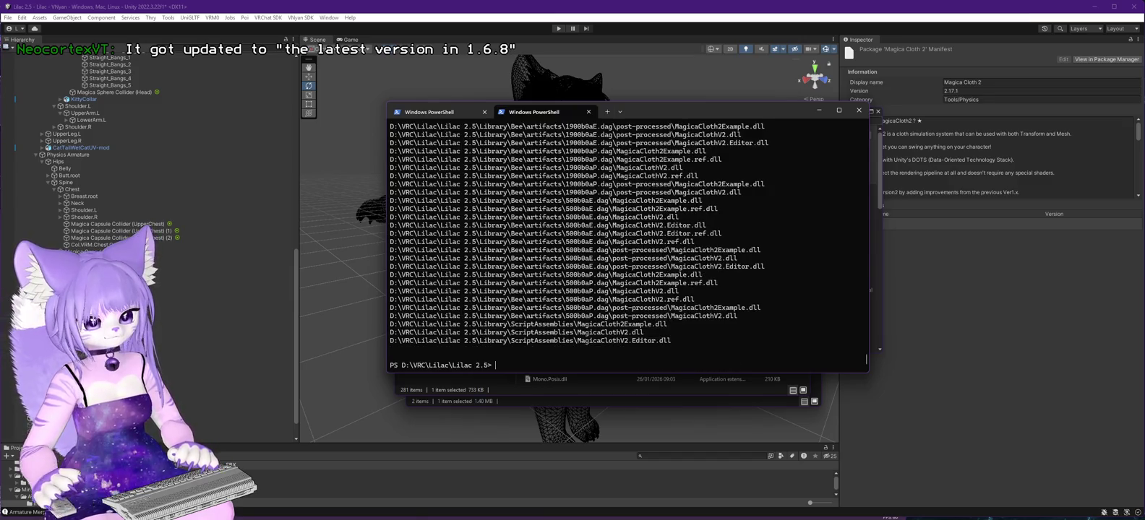
{"action": "key", "text": "Up"}
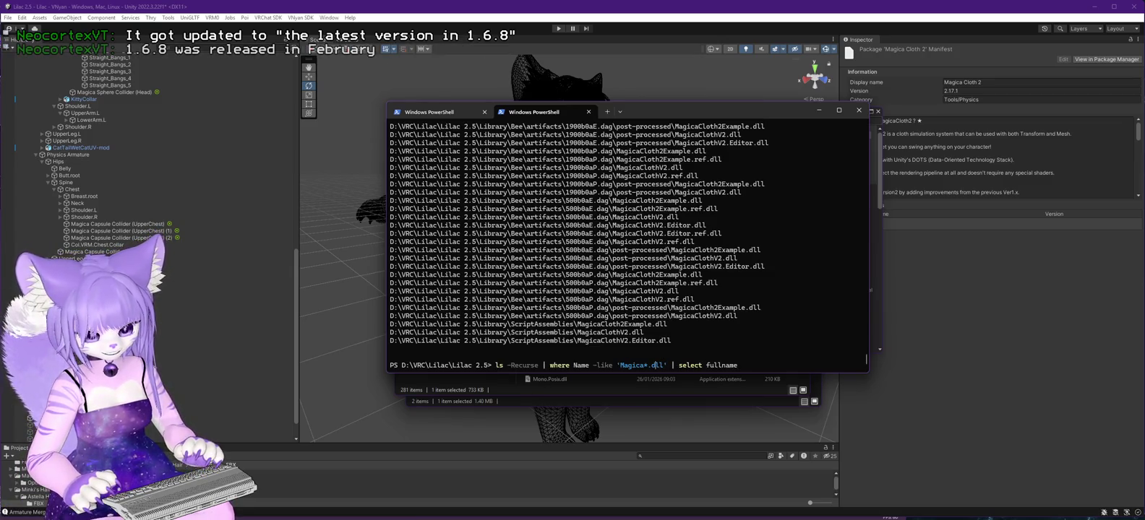
{"action": "key", "text": "Left"}
{"action": "key", "text": "Left"}
{"action": "key", "text": "Left"}
{"action": "key", "text": "BackSpace"}
{"action": "type", "text": "V"}
{"action": "type", "text": "Cloth"}
{"action": "type", "text": "2"}
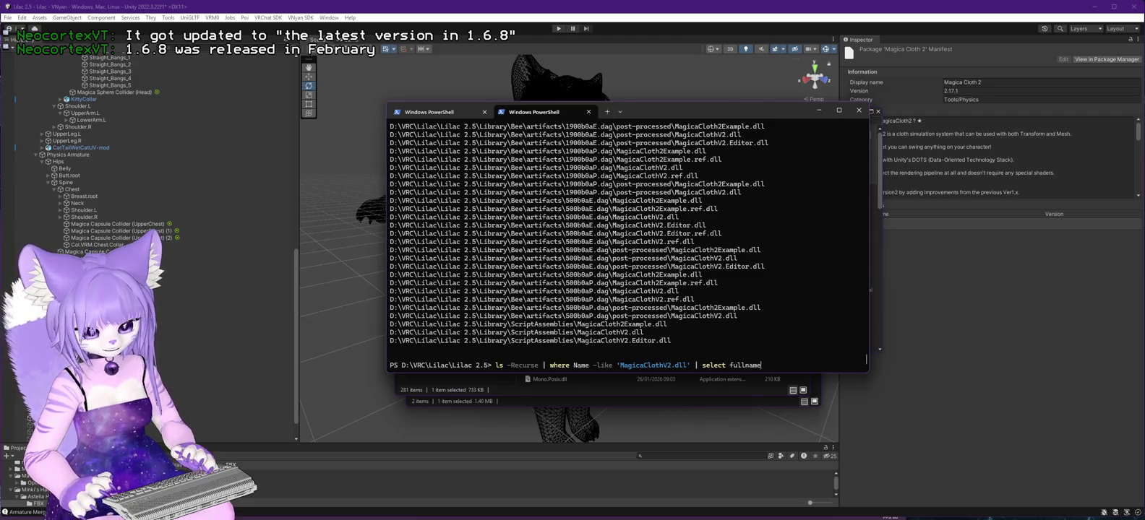
{"action": "key", "text": "Return"}
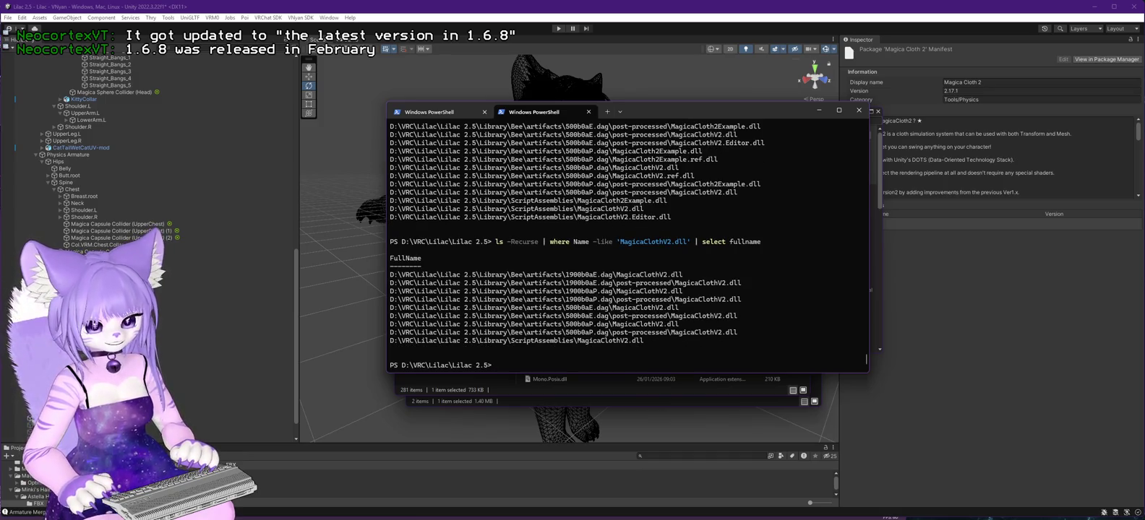
{"action": "type", "text": "cd Lib"}
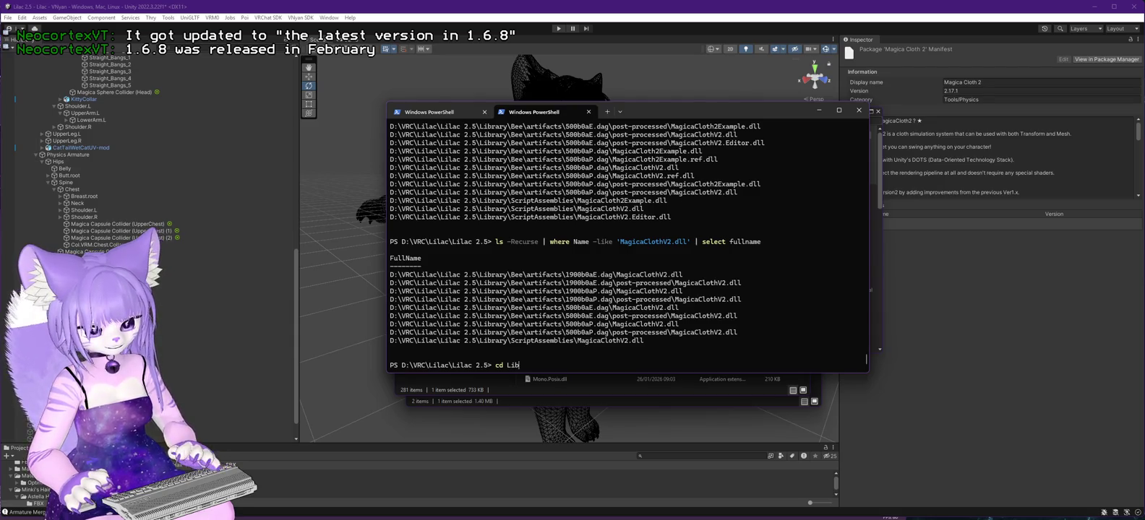
Hash Library\ScriptAssemblies\MagicaClothV2.dll and compare it with VNyan's hash.
{"action": "key", "text": "Tab"}
{"action": "type", "text": "Sc"}
{"action": "key", "text": "Tab"}
{"action": "key", "text": "Return"}
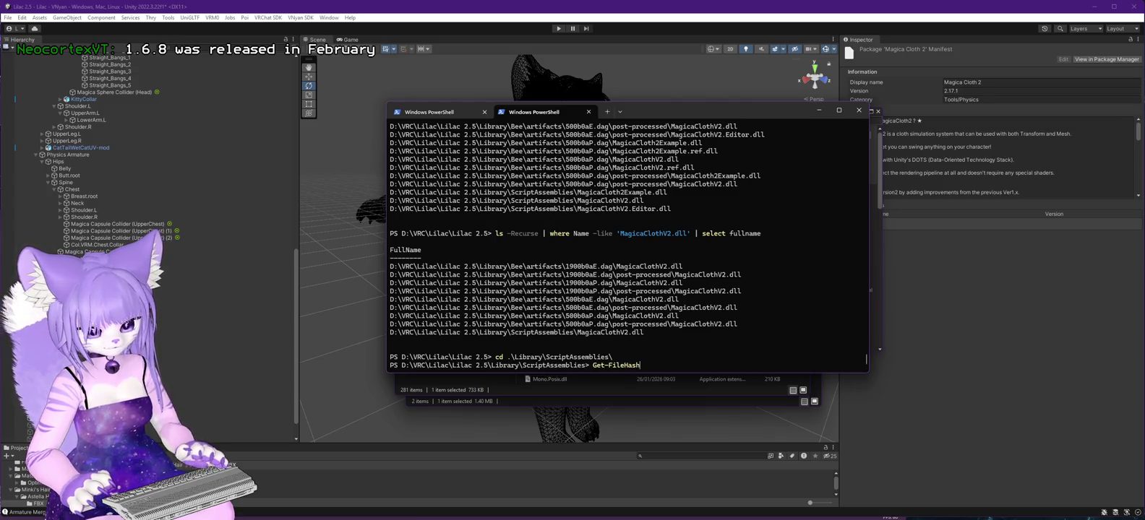
{"action": "key", "text": "Tab"}
{"action": "key", "text": "Tab"}
{"action": "key", "text": "Return"}
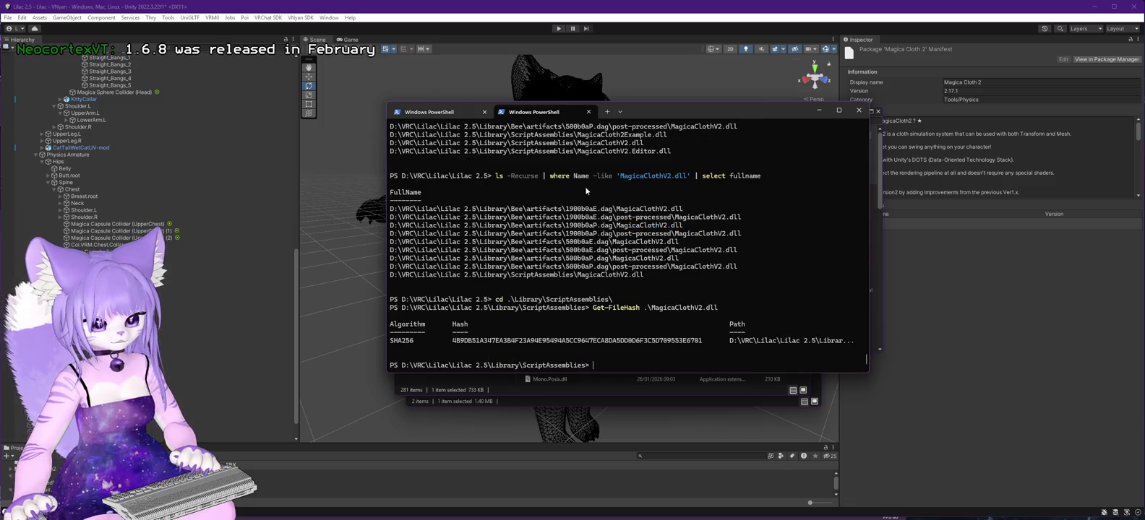
{"action": "left_click", "coordinate": [454, 113]}
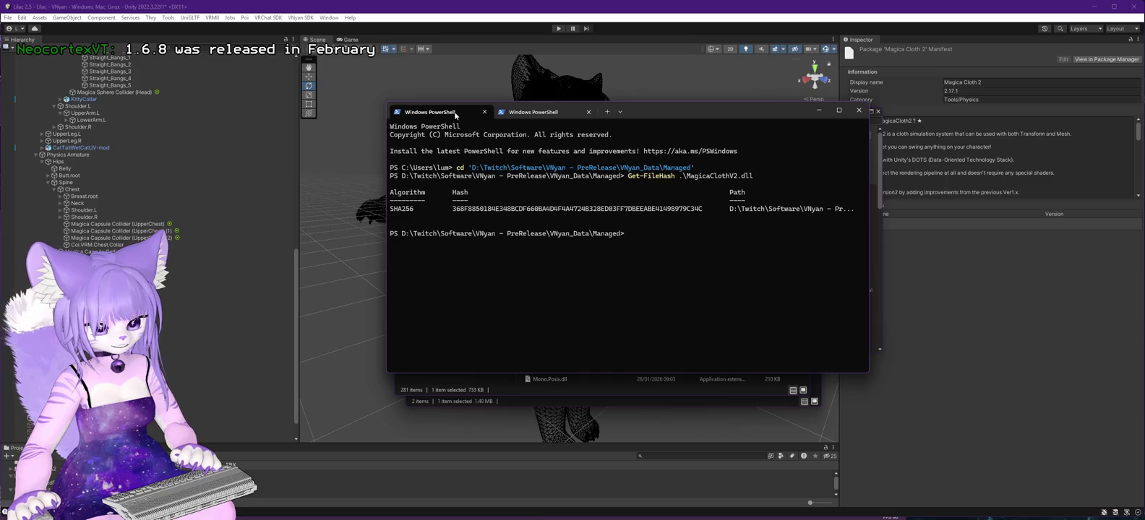
{"action": "left_click", "coordinate": [528, 112]}
{"action": "type", "text": "start ."}
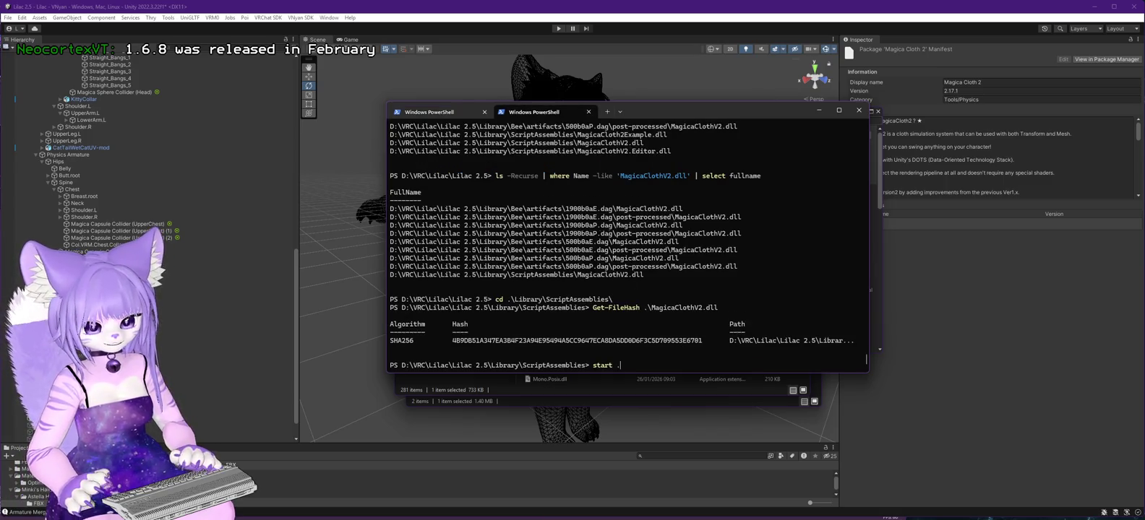
Open ScriptAssemblies in File Explorer and check MagicaClothV2.dll's details (446 KB, version 0.0.0.0).
{"action": "key", "text": "Return"}
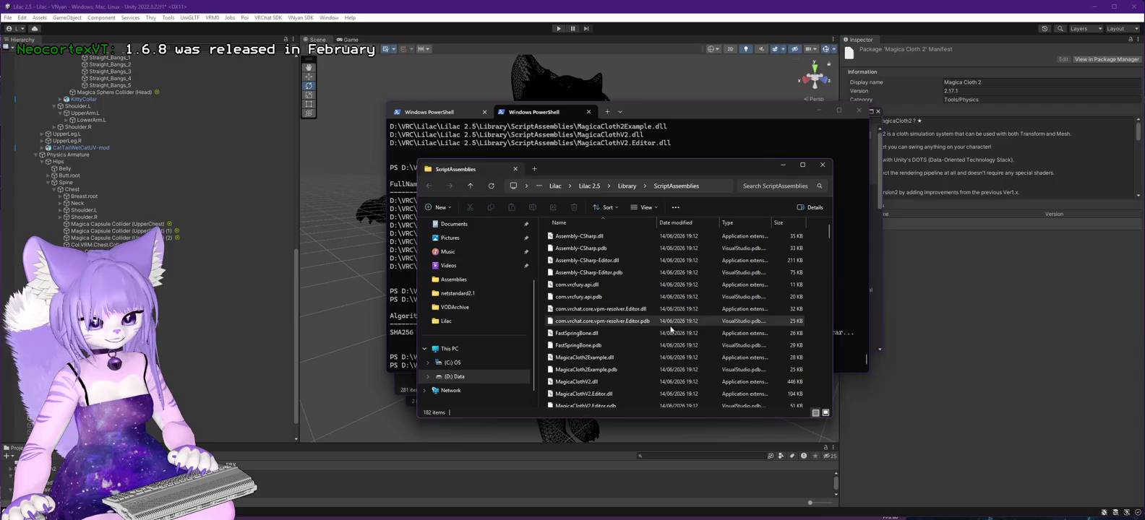
{"action": "mouse_move", "coordinate": [581, 384]}
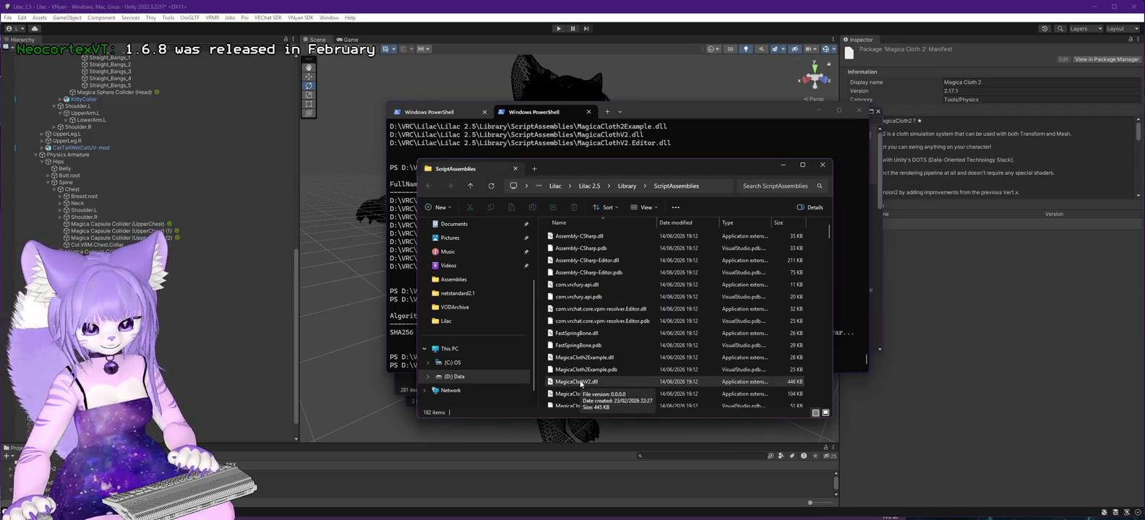
{"action": "left_click", "coordinate": [580, 383]}
{"action": "right_click", "coordinate": [580, 384]}
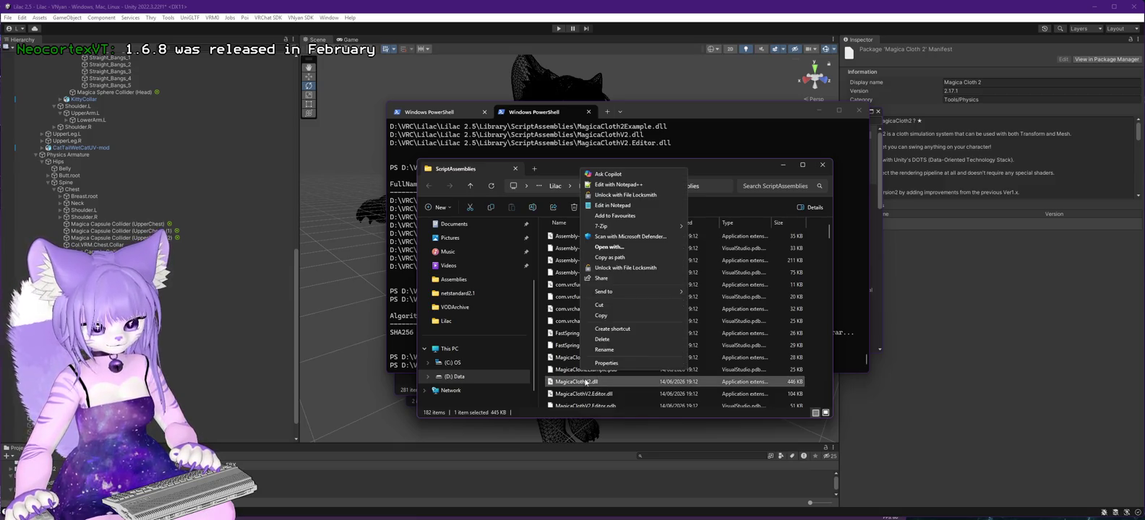
{"action": "left_click", "coordinate": [606, 369]}
{"action": "left_click", "coordinate": [643, 316]}
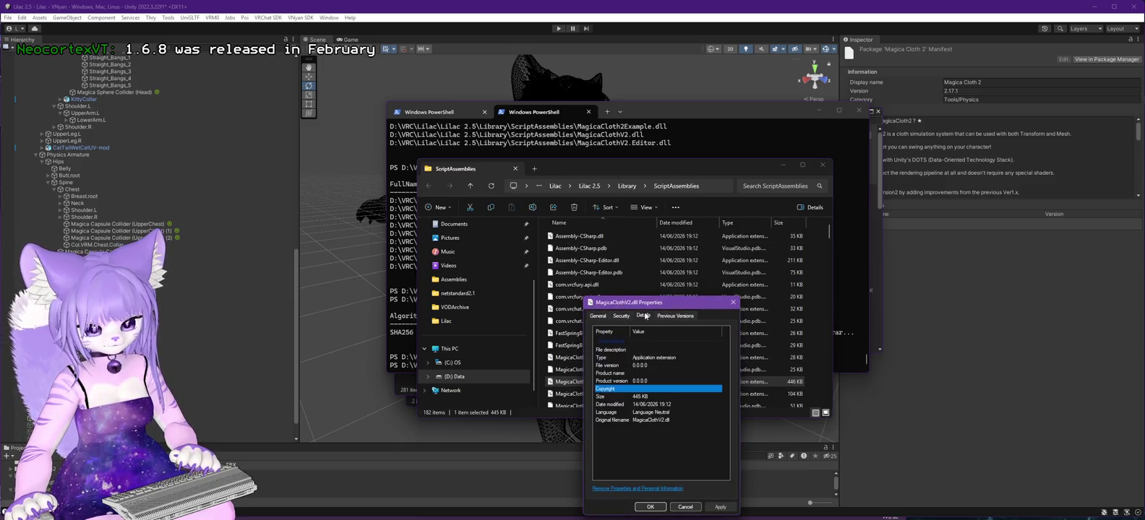
{"action": "left_click", "coordinate": [734, 303]}
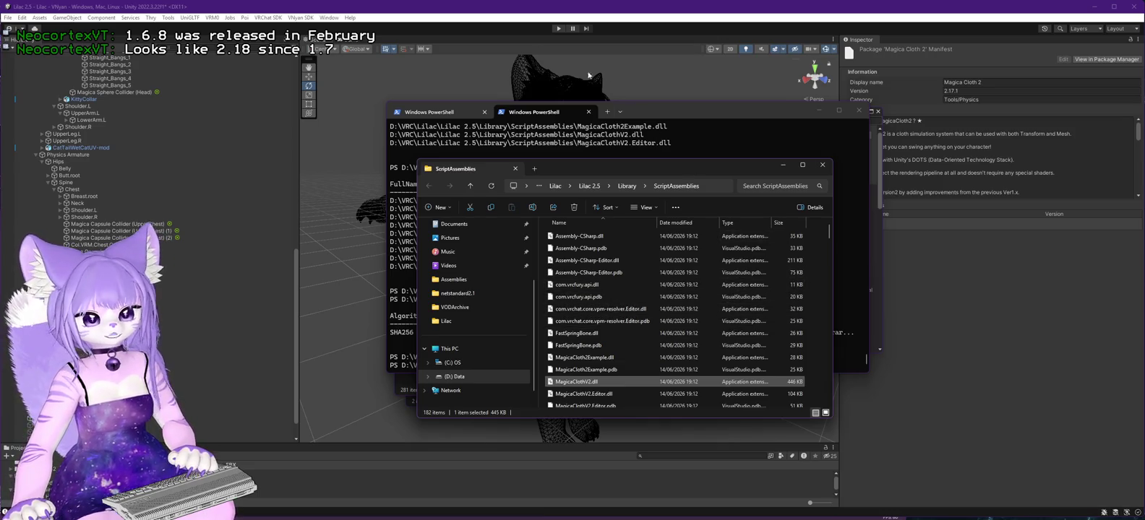
Scroll through the Magica Cloth 2 package description, then bring up its Asset Store tab in Firefox.
{"action": "key", "text": "alt+Tab"}
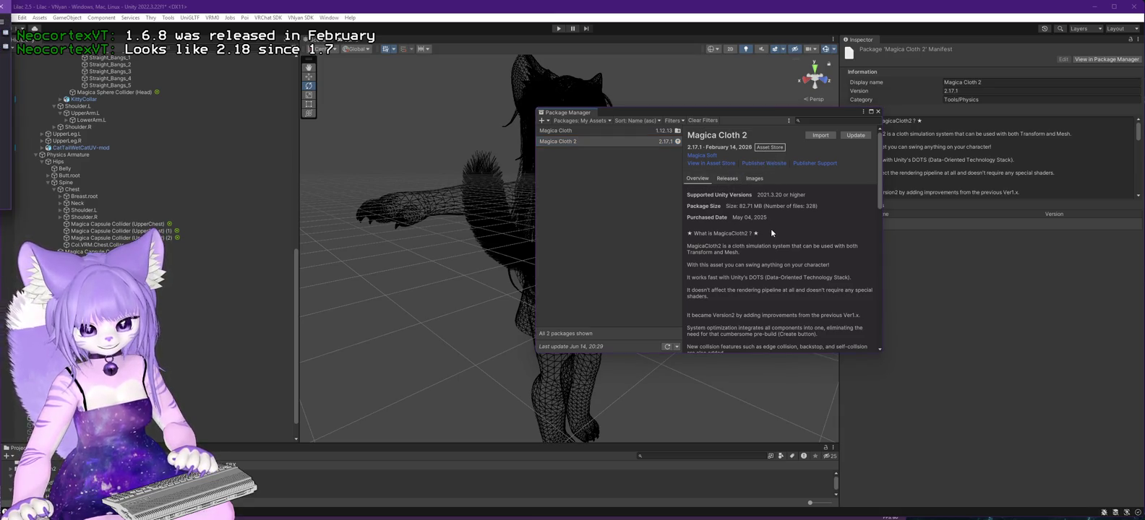
{"action": "scroll", "coordinate": [772, 225], "scroll_direction": "down", "scroll_amount": 10}
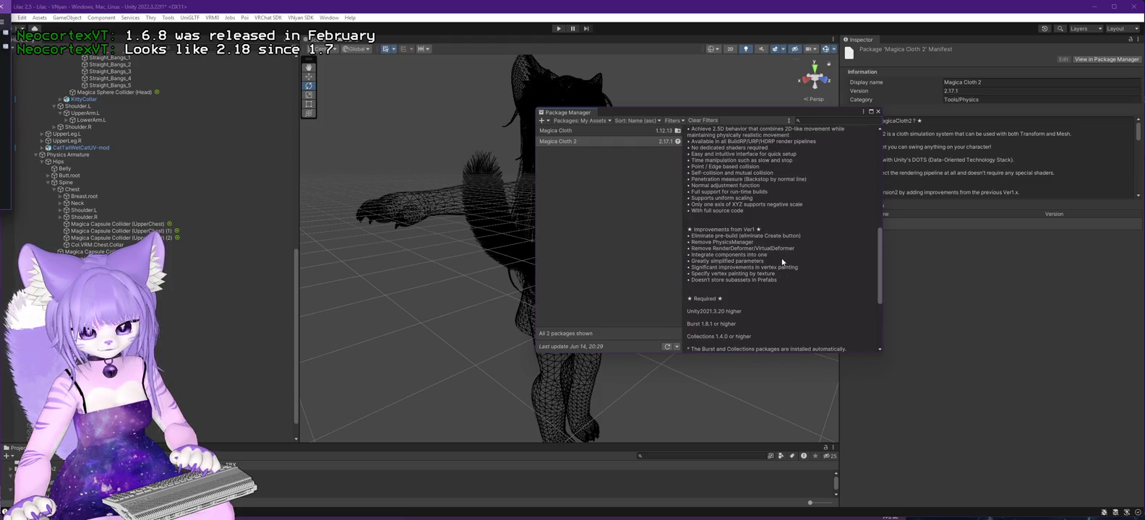
{"action": "scroll", "coordinate": [782, 262], "scroll_direction": "down", "scroll_amount": 5}
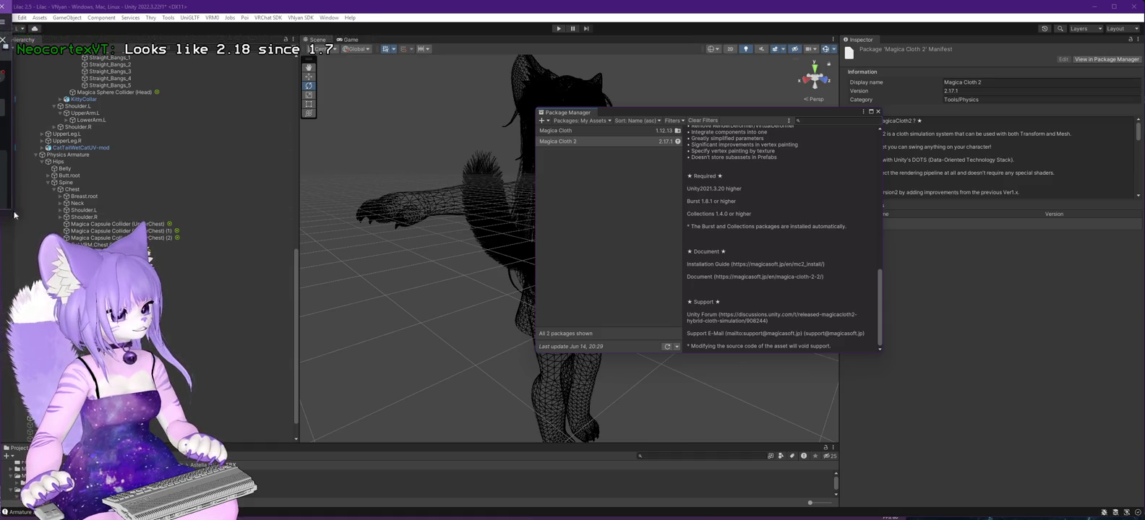
{"action": "left_click_drag", "start_coordinate": [13, 211], "coordinate": [89, 265]}
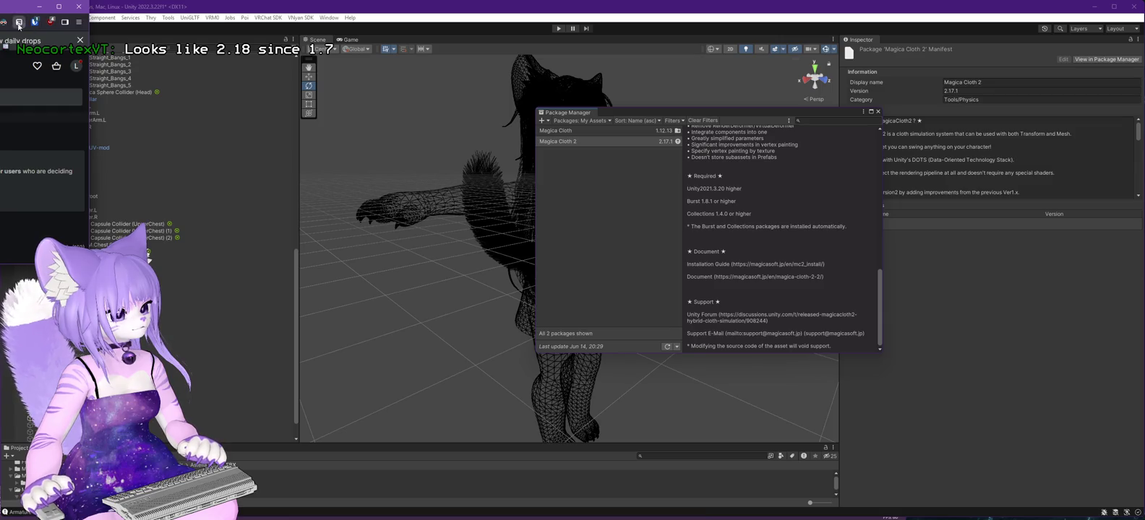
{"action": "left_click", "coordinate": [65, 21]}
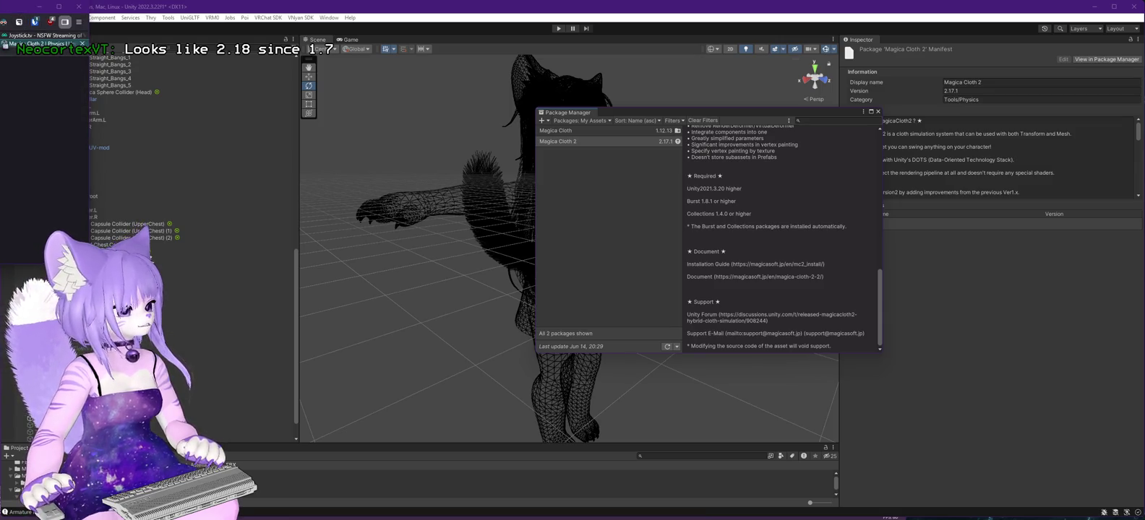
{"action": "key", "text": "alt+Tab"}
Move the Magica Cloth 2 Asset Store page into the main Firefox window and confirm 2.18.1 in its release notes.
{"action": "mouse_move", "coordinate": [42, 44]}
{"action": "left_mouse_down"}
{"action": "mouse_move", "coordinate": [1091, 95]}
{"action": "mouse_move", "coordinate": [1078, 86]}
{"action": "left_mouse_up"}
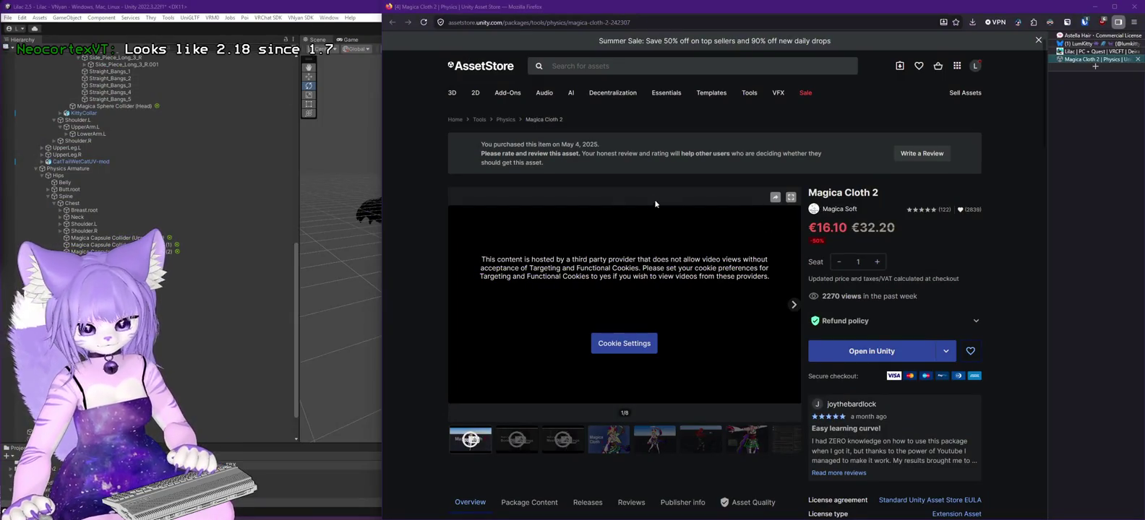
{"action": "scroll", "coordinate": [598, 215], "scroll_direction": "down", "scroll_amount": 5}
{"action": "scroll", "coordinate": [827, 307], "scroll_direction": "up", "scroll_amount": 5}
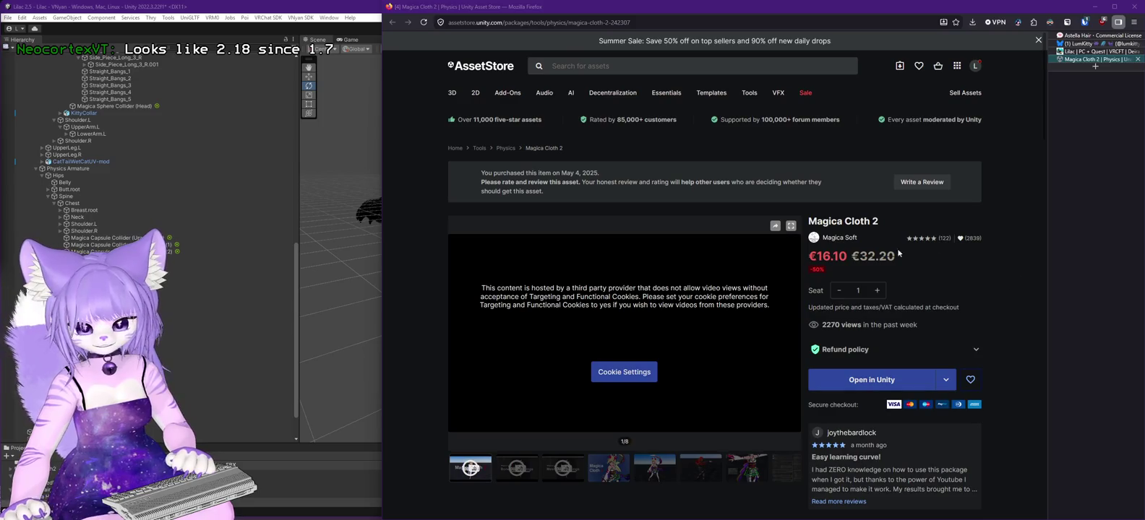
{"action": "scroll", "coordinate": [581, 321], "scroll_direction": "down", "scroll_amount": 4}
{"action": "scroll", "coordinate": [585, 319], "scroll_direction": "down", "scroll_amount": 10}
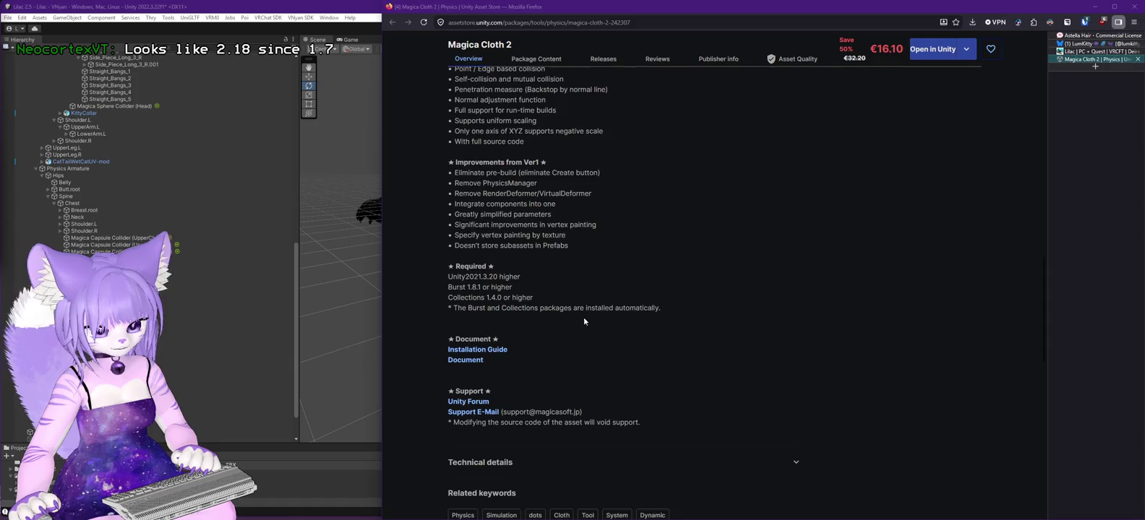
{"action": "scroll", "coordinate": [592, 315], "scroll_direction": "down", "scroll_amount": 2}
{"action": "scroll", "coordinate": [609, 289], "scroll_direction": "up", "scroll_amount": 7}
{"action": "scroll", "coordinate": [611, 303], "scroll_direction": "up", "scroll_amount": 5}
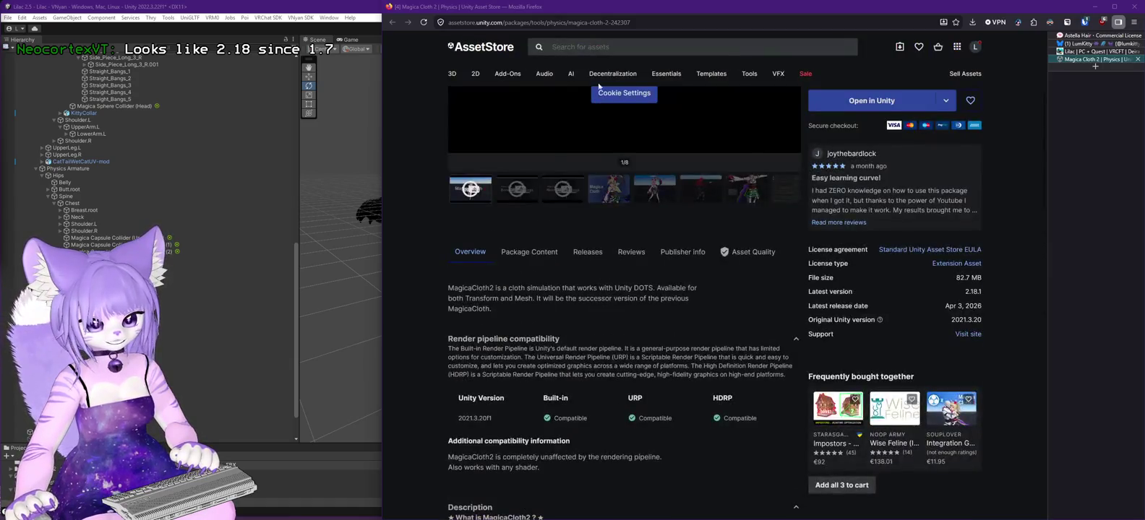
{"action": "left_click", "coordinate": [586, 254]}
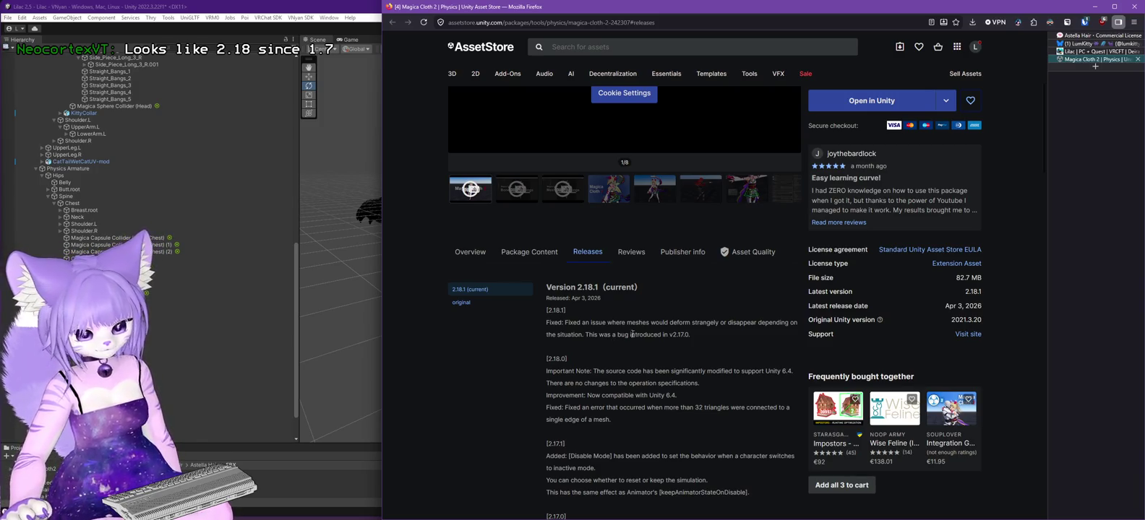
{"action": "scroll", "coordinate": [642, 331], "scroll_direction": "down", "scroll_amount": 1}
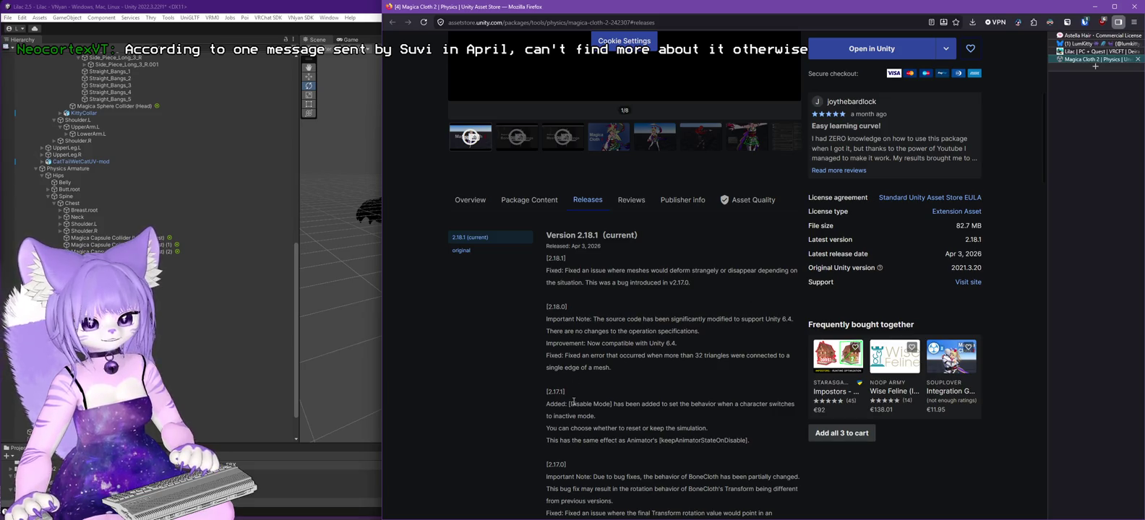
{"action": "left_click", "coordinate": [1095, 6]}
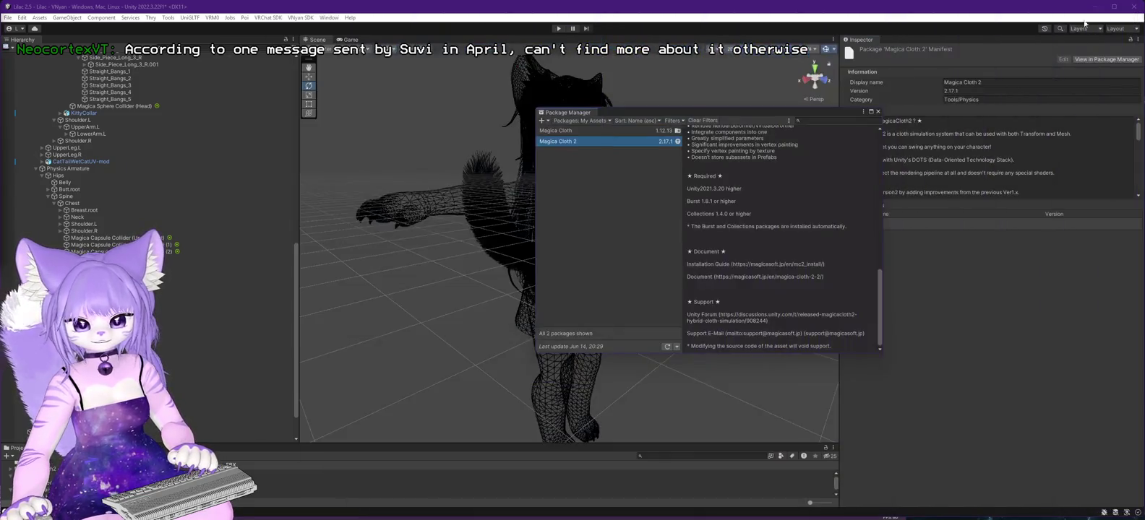
Update Magica Cloth 2 to 2.18.1, close Package Manager, and select Lilac 2.5.3 in the Hierarchy.
{"action": "scroll", "coordinate": [771, 198], "scroll_direction": "up", "scroll_amount": 3}
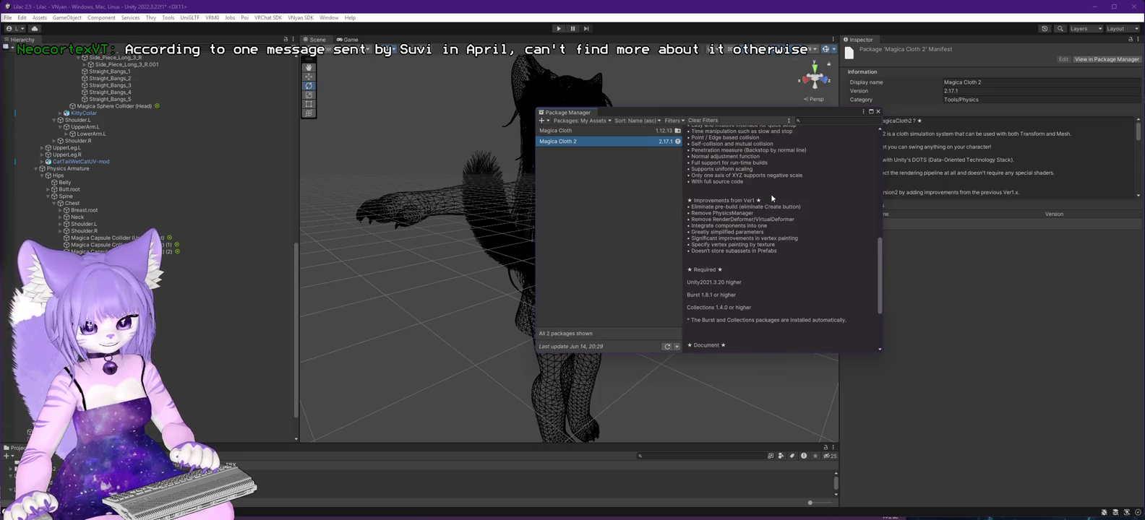
{"action": "scroll", "coordinate": [768, 199], "scroll_direction": "up", "scroll_amount": 15}
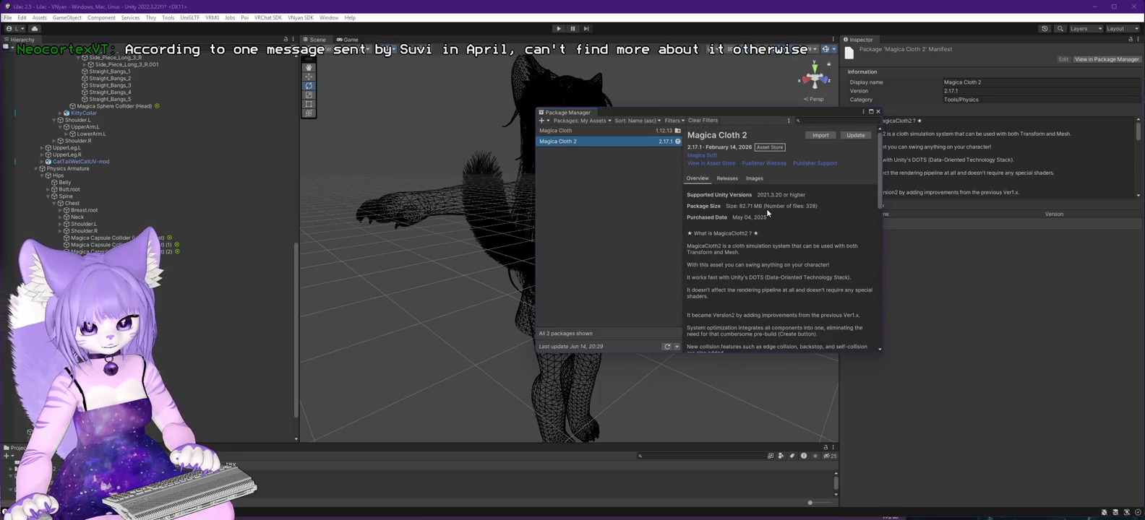
{"action": "left_click", "coordinate": [852, 135]}
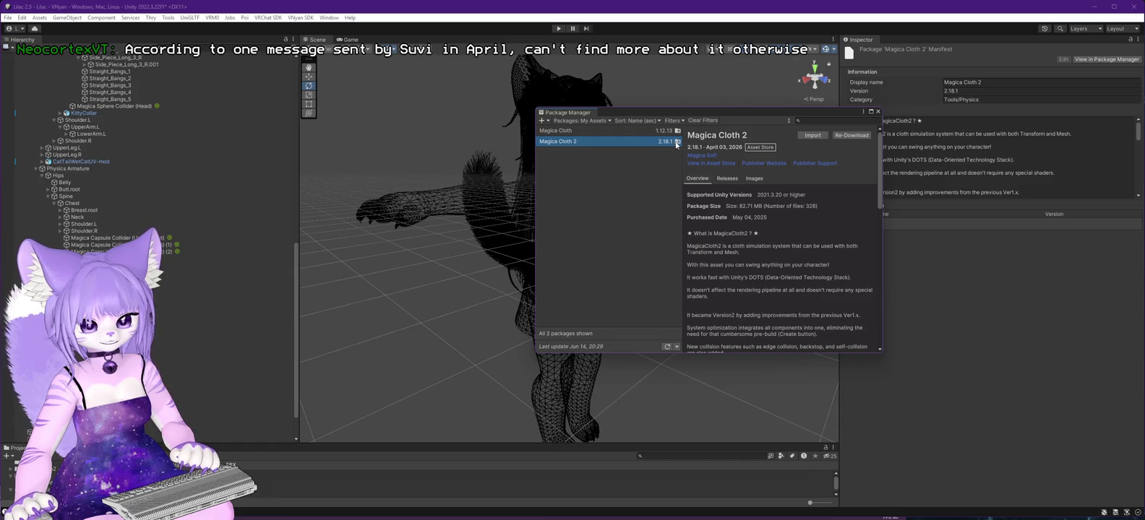
{"action": "left_click", "coordinate": [878, 111]}
{"action": "scroll", "coordinate": [179, 154], "scroll_direction": "up", "scroll_amount": 15}
{"action": "left_click", "coordinate": [39, 77]}
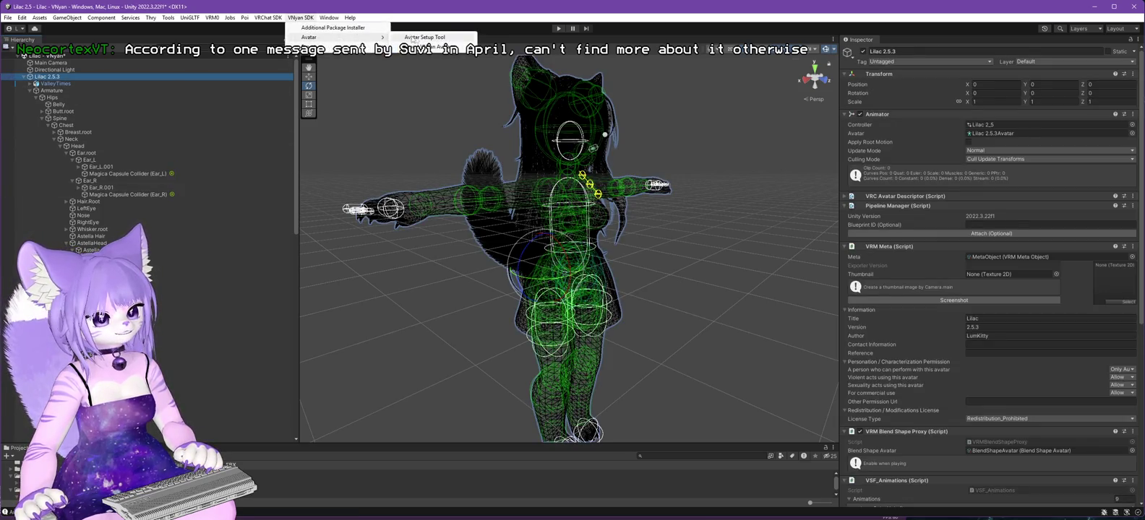
Export the avatar over Lilac 2.6.0.vsfavatar, confirming the replacement and the completed export.
{"action": "left_click", "coordinate": [112, 188]}
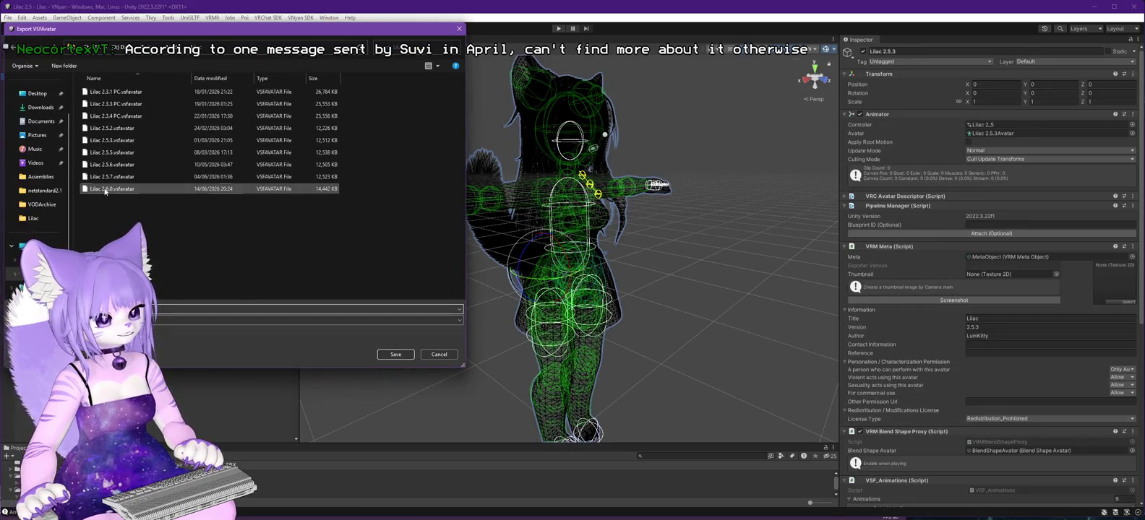
{"action": "left_click", "coordinate": [395, 354]}
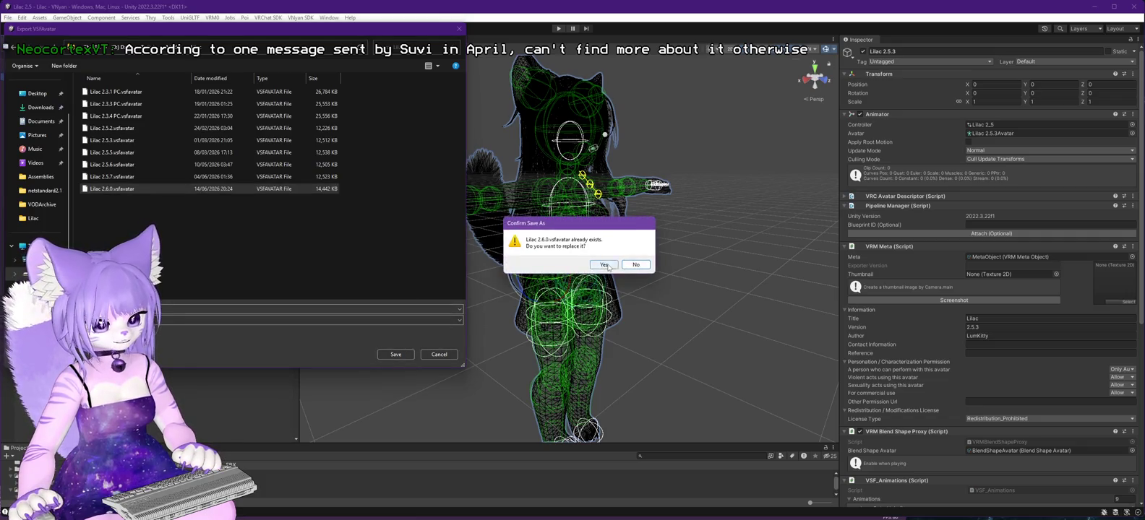
{"action": "left_click", "coordinate": [628, 286]}
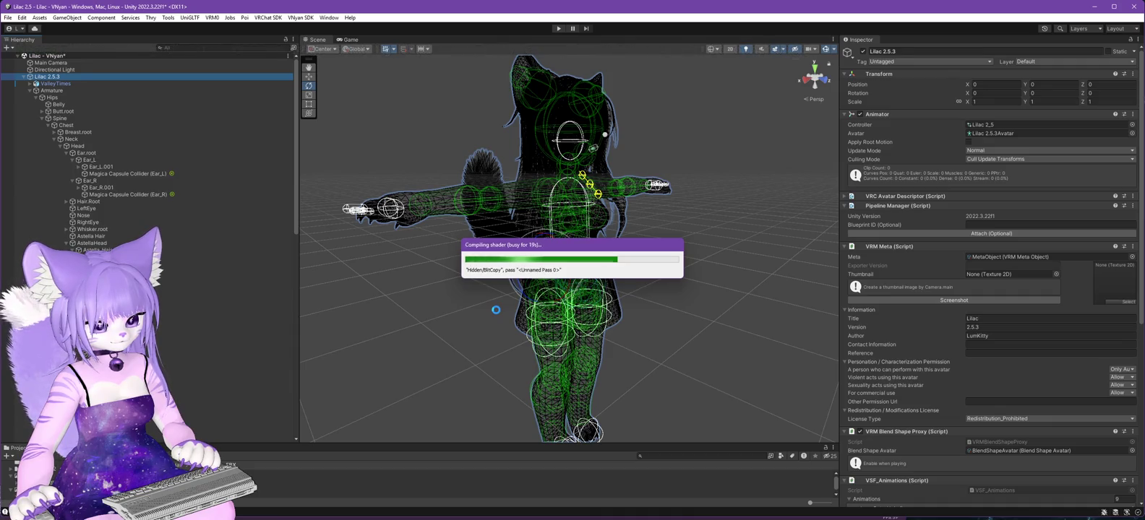
{"action": "left_click", "coordinate": [639, 283]}
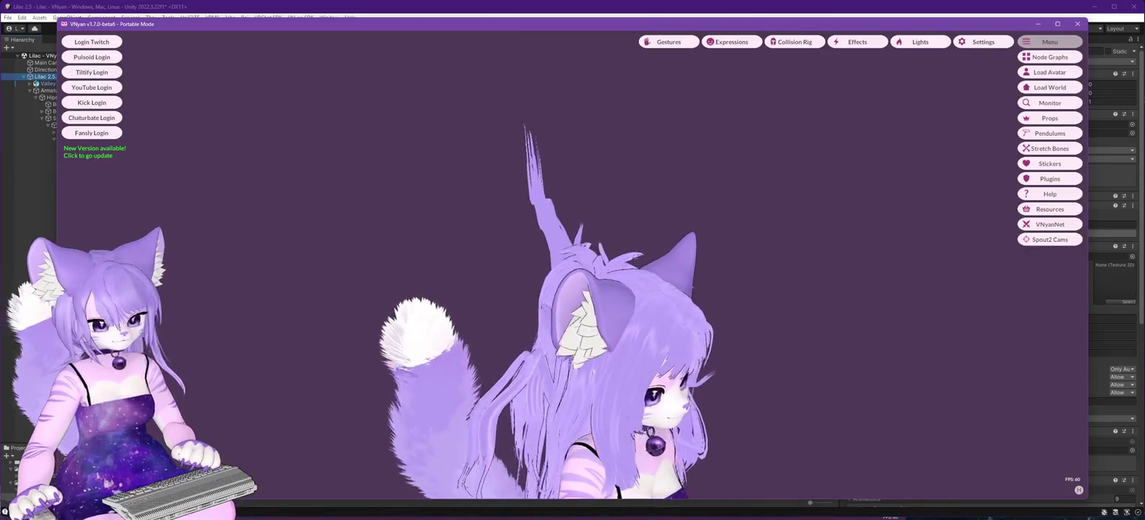
Load Lilac 2.6.0.vsfavatar in VNyan and orbit to inspect its front, sides, back and tail.
{"action": "left_click", "coordinate": [1050, 72]}
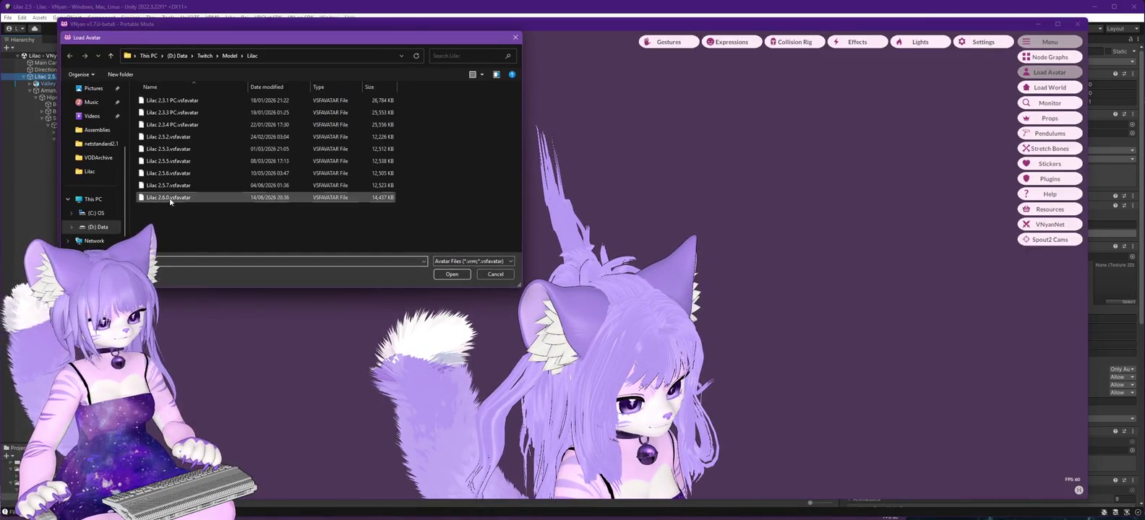
{"action": "double_click", "coordinate": [170, 200]}
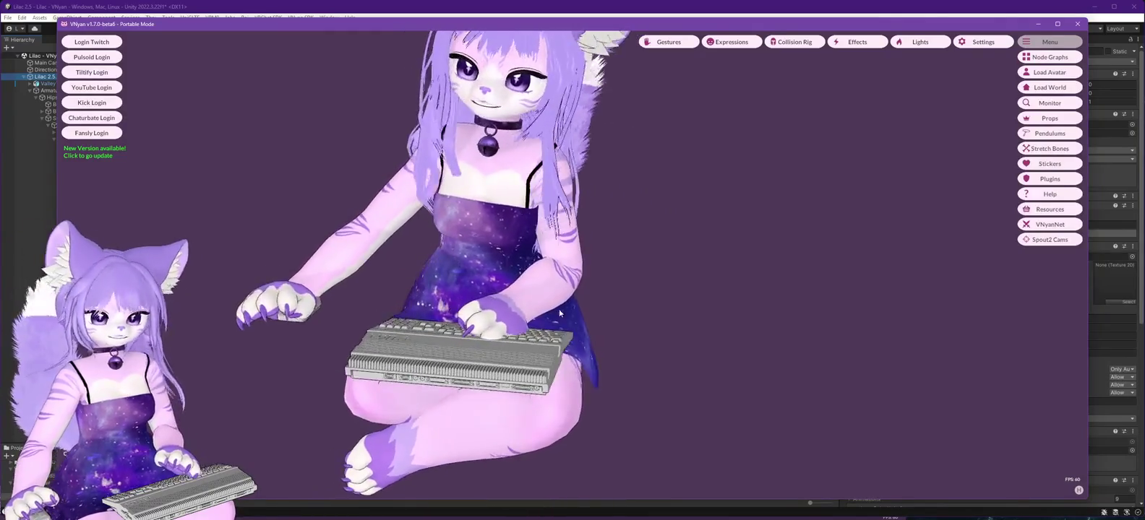
{"action": "mouse_move", "coordinate": [669, 330]}
{"action": "left_mouse_down"}
{"action": "mouse_move", "coordinate": [537, 324]}
{"action": "mouse_move", "coordinate": [630, 258]}
{"action": "left_mouse_up"}
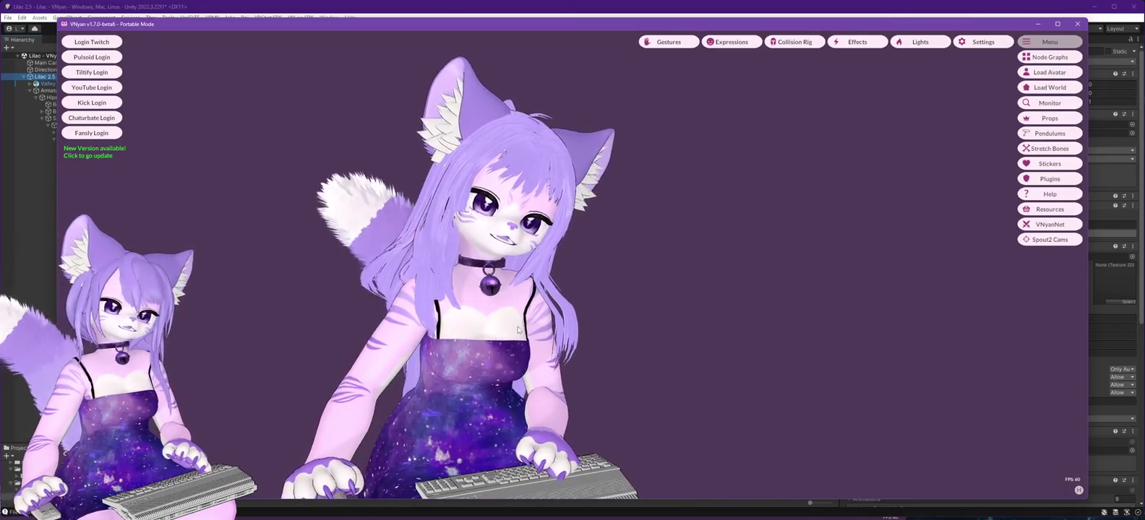
{"action": "mouse_move", "coordinate": [511, 318]}
{"action": "left_mouse_down"}
{"action": "mouse_move", "coordinate": [586, 315]}
{"action": "mouse_move", "coordinate": [328, 320]}
{"action": "mouse_move", "coordinate": [715, 327]}
{"action": "left_mouse_up"}
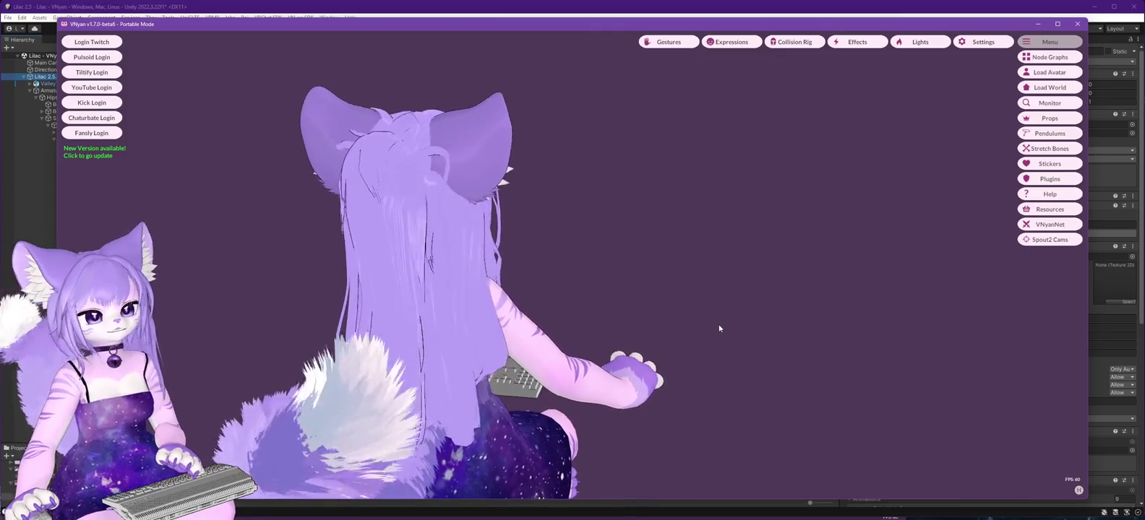
{"action": "left_click_drag", "start_coordinate": [719, 328], "coordinate": [480, 325]}
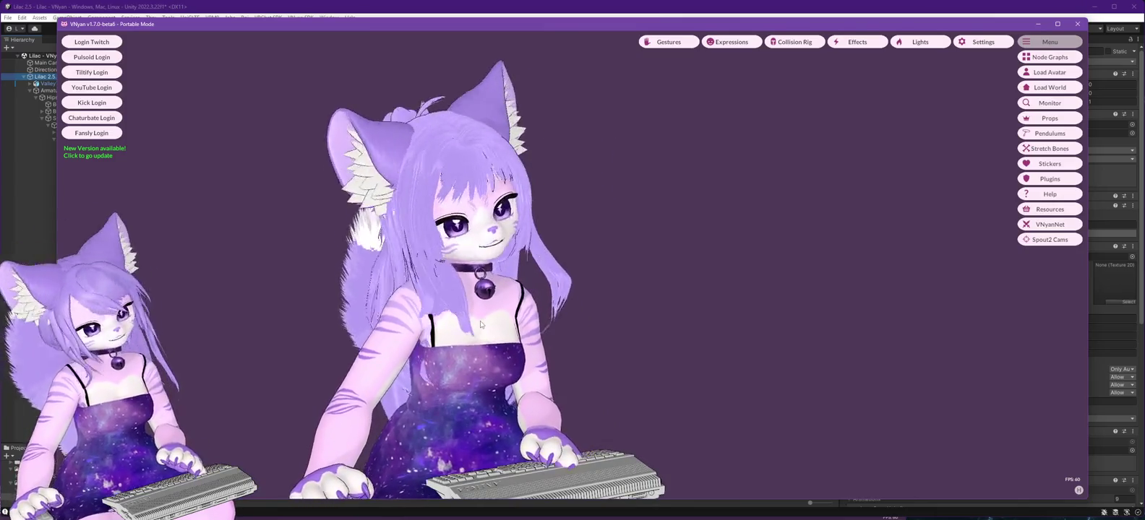
{"action": "mouse_move", "coordinate": [497, 325]}
{"action": "left_mouse_down"}
{"action": "mouse_move", "coordinate": [671, 337]}
{"action": "mouse_move", "coordinate": [517, 326]}
{"action": "mouse_move", "coordinate": [697, 316]}
{"action": "left_mouse_up"}
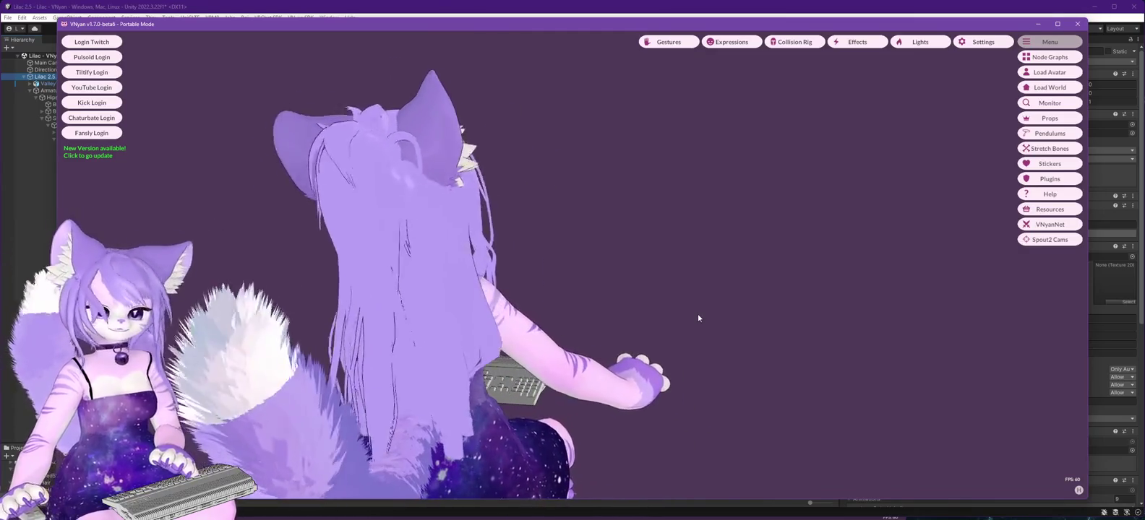